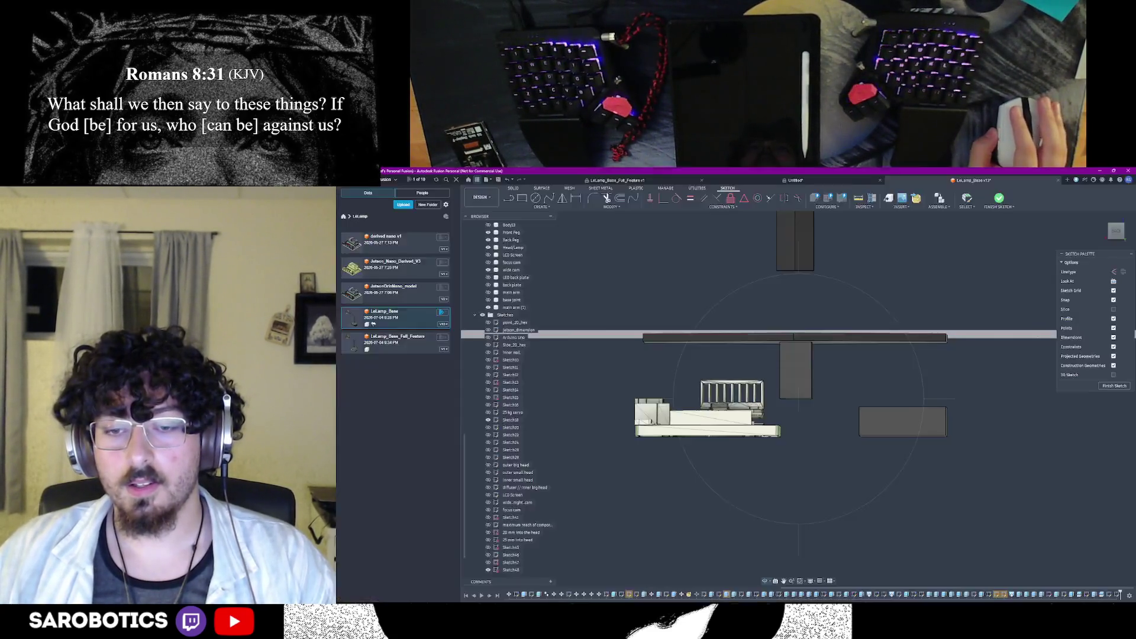
Switch from the Amazon robot arm page back to the Fusion 360 lamp base design
click(763, 572)
mouse_move(794, 399)
shift+middle_down()
mouse_move(794, 417)
mouse_move(794, 391)
mouse_move(794, 418)
mouse_move(812, 411)
mouse_move(812, 372)
mouse_move(780, 319)
shift+middle_up()
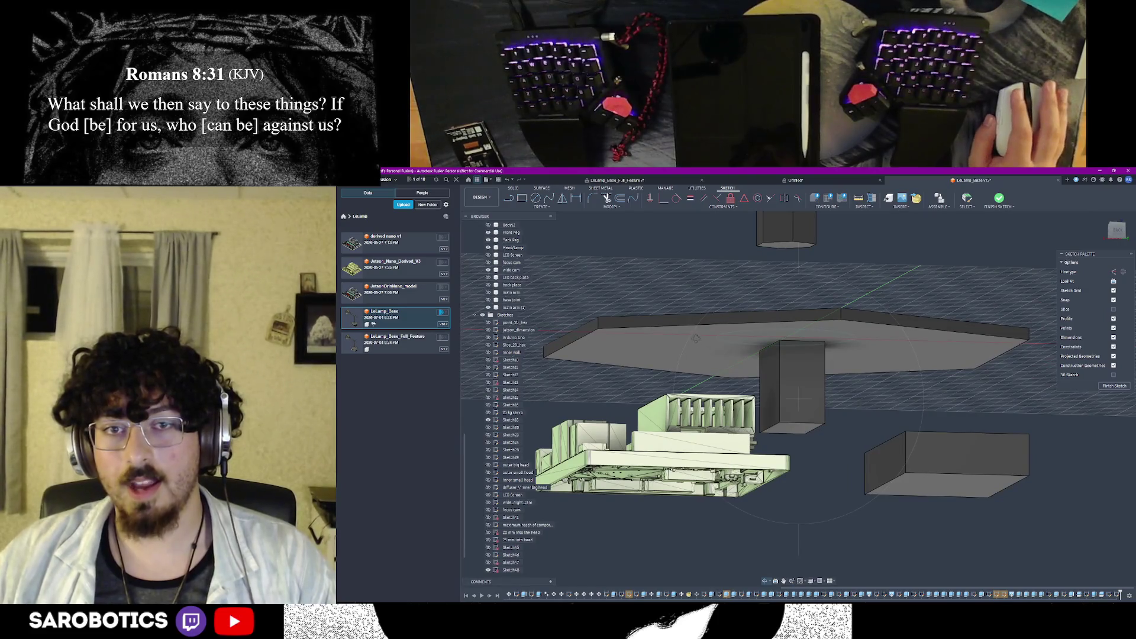
shift+middle_drag(712, 342, 704, 342)
mouse_move(782, 374)
shift+middle_down()
mouse_move(781, 355)
mouse_move(781, 381)
mouse_move(781, 365)
mouse_move(798, 373)
mouse_move(772, 417)
mouse_move(749, 393)
mouse_move(748, 364)
mouse_move(683, 381)
mouse_move(772, 373)
mouse_move(781, 337)
mouse_move(812, 391)
mouse_move(772, 382)
shift+middle_up()
shift+middle_drag(773, 503, 786, 498)
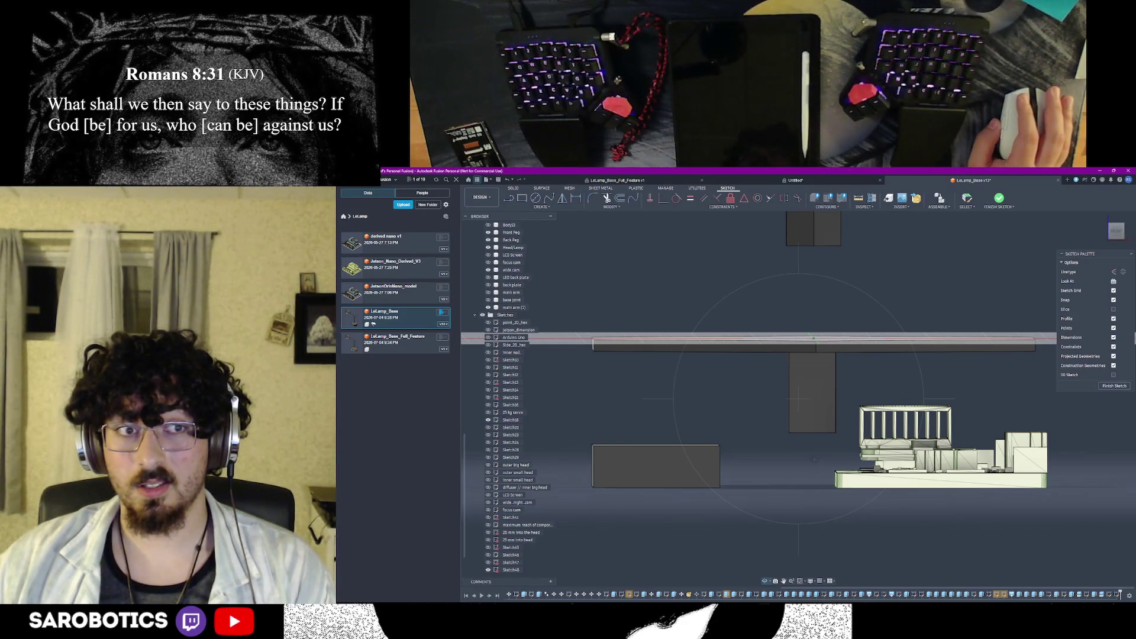
mouse_move(798, 398)
shift+middle_down()
mouse_move(821, 320)
mouse_move(825, 377)
mouse_move(821, 346)
mouse_move(834, 364)
mouse_move(830, 355)
mouse_move(812, 426)
mouse_move(803, 337)
shift+middle_up()
shift+middle_drag(918, 460, 924, 453)
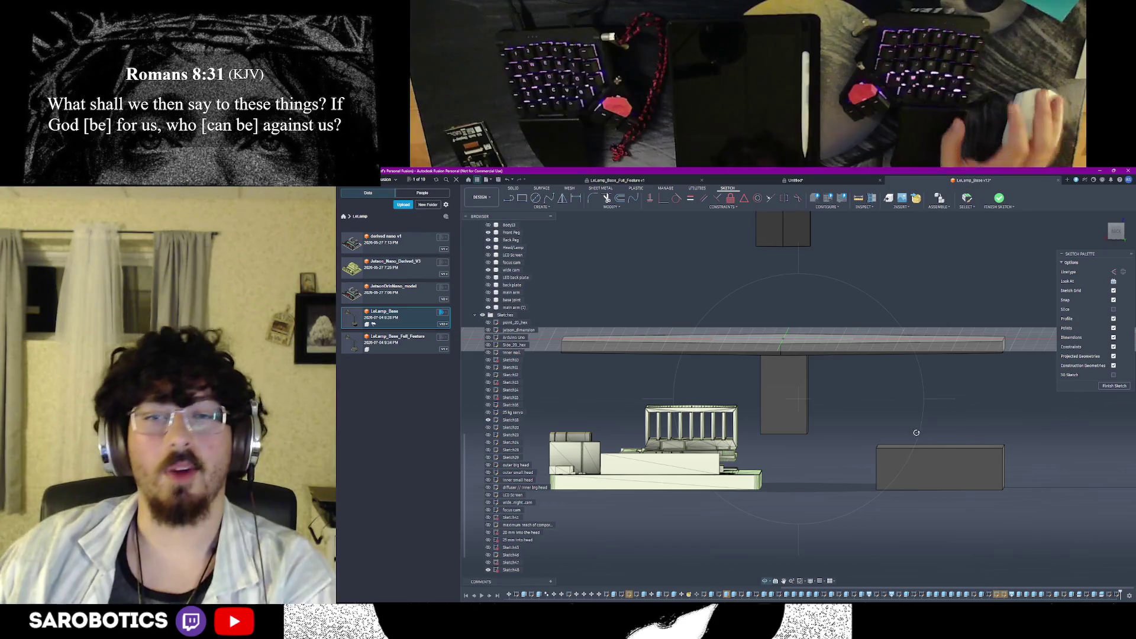
mouse_move(924, 456)
shift+middle_down()
mouse_move(976, 426)
mouse_move(798, 398)
mouse_move(790, 341)
mouse_move(581, 471)
shift+middle_up()
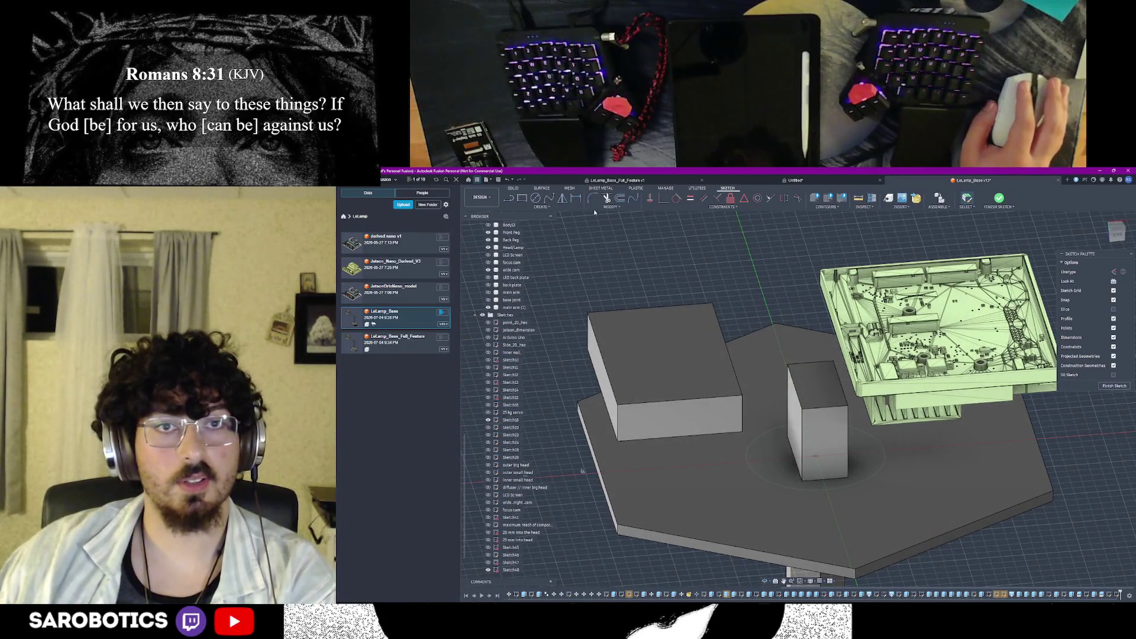
click(998, 198)
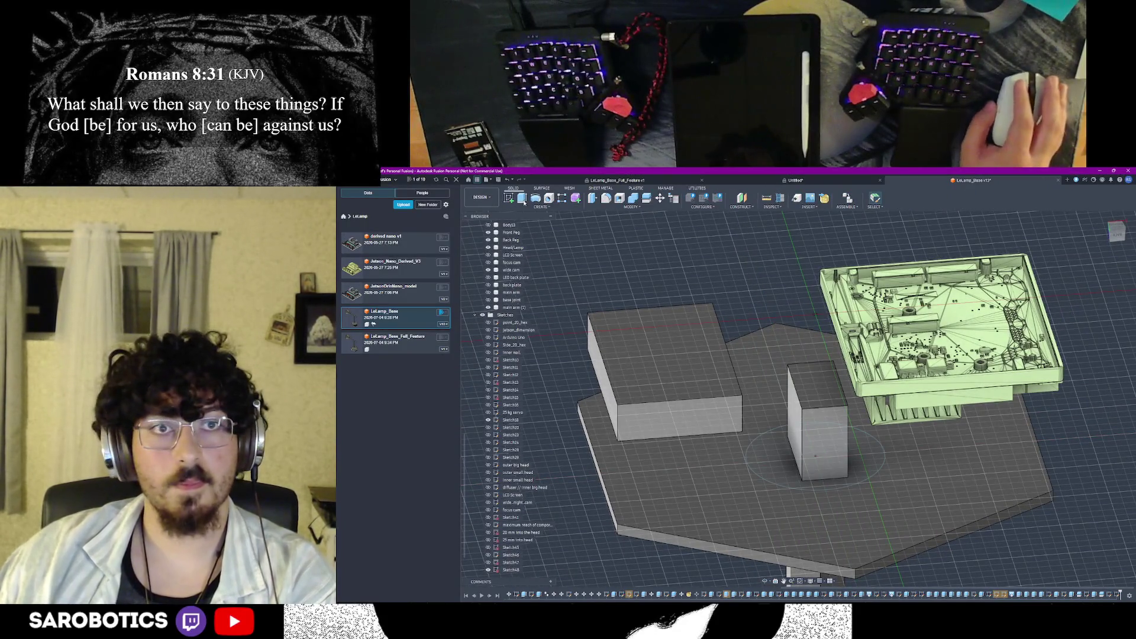
Extrude the circle profile around the post as a cut
click(781, 448)
key(e)
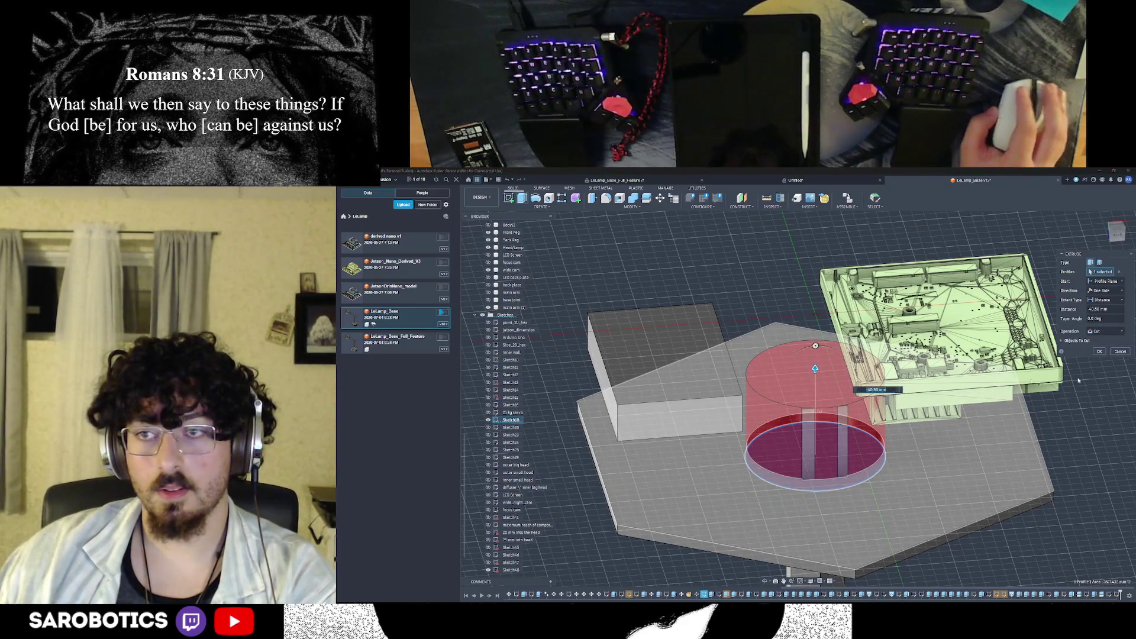
key(Return)
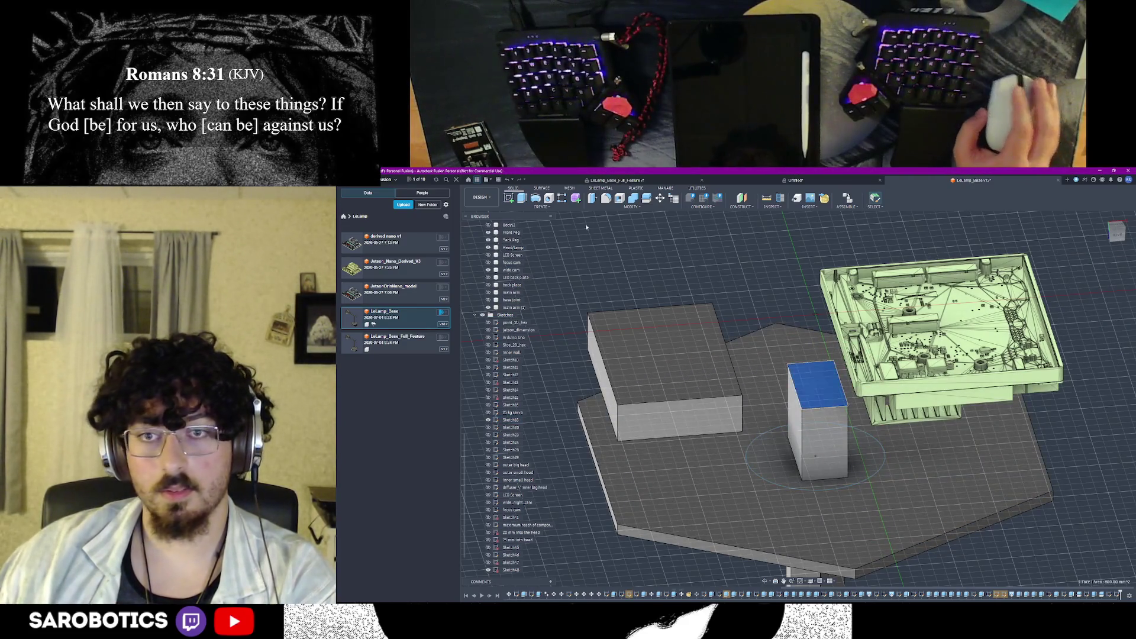
Set up a 5 mm extrusion of the post's top face as a new body
key(e)
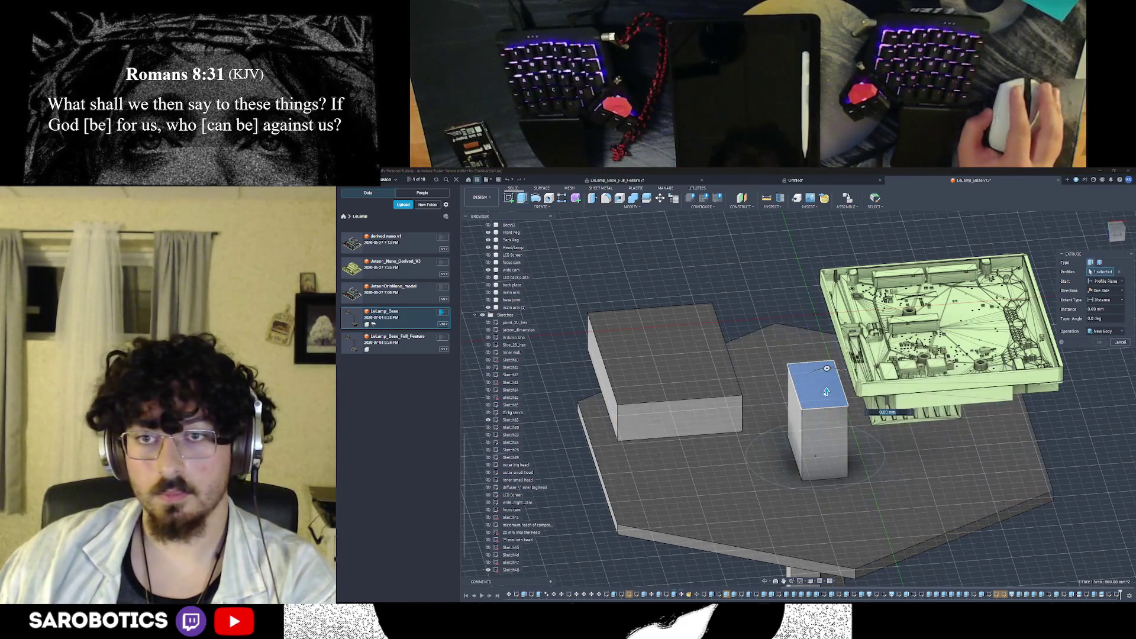
drag(826, 391, 825, 382)
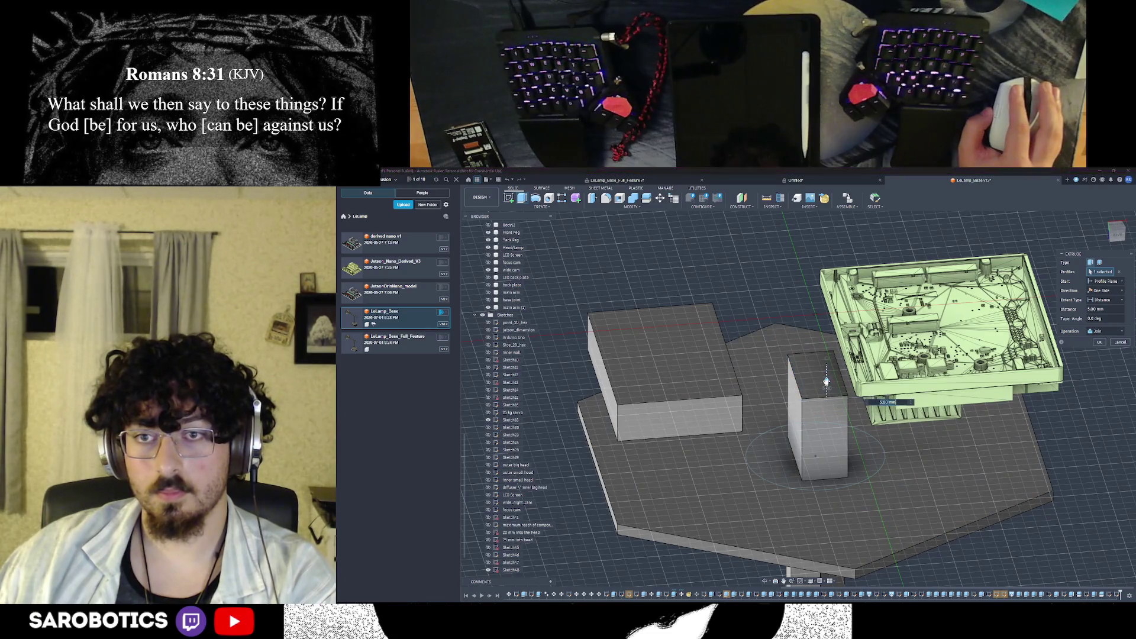
click(1097, 330)
click(1084, 362)
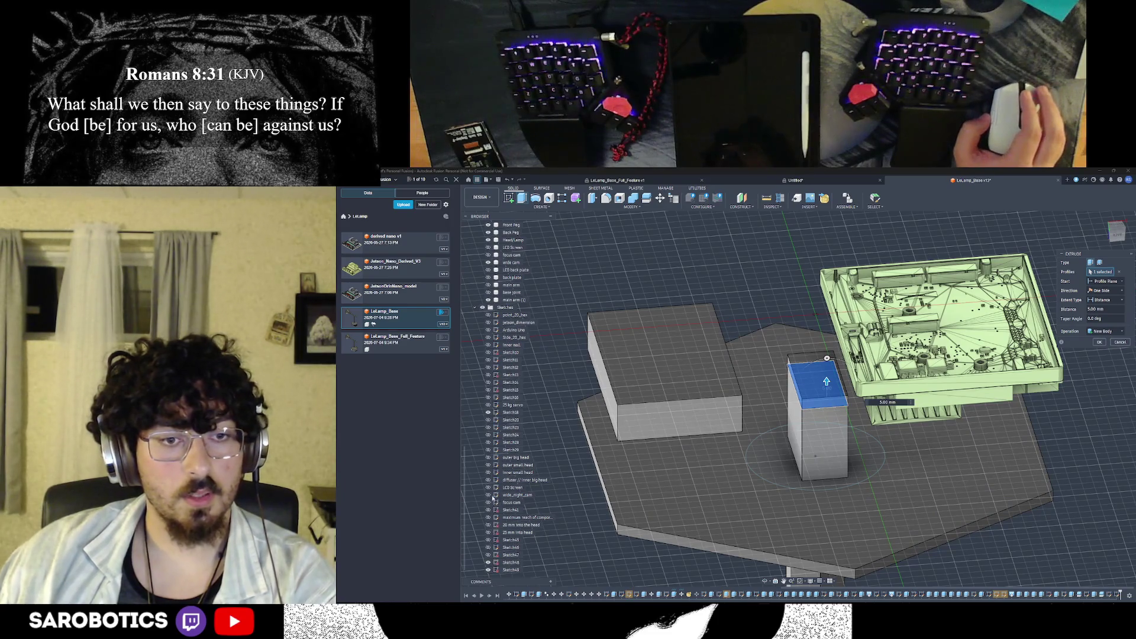
scroll(502, 397, up, 2)
scroll(503, 396, up, 2)
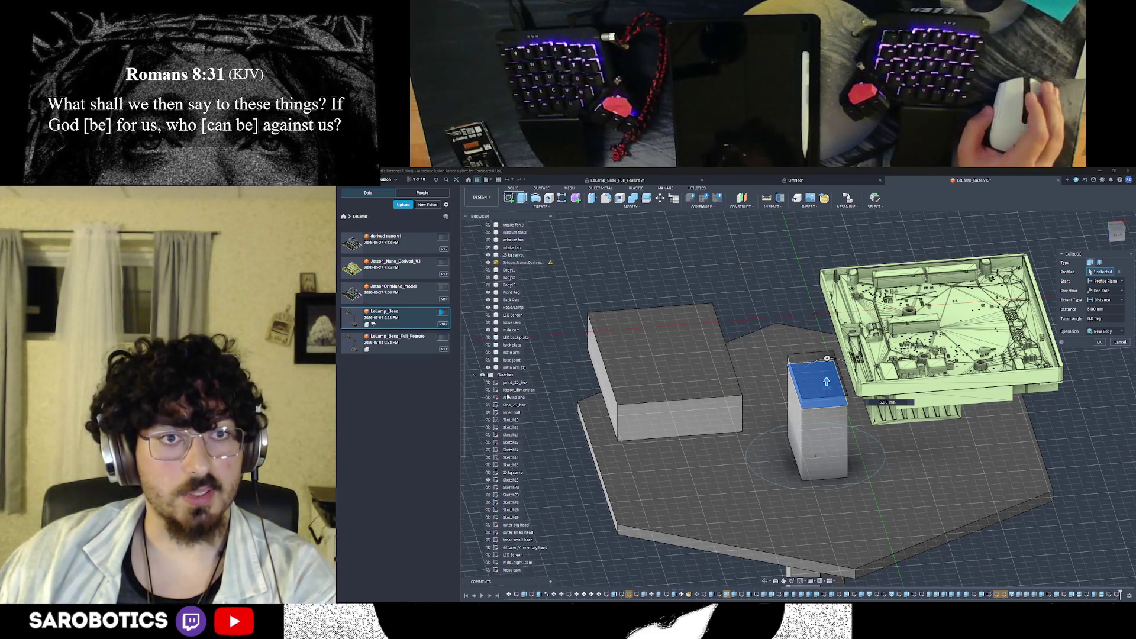
scroll(502, 397, up, 2)
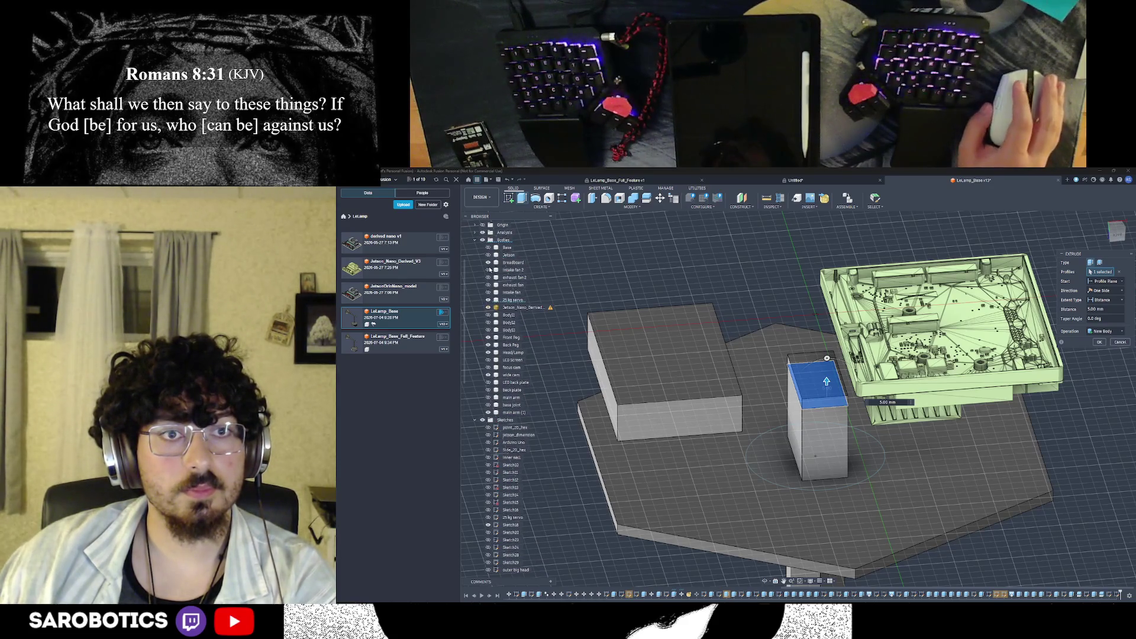
scroll(488, 271, up, 1)
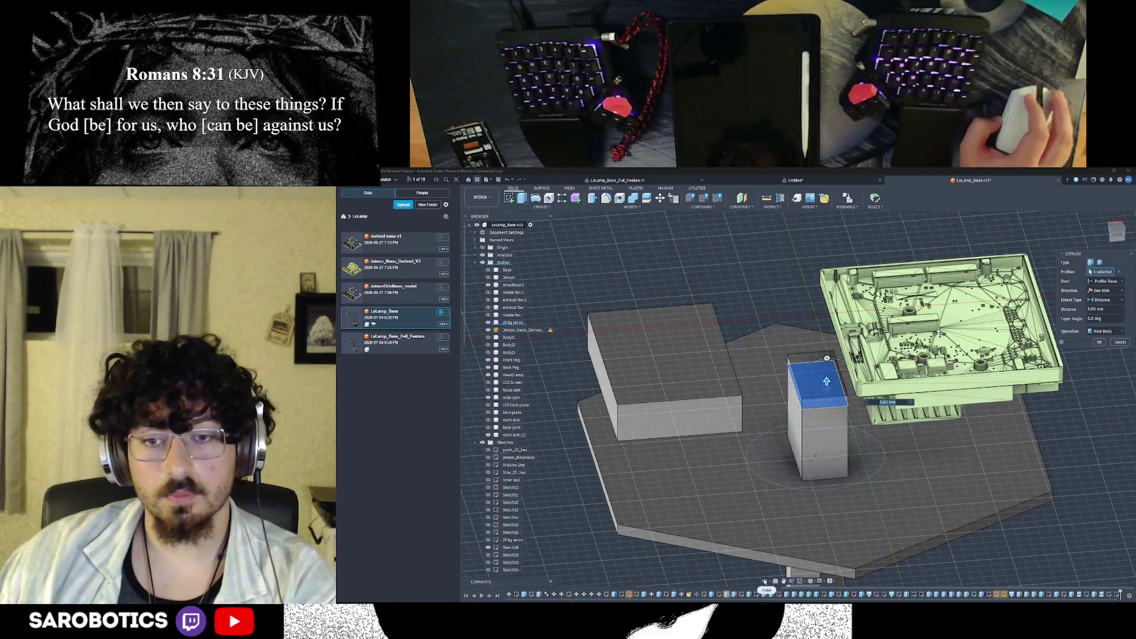
shift+middle_drag(799, 444, 803, 356)
scroll(815, 465, down, 2)
right_click(814, 466)
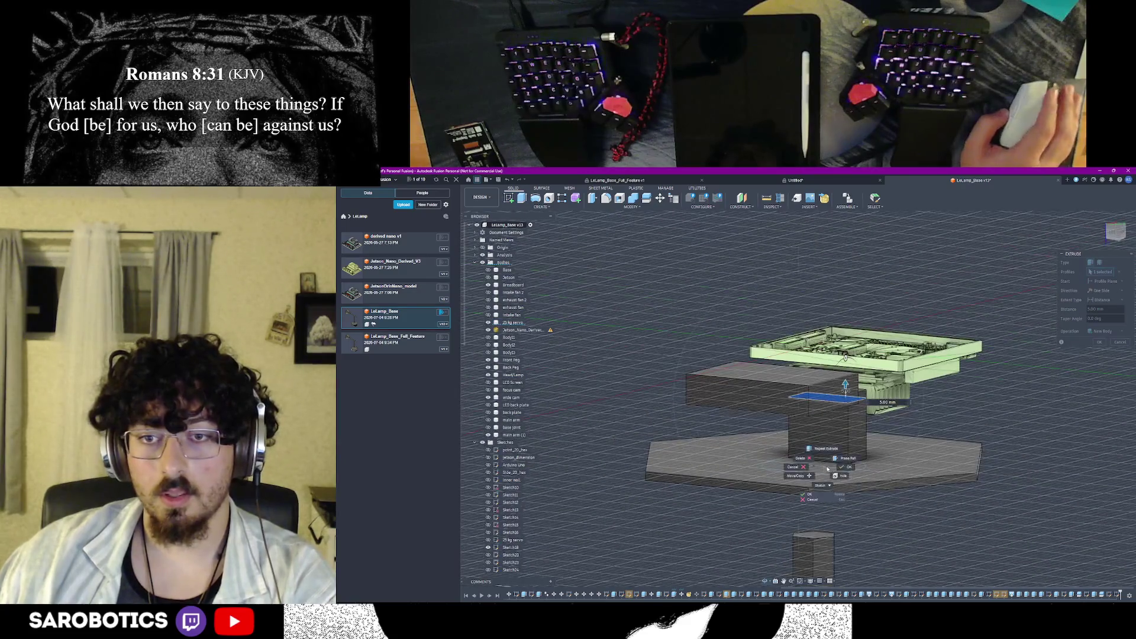
click(832, 465)
Extrude the hexagonal base profile 25 mm as a new body, after trying Intersect and Join
click(835, 385)
drag(841, 385, 844, 353)
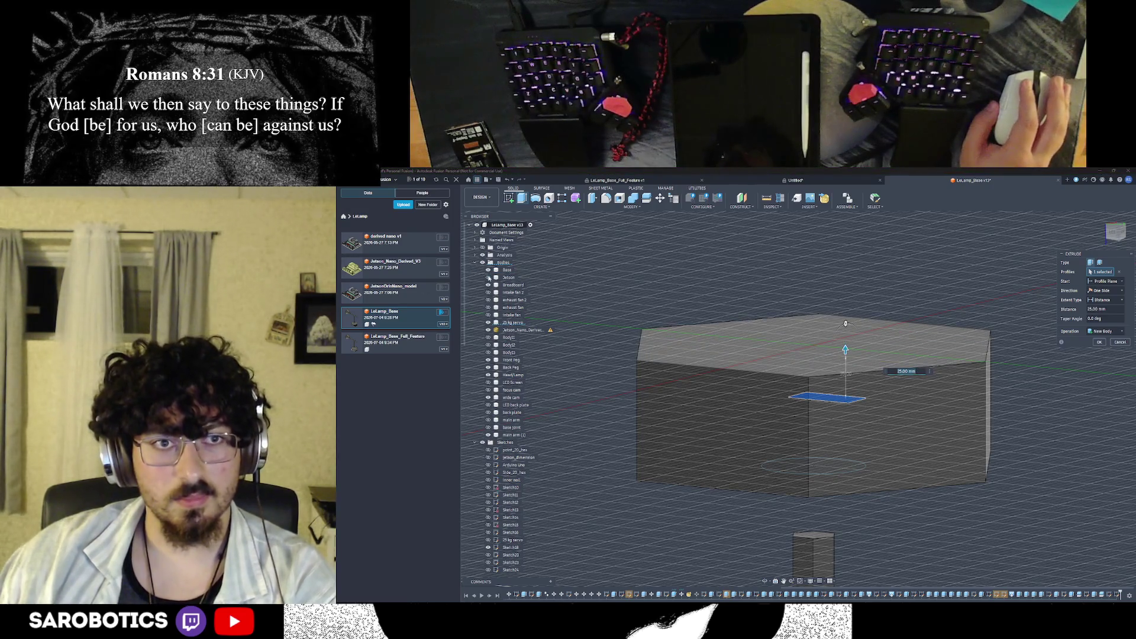
click(487, 271)
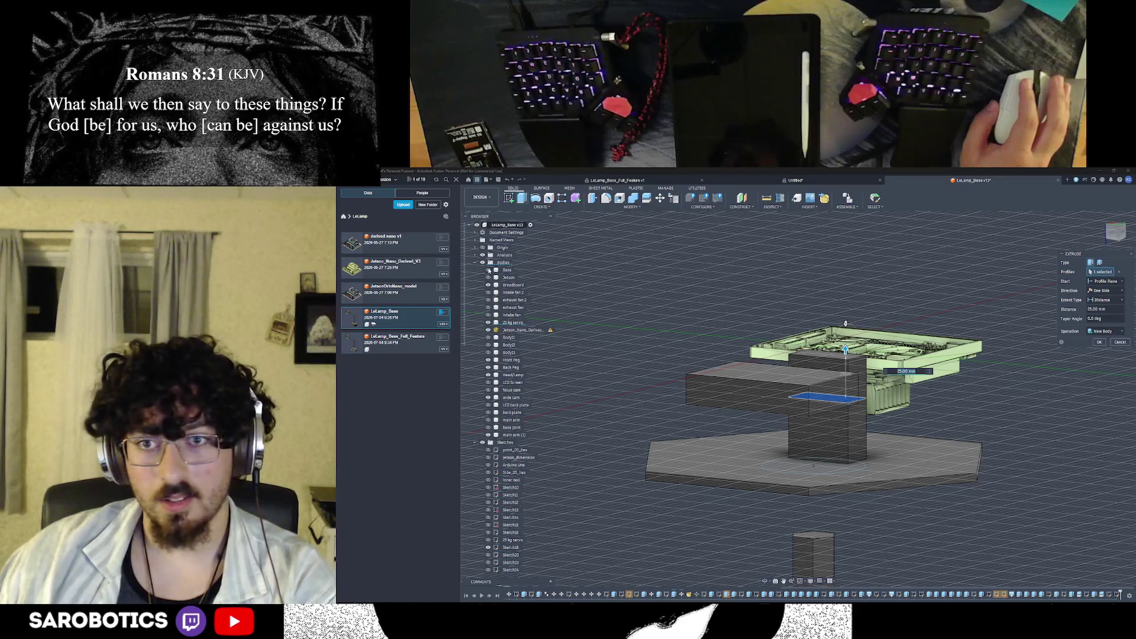
click(487, 270)
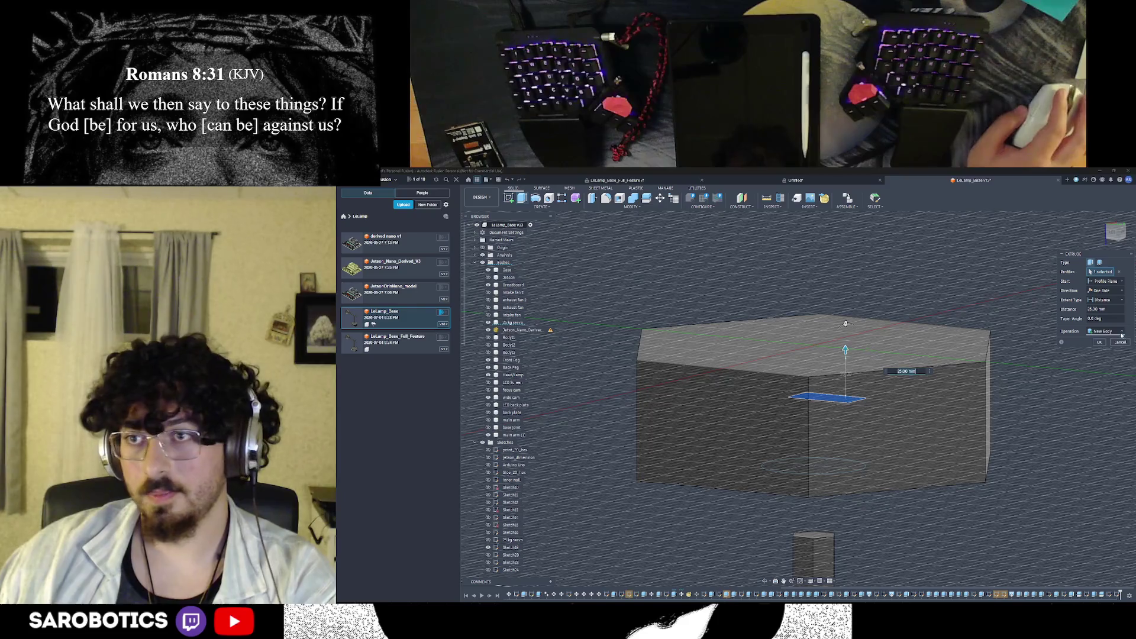
click(1100, 331)
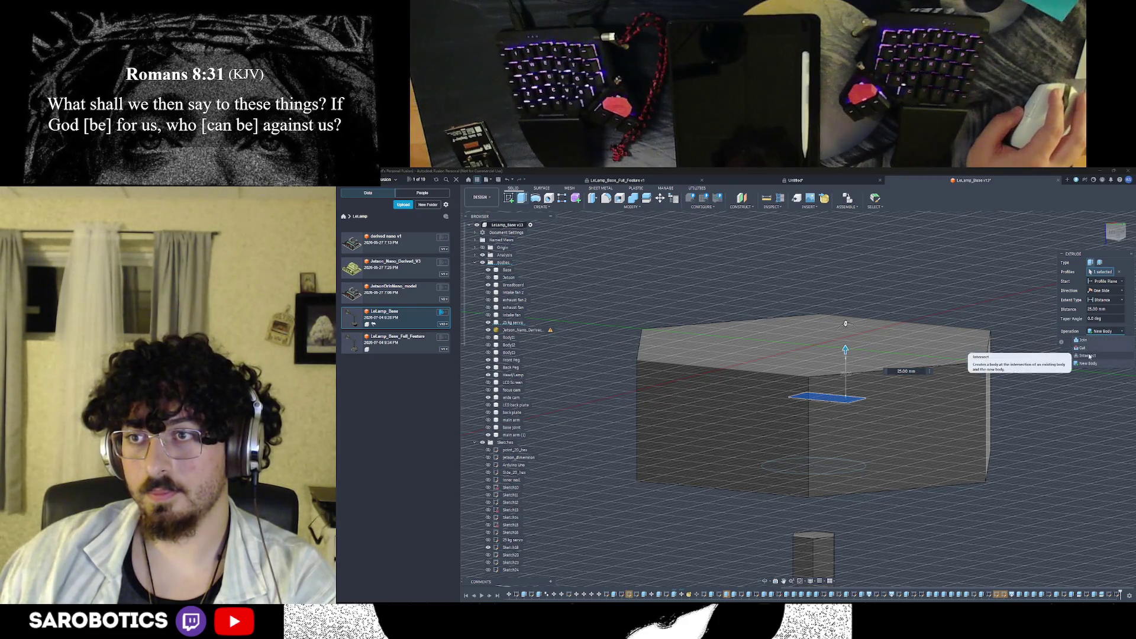
click(1086, 355)
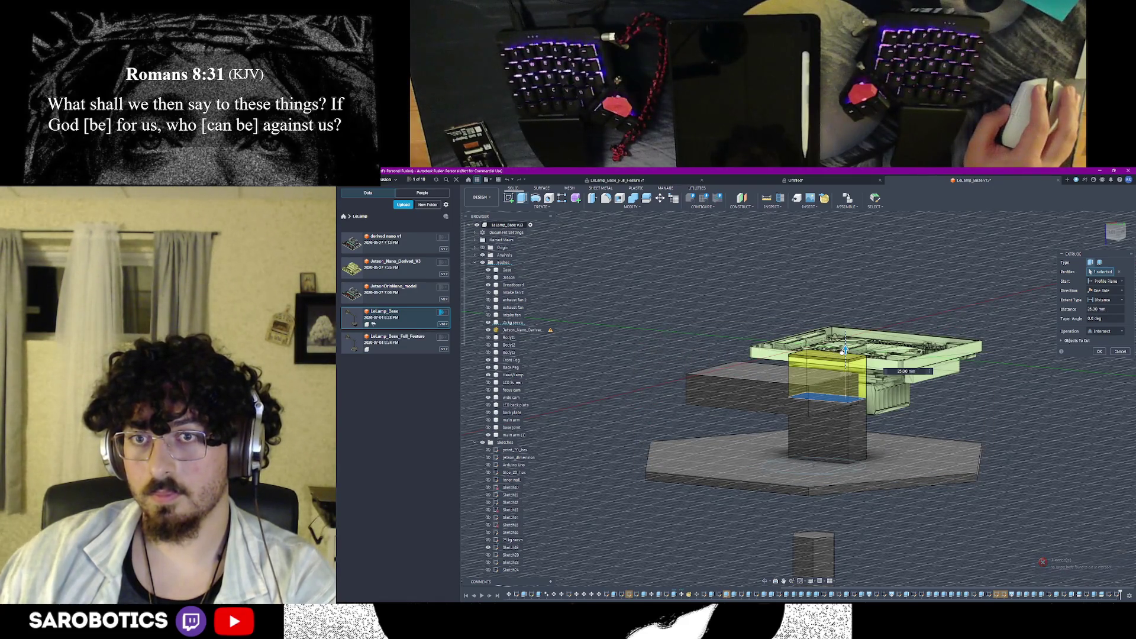
click(1102, 331)
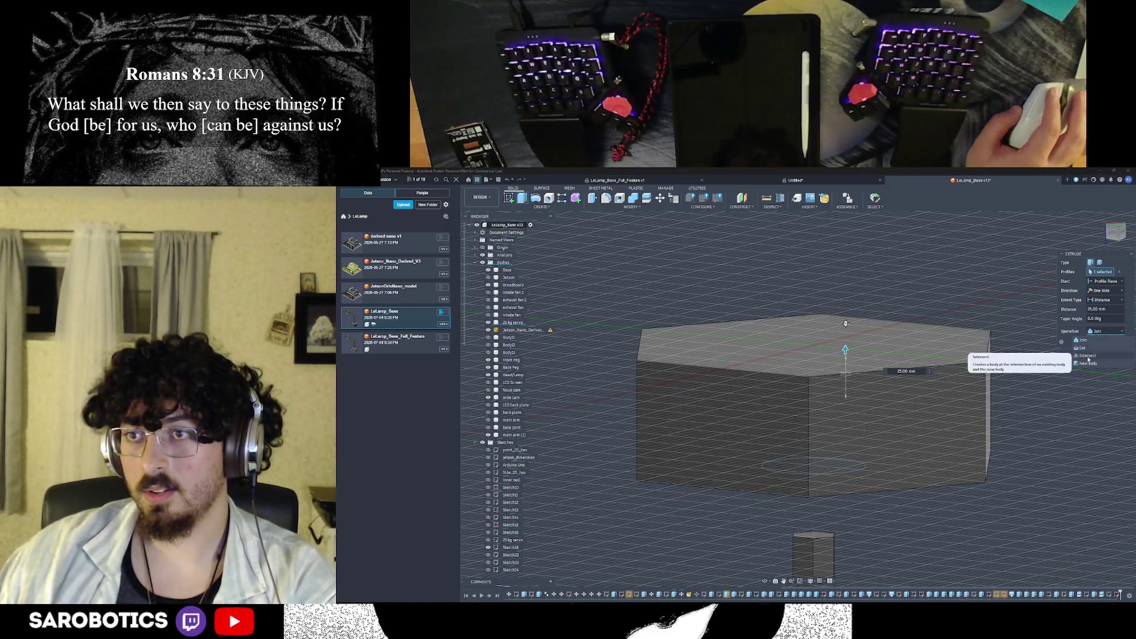
click(1087, 363)
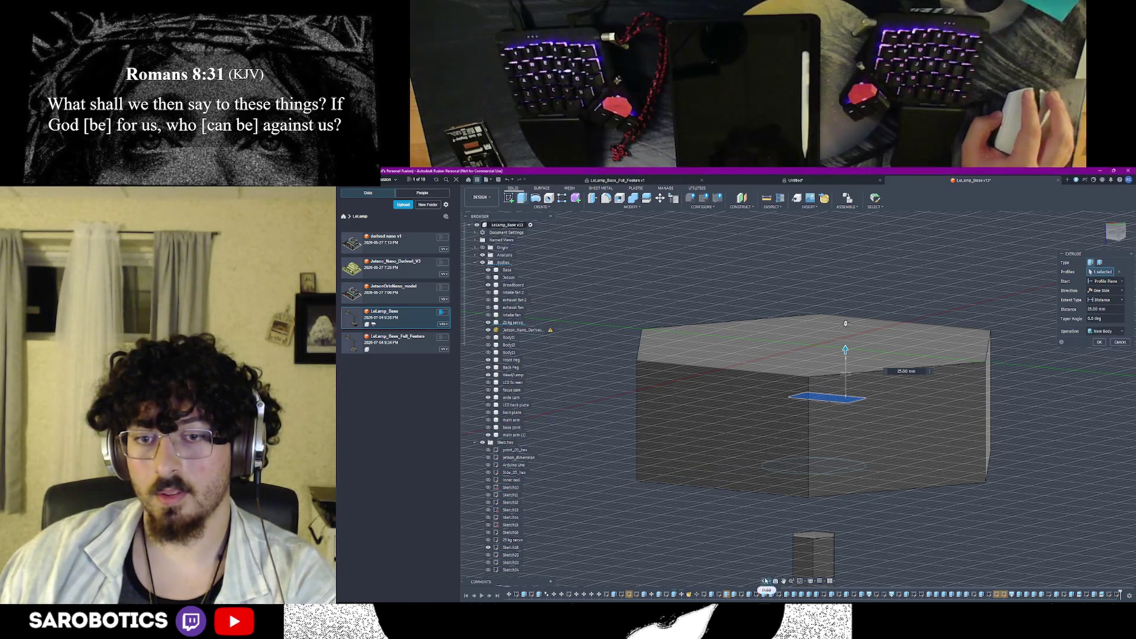
shift+middle_drag(779, 575, 771, 485)
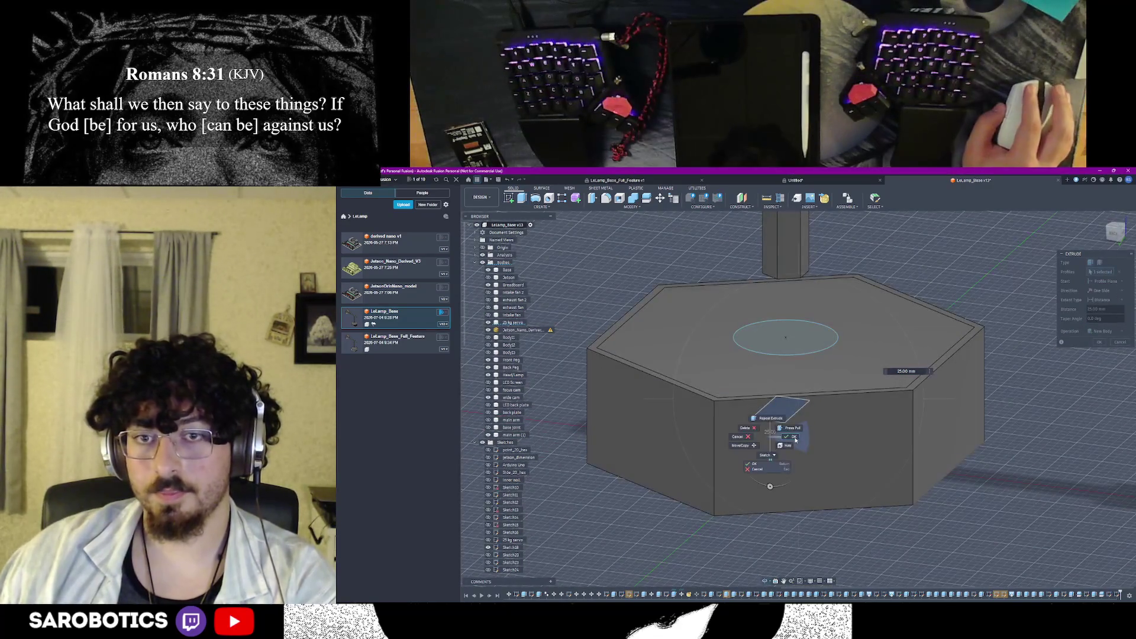
click(1097, 343)
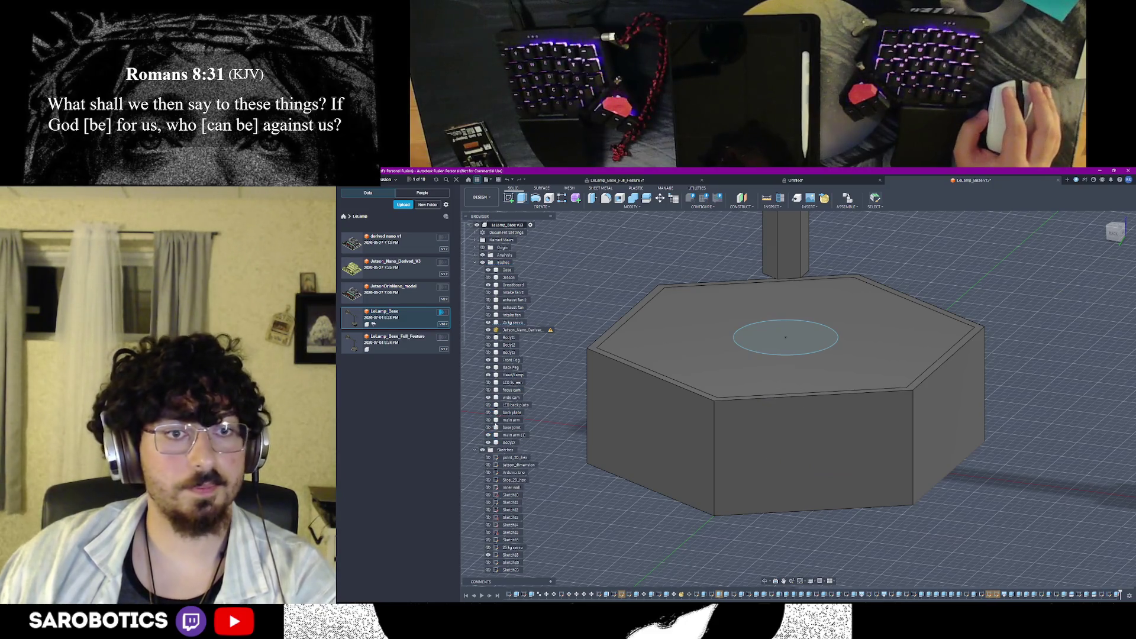
click(487, 427)
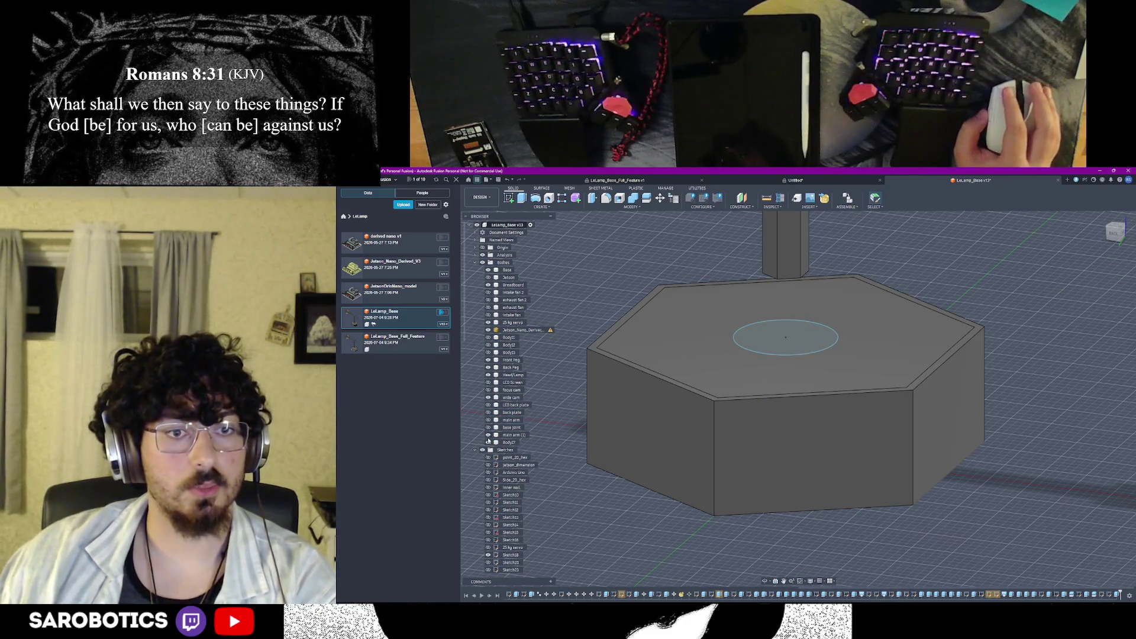
click(486, 314)
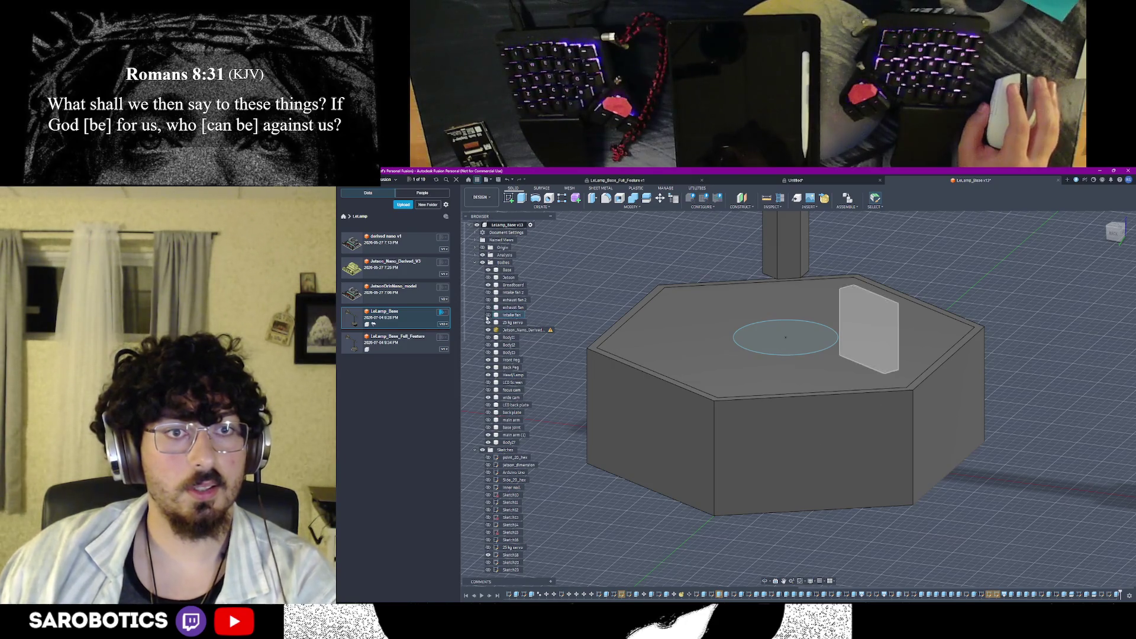
click(487, 315)
click(487, 277)
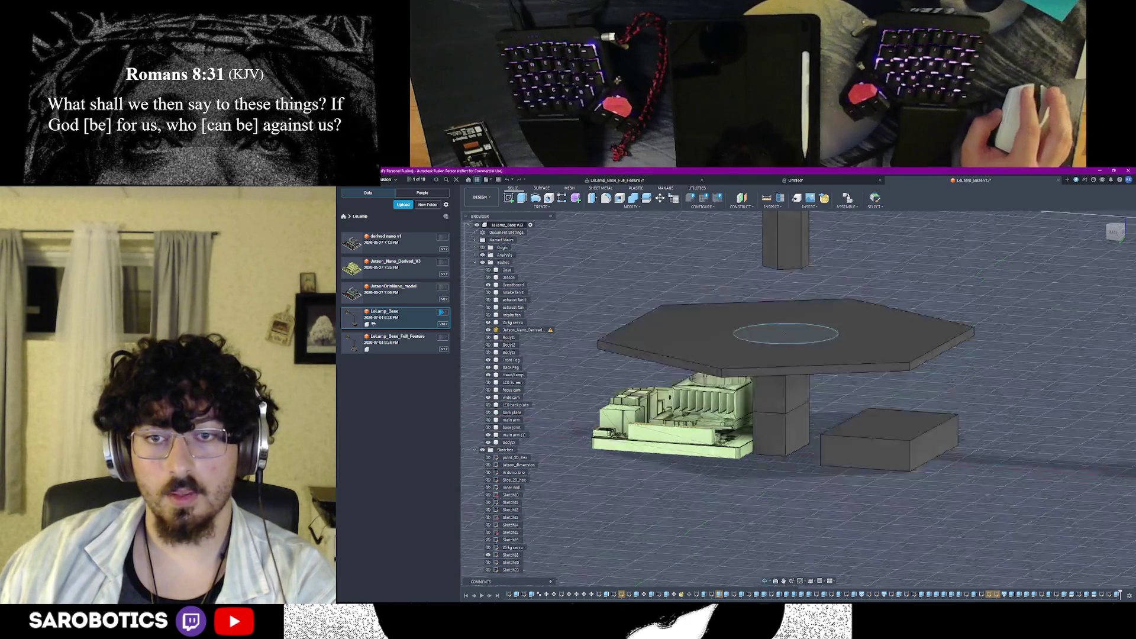
shift+middle_drag(781, 373, 781, 293)
scroll(755, 435, up, 1)
scroll(755, 435, up, 1)
scroll(754, 435, up, 1)
scroll(755, 435, up, 1)
scroll(781, 399, up, 2)
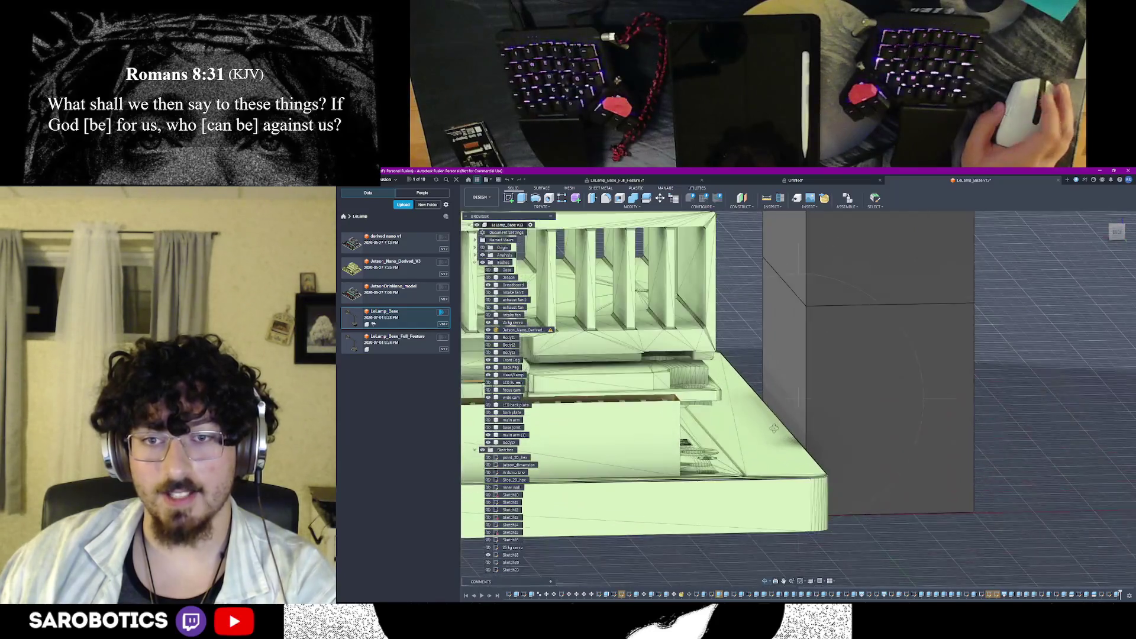
scroll(782, 400, down, 5)
mouse_move(781, 399)
shift+middle_down()
mouse_move(780, 355)
mouse_move(745, 399)
mouse_move(710, 381)
mouse_move(675, 409)
mouse_move(640, 400)
mouse_move(763, 373)
mouse_move(727, 373)
mouse_move(711, 390)
mouse_move(710, 426)
mouse_move(798, 426)
mouse_move(764, 477)
shift+middle_up()
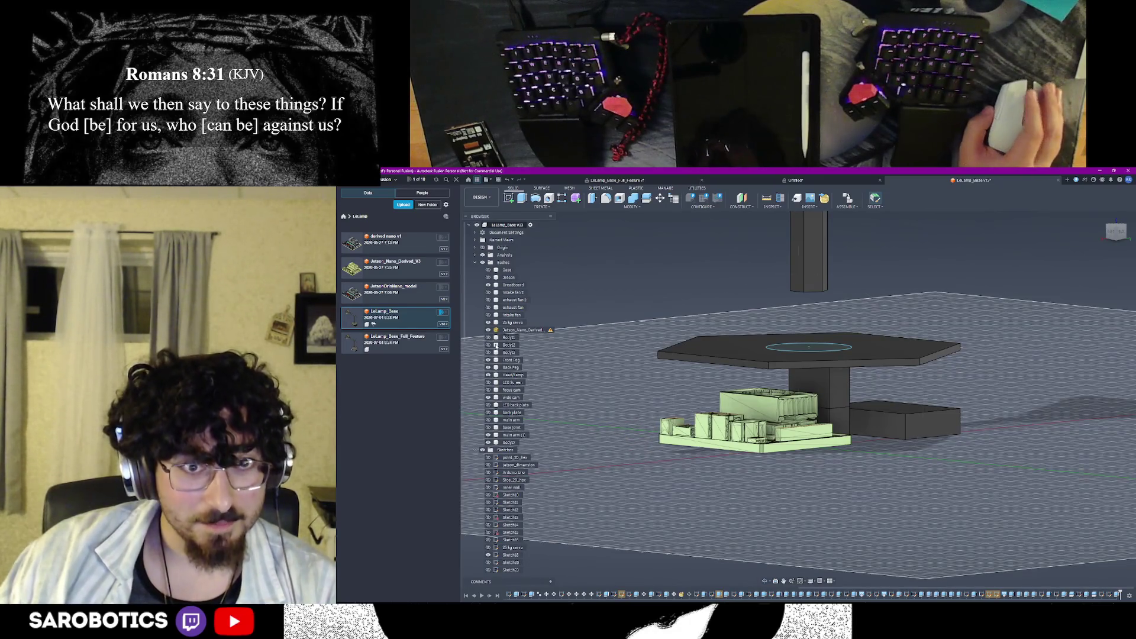
click(488, 307)
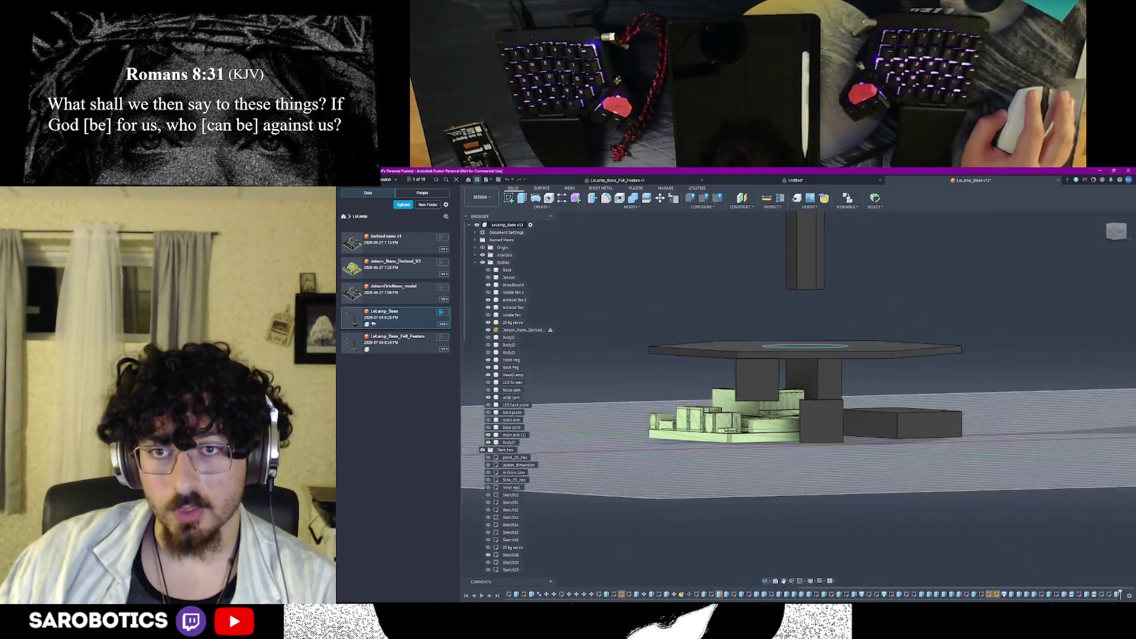
shift+middle_drag(768, 480, 737, 470)
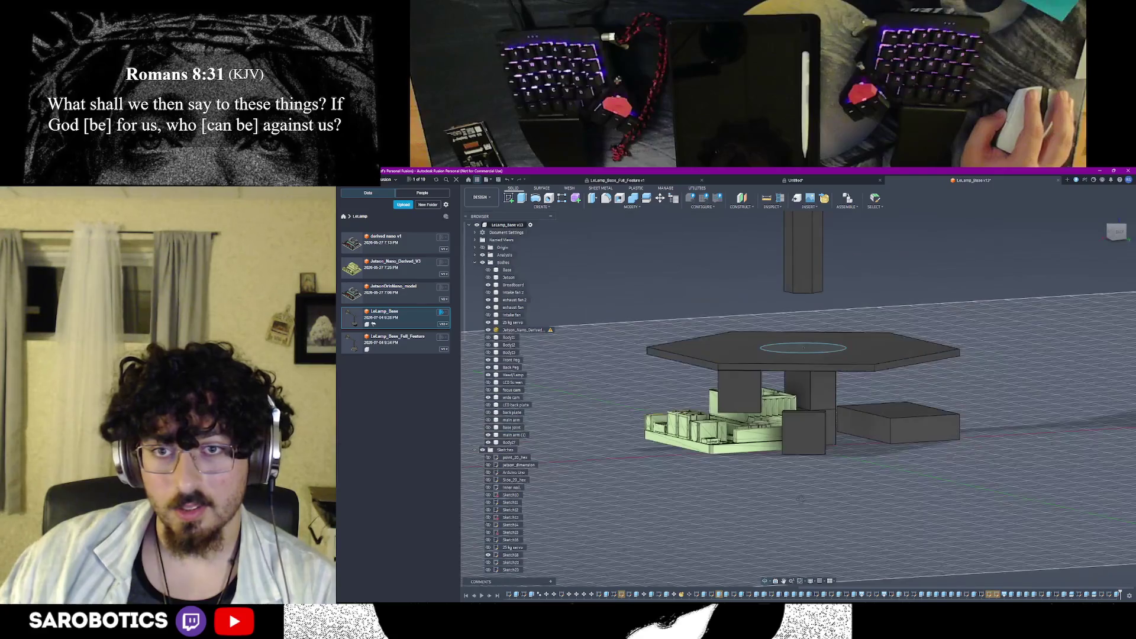
mouse_move(806, 421)
shift+middle_down()
mouse_move(806, 348)
mouse_move(825, 500)
shift+middle_up()
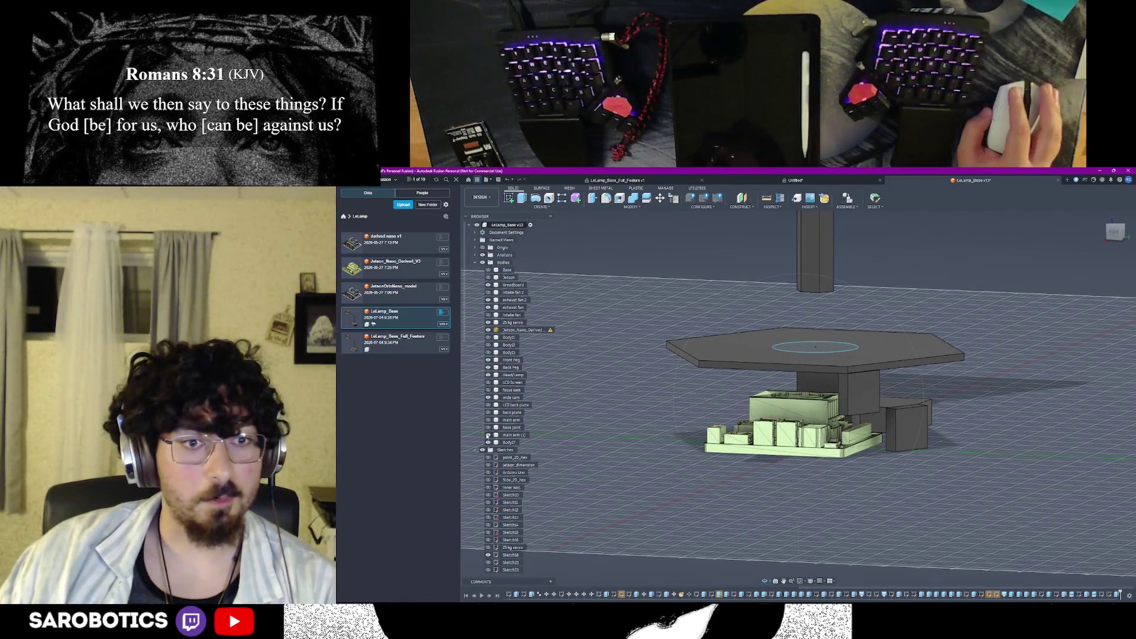
mouse_move(826, 500)
shift+middle_down()
mouse_move(781, 426)
mouse_move(799, 418)
shift+middle_up()
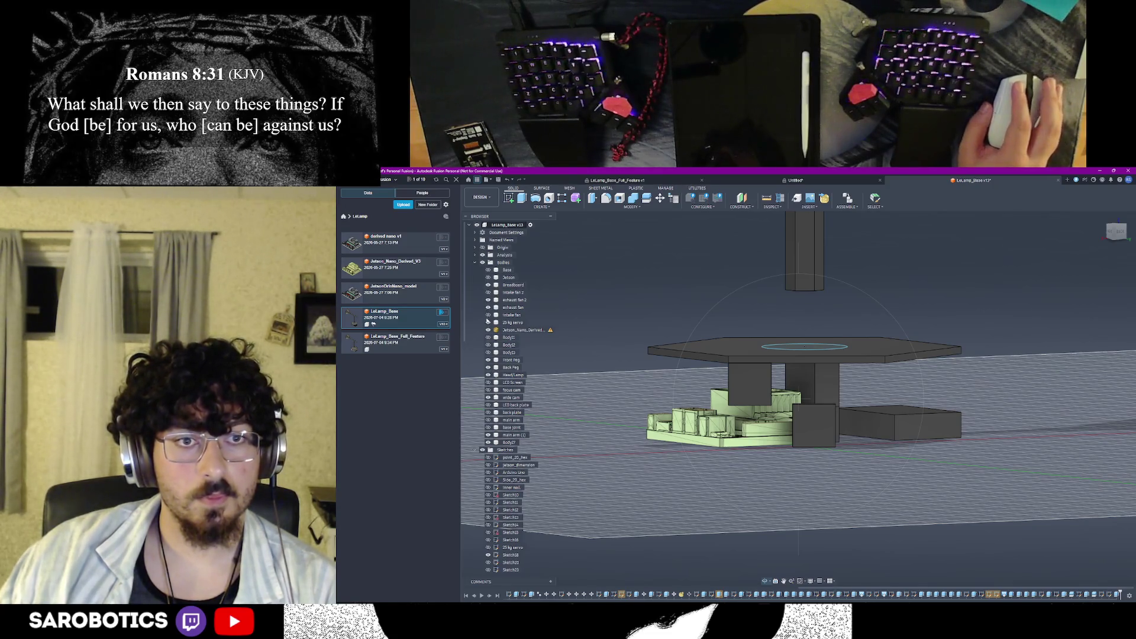
Hide the dark block in front of the board and orbit around the stand and board
key(v)
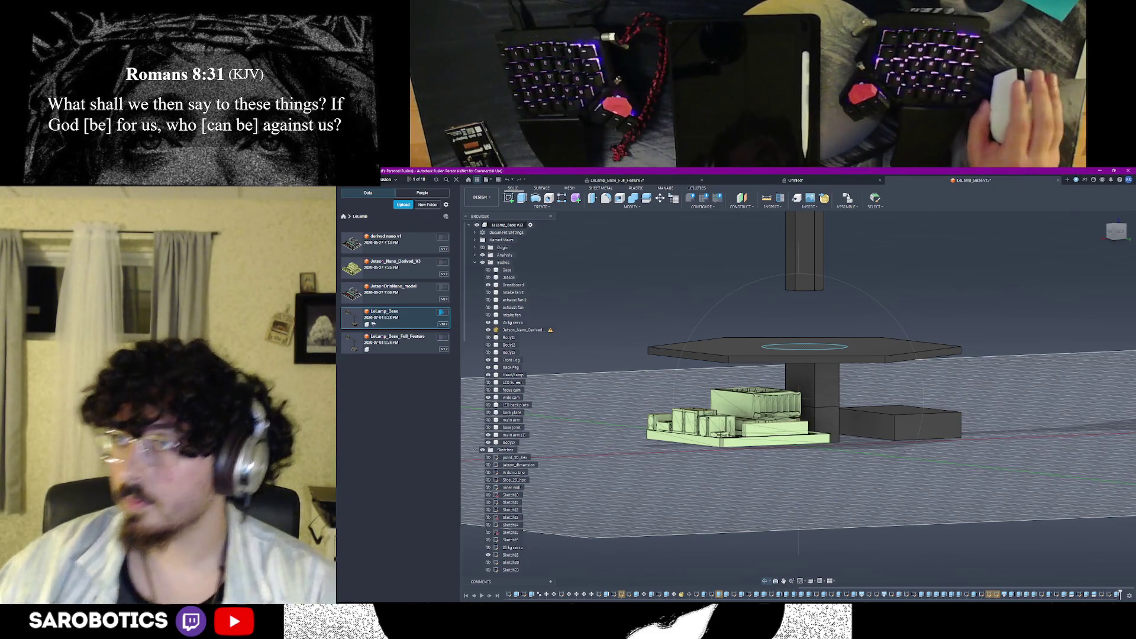
shift+middle_drag(799, 391, 888, 390)
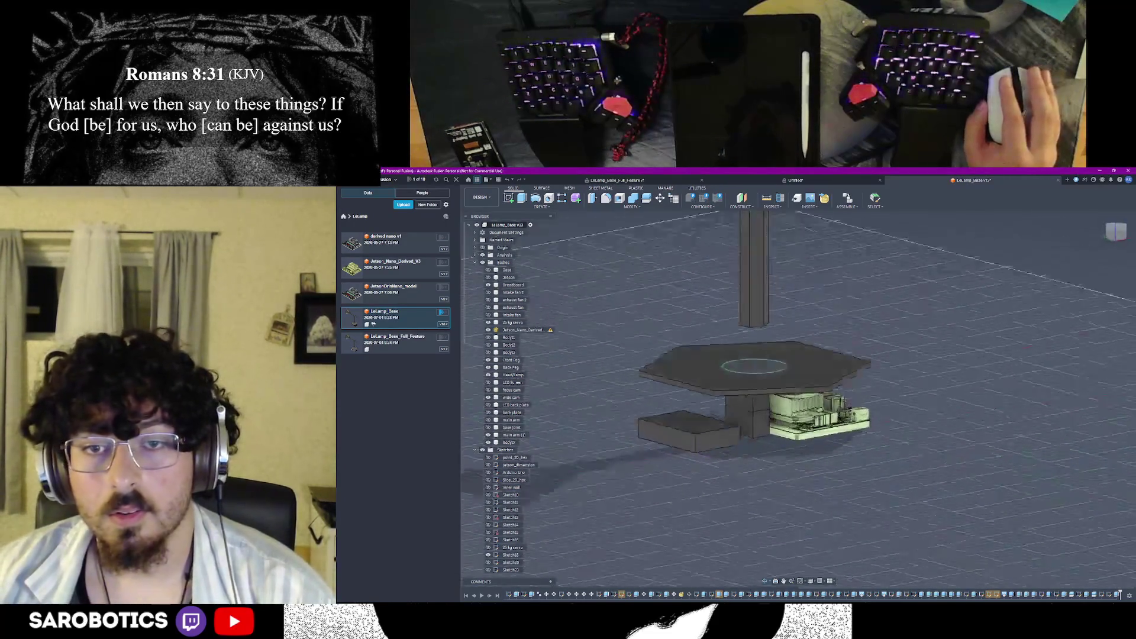
shift+middle_drag(799, 391, 799, 461)
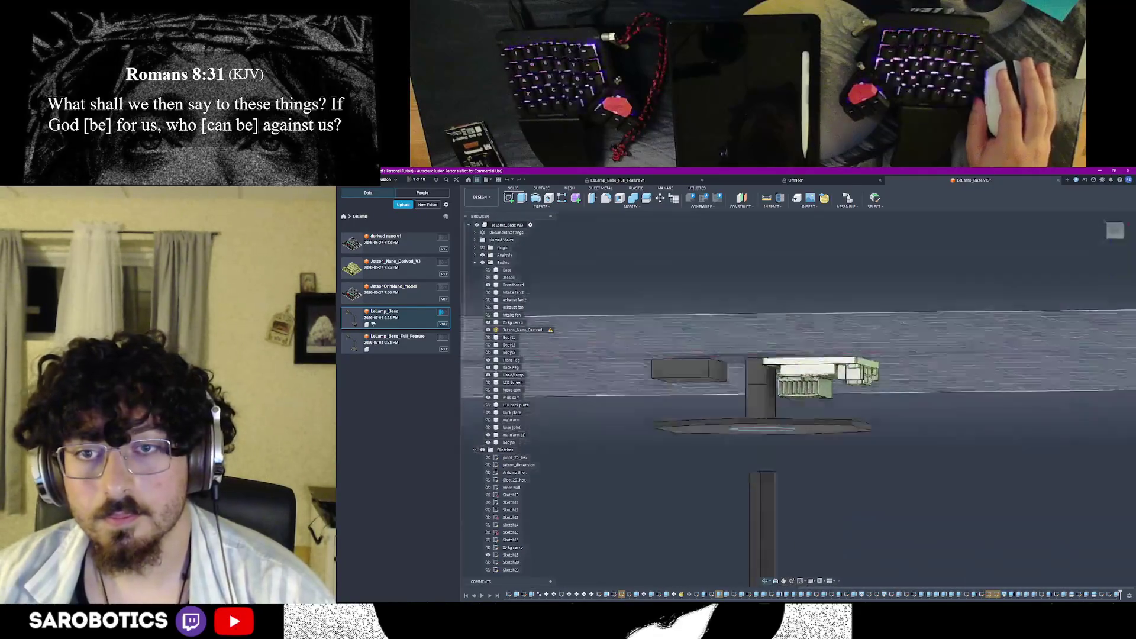
shift+middle_drag(798, 391, 799, 355)
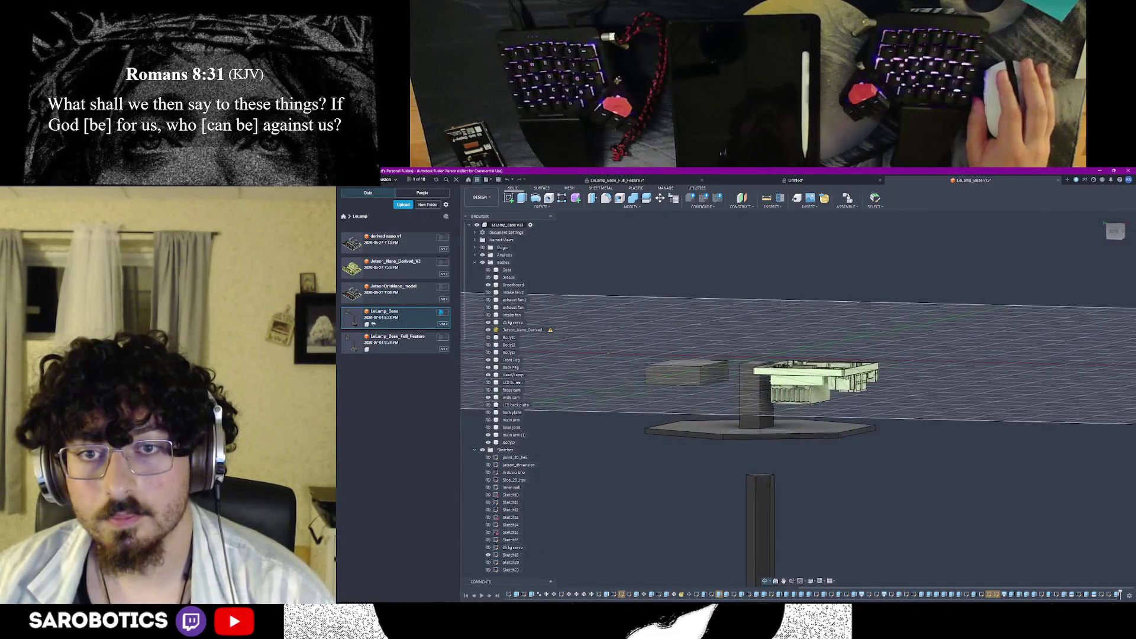
scroll(755, 379, up, 2)
scroll(754, 379, up, 2)
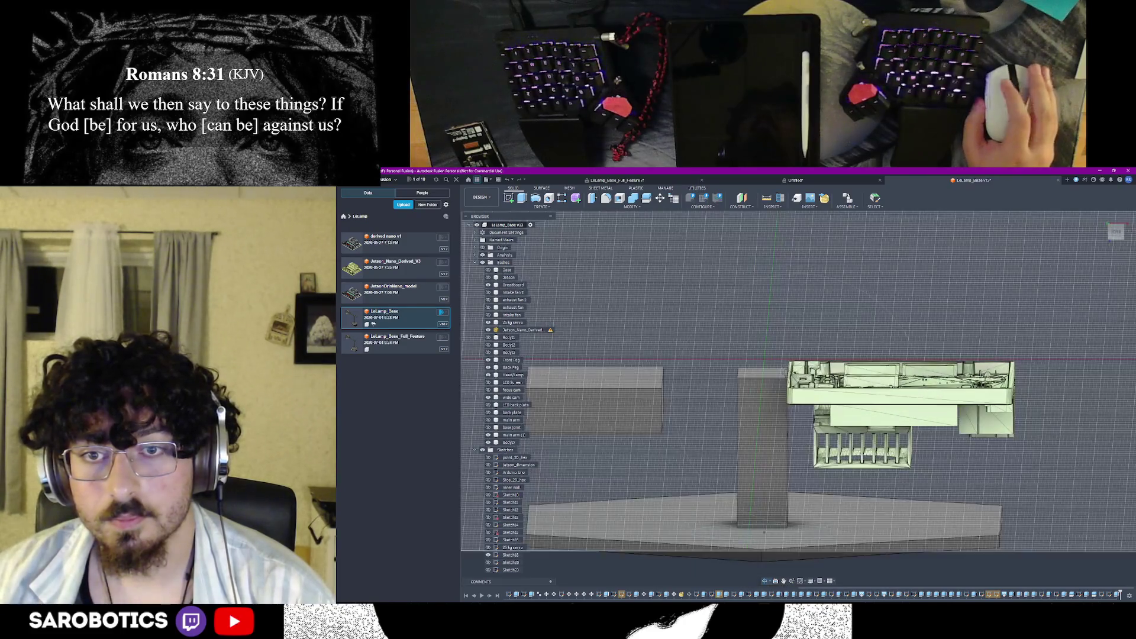
shift+middle_drag(754, 381, 755, 355)
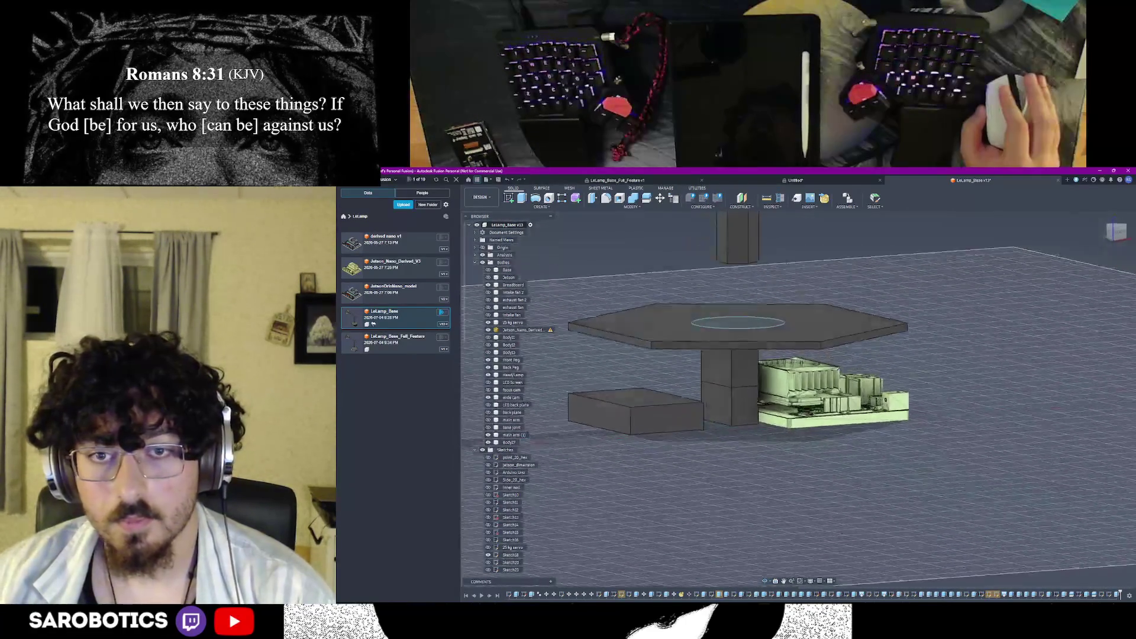
scroll(765, 390, up, 2)
scroll(765, 390, up, 2)
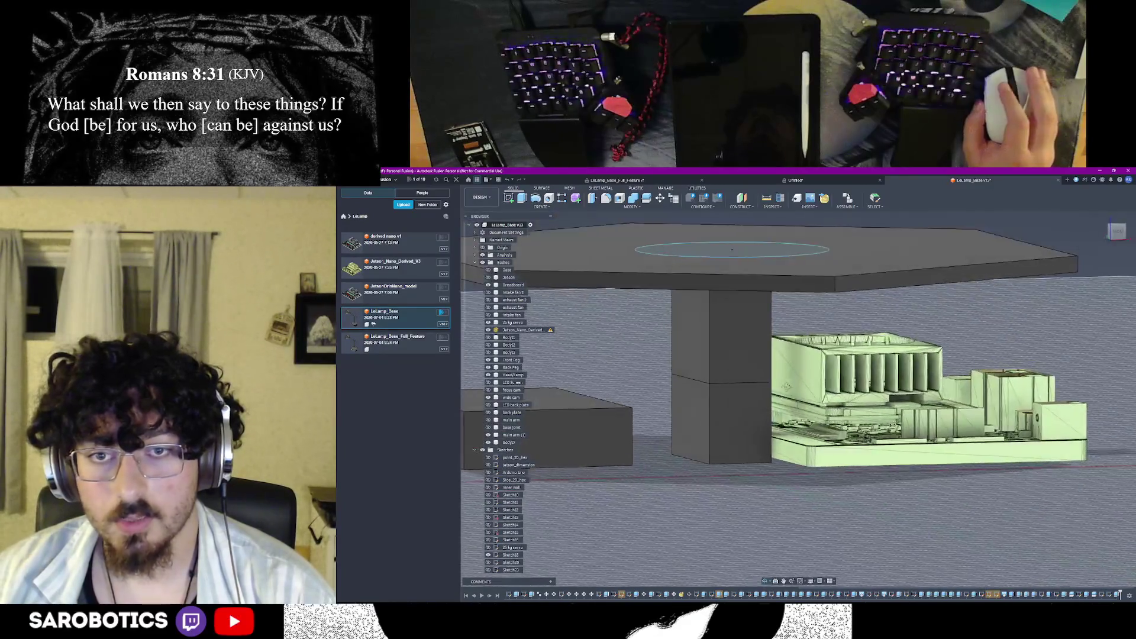
shift+middle_drag(755, 383, 772, 355)
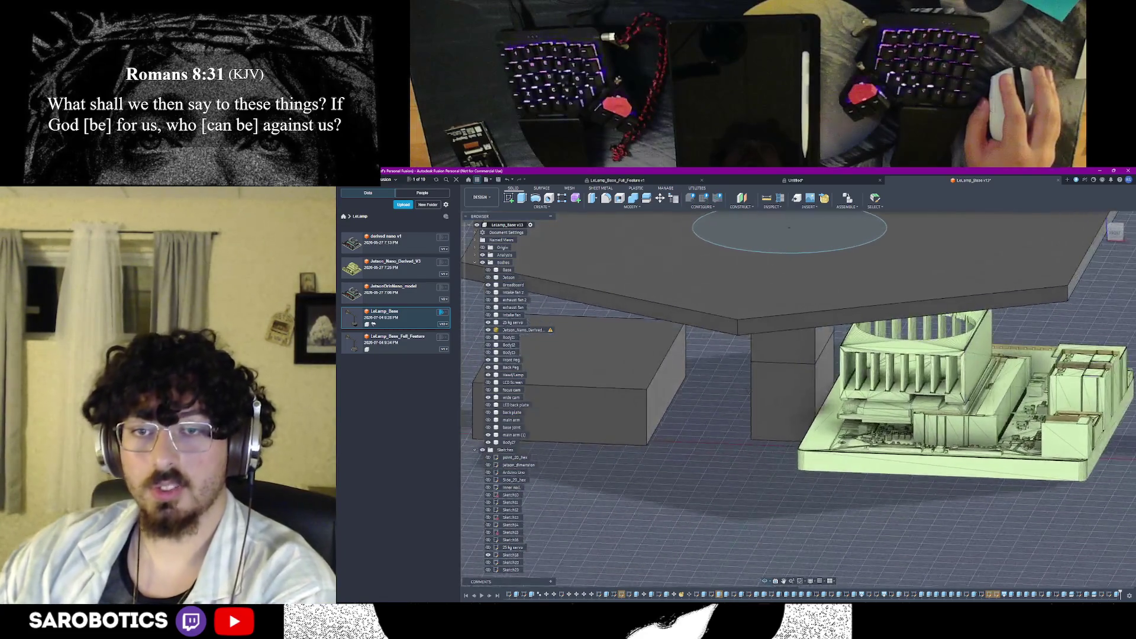
scroll(791, 401, up, 3)
scroll(790, 401, up, 5)
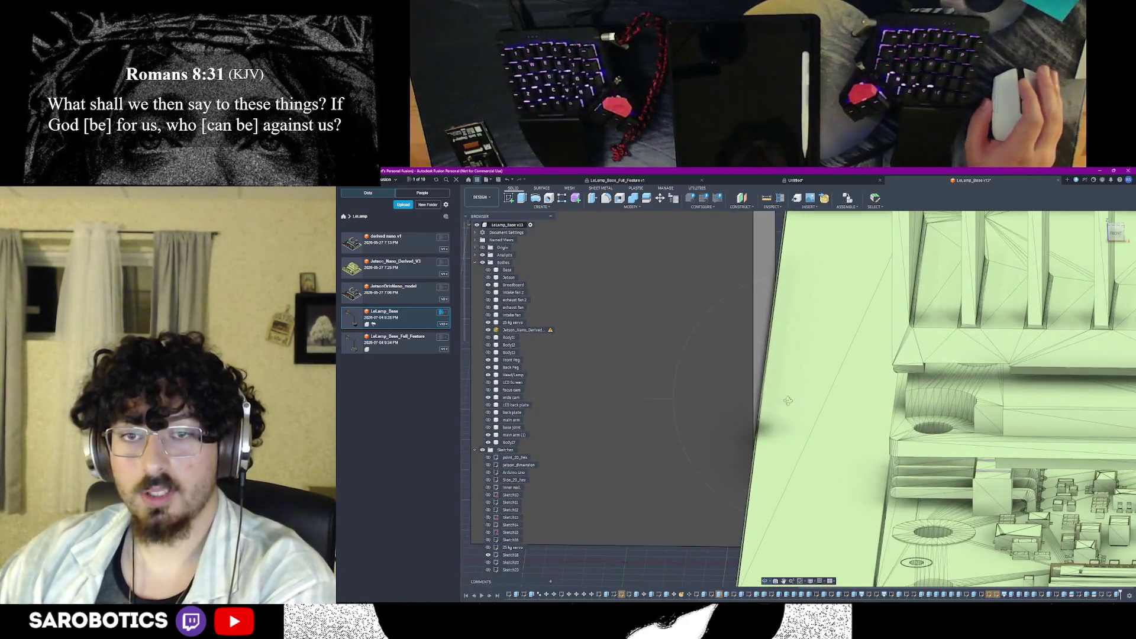
click(799, 401)
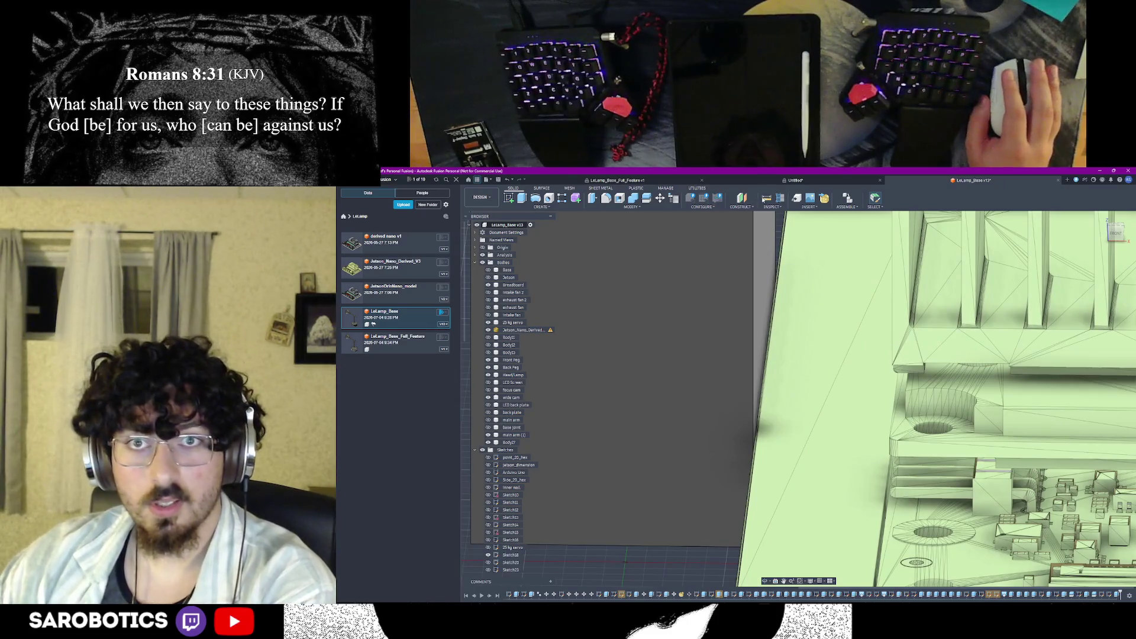
Measure the electronics board's side face with Inspect > Measure
click(772, 198)
click(766, 298)
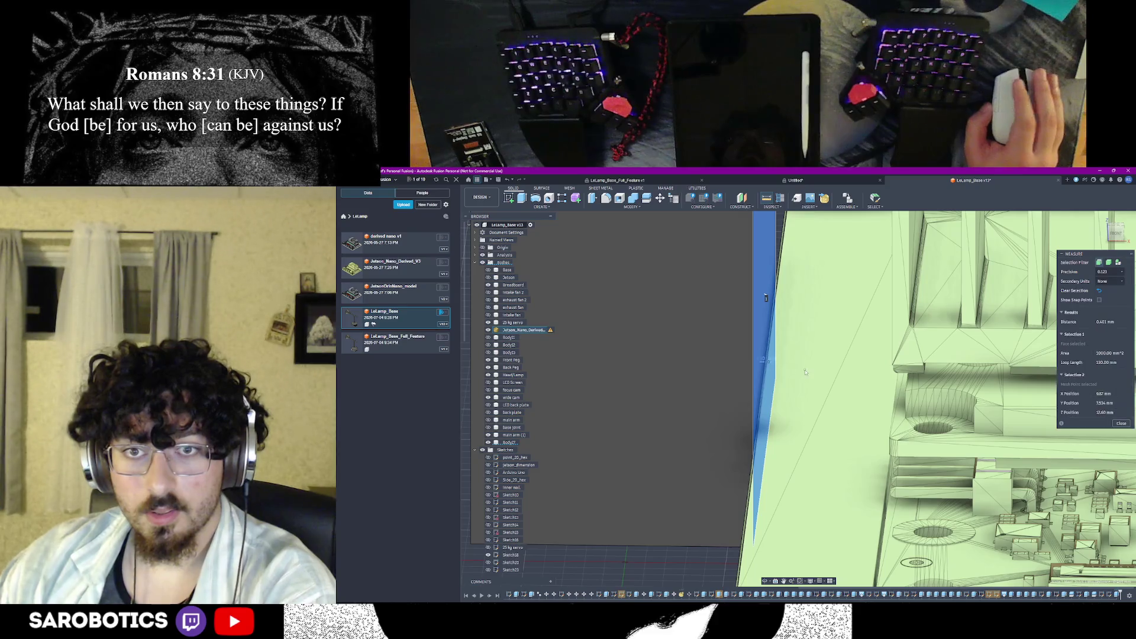
scroll(805, 371, down, 2)
key(Escape)
shift+middle_drag(776, 317, 784, 577)
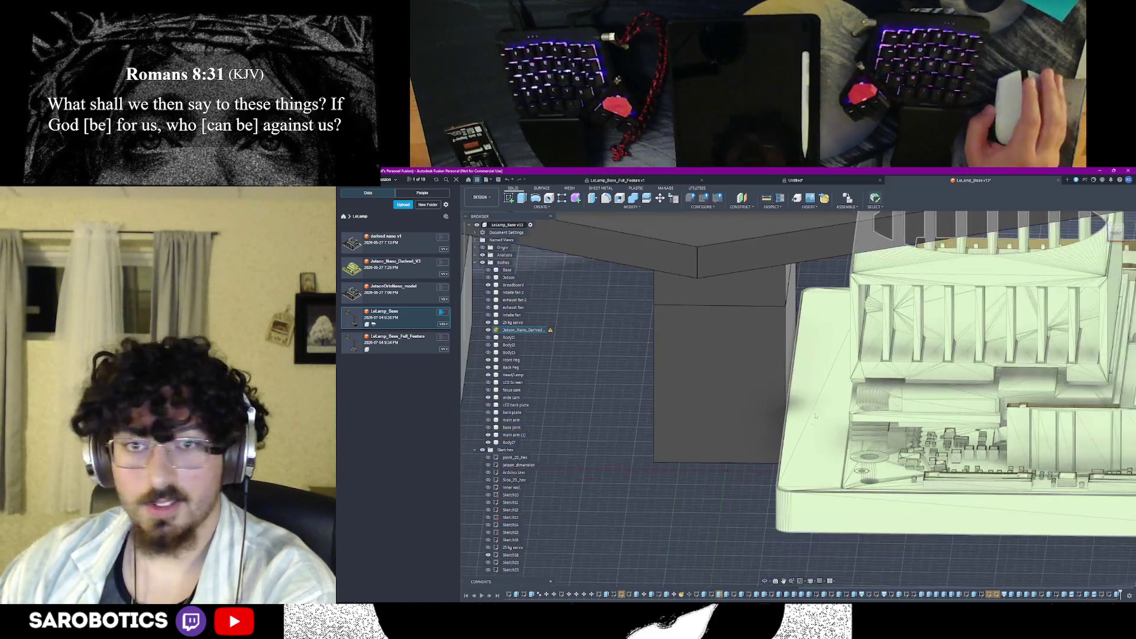
scroll(802, 533, down, 3)
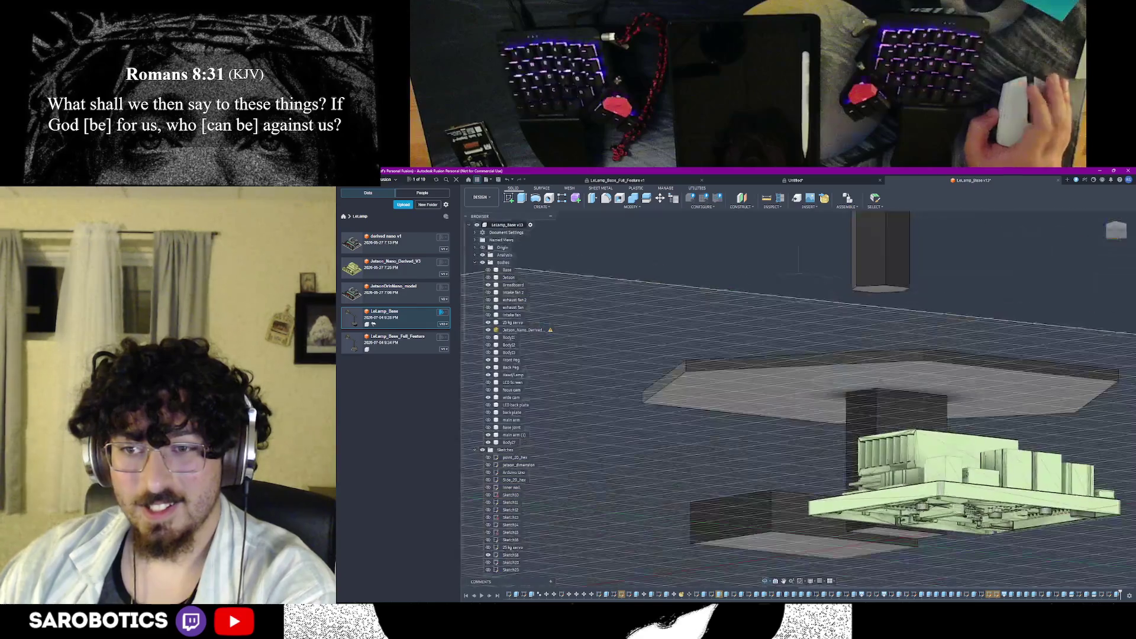
Orbit to a flat top-down view of the board and start a new sketch
shift+middle_drag(803, 533, 1030, 504)
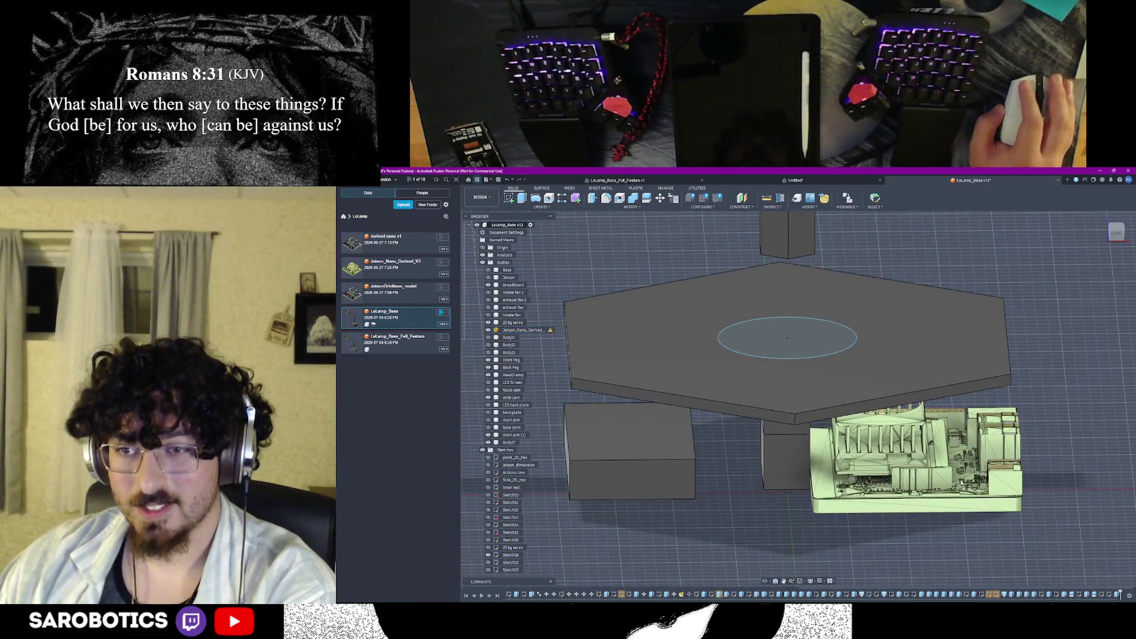
mouse_move(797, 390)
shift+middle_down()
mouse_move(862, 456)
mouse_move(976, 444)
mouse_move(906, 461)
mouse_move(791, 418)
mouse_move(780, 453)
mouse_move(781, 427)
mouse_move(797, 488)
mouse_move(796, 469)
shift+middle_up()
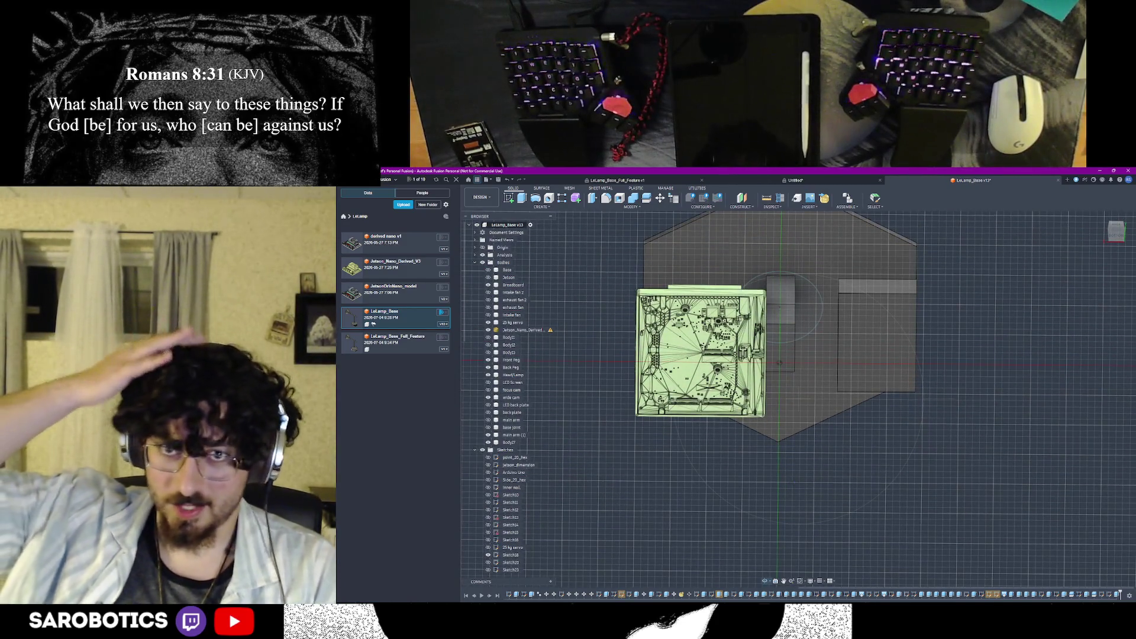
shift+middle_drag(796, 468, 799, 398)
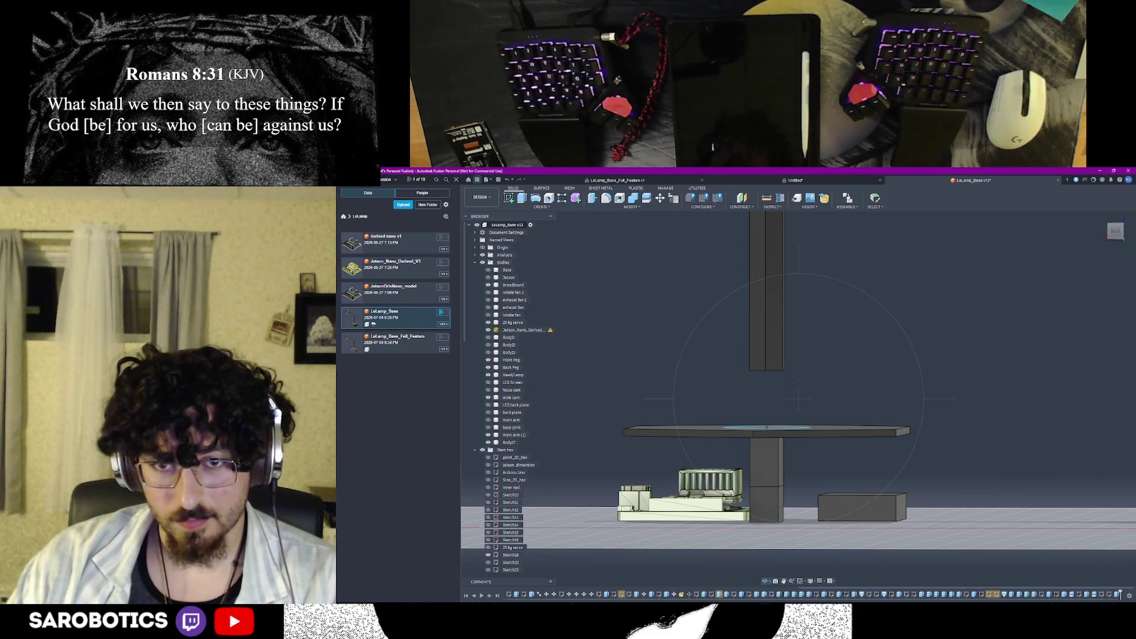
mouse_move(798, 399)
shift+middle_down()
mouse_move(799, 373)
mouse_move(799, 426)
mouse_move(798, 355)
shift+middle_up()
scroll(799, 400, up, 5)
mouse_move(799, 400)
shift+middle_down()
mouse_move(798, 284)
mouse_move(799, 374)
mouse_move(799, 355)
shift+middle_up()
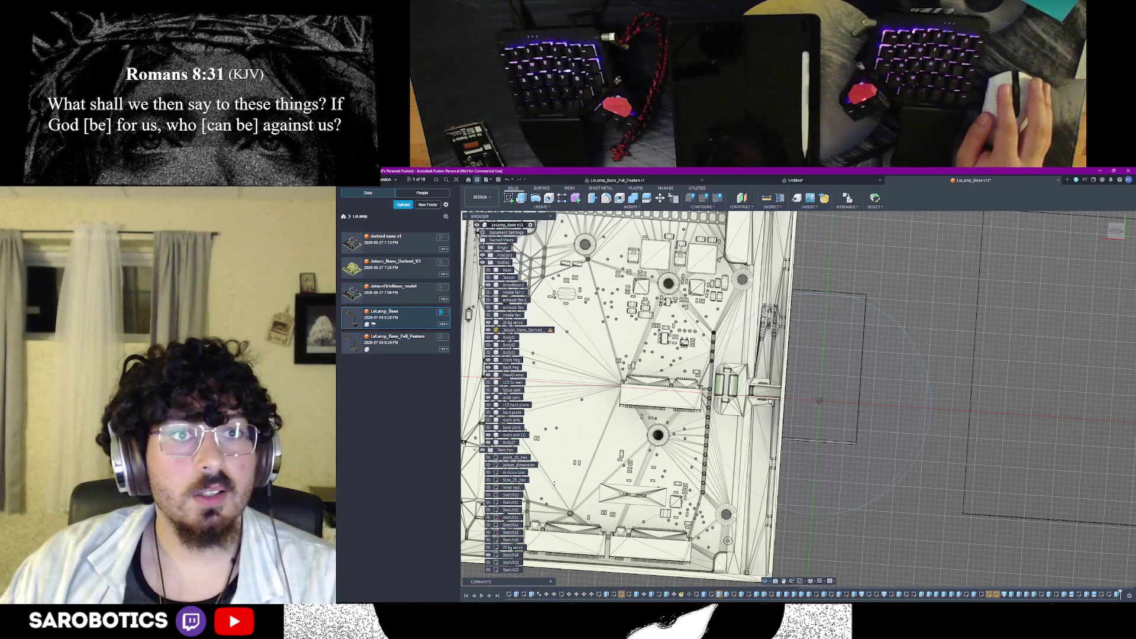
scroll(799, 400, down, 5)
scroll(799, 399, down, 3)
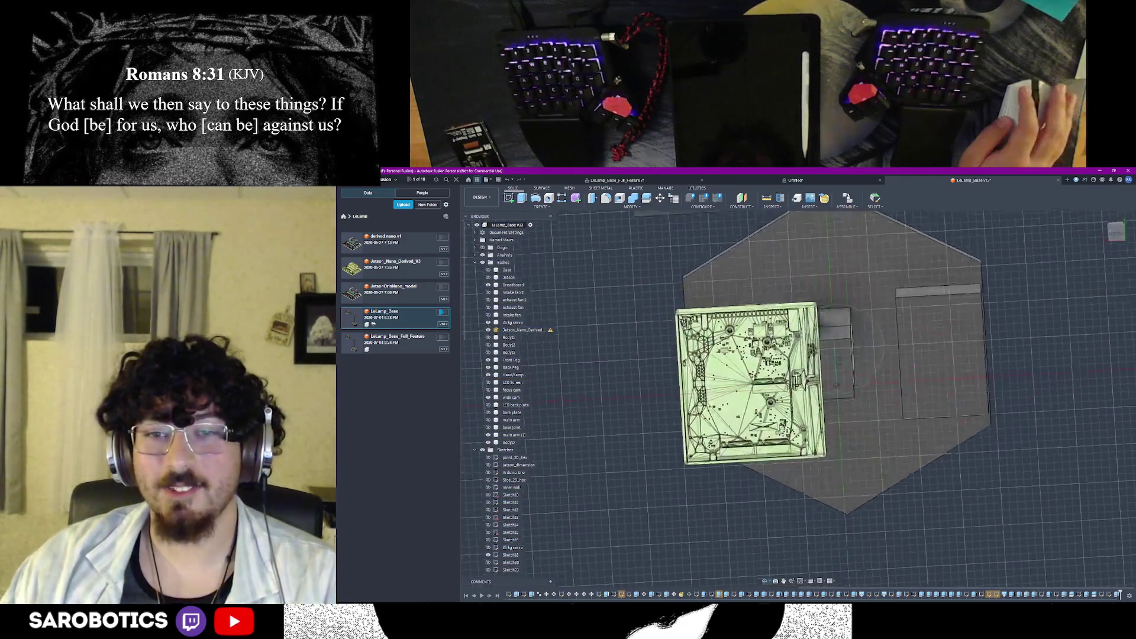
scroll(861, 368, up, 2)
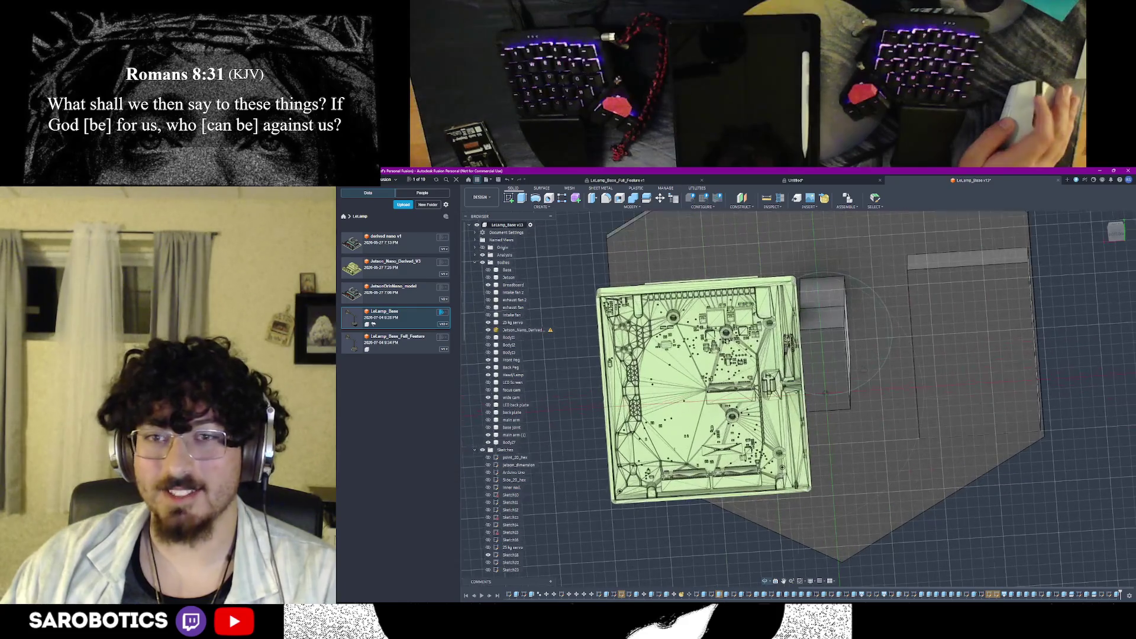
shift+middle_drag(837, 365, 789, 427)
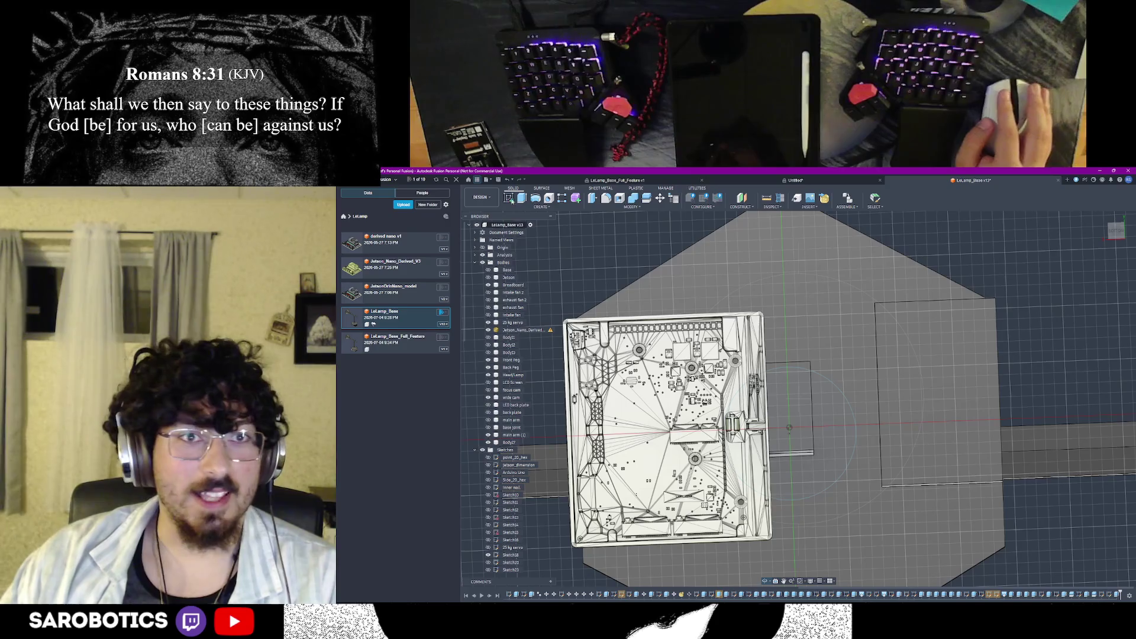
click(509, 198)
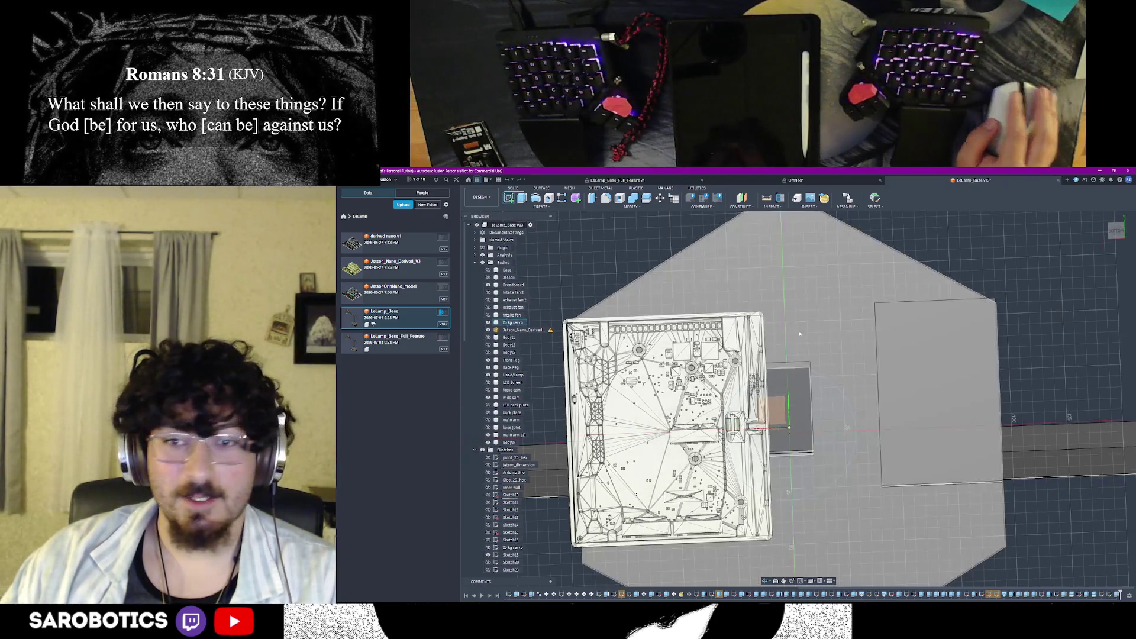
Draw a thin 2-point rectangle on the small block's face beside the board and finish the sketch
click(792, 398)
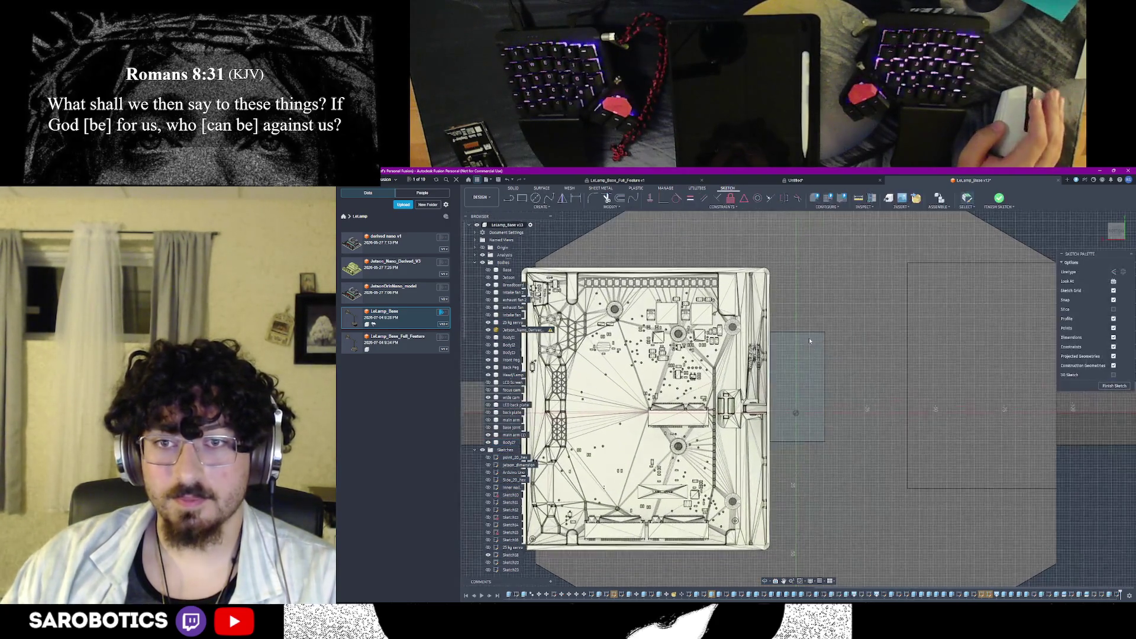
click(528, 201)
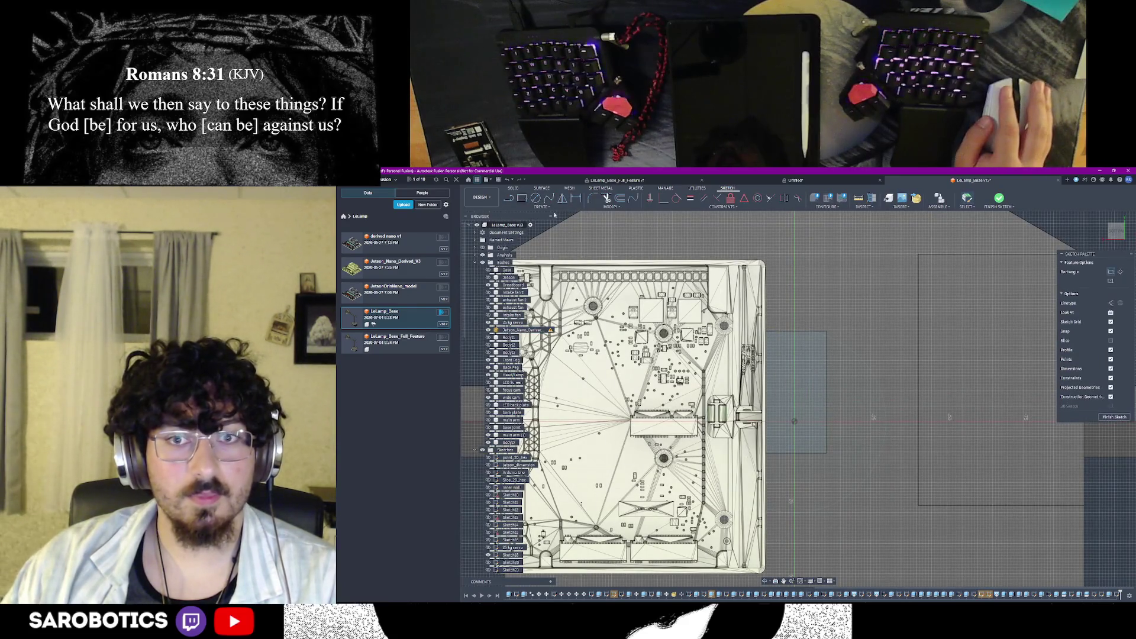
click(769, 334)
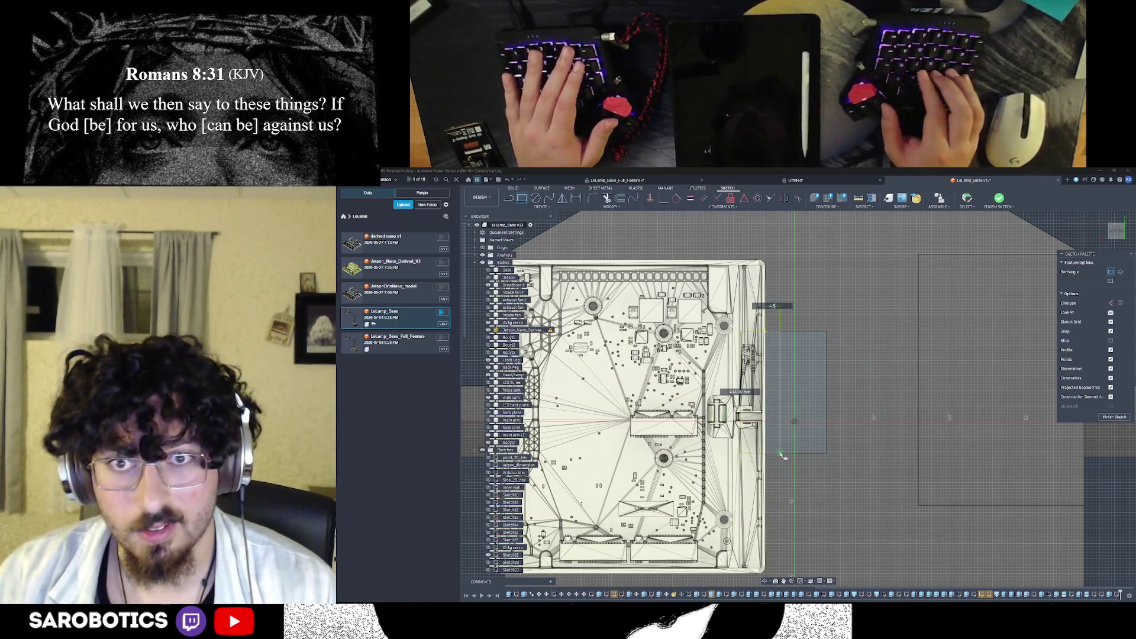
click(780, 456)
click(771, 399)
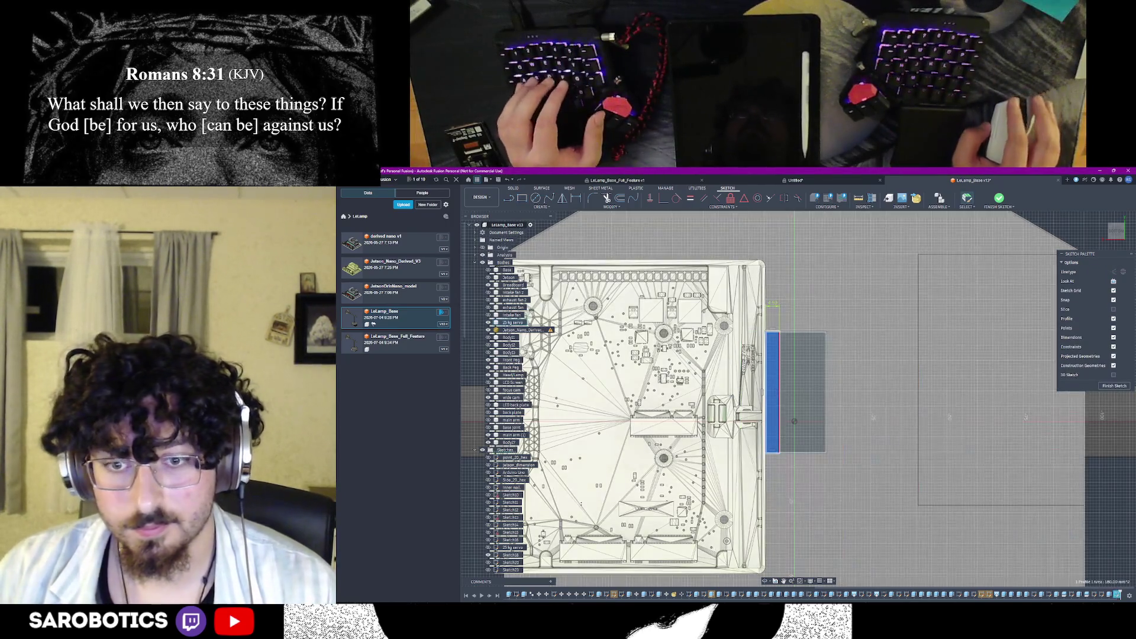
shift+middle_drag(786, 523, 822, 420)
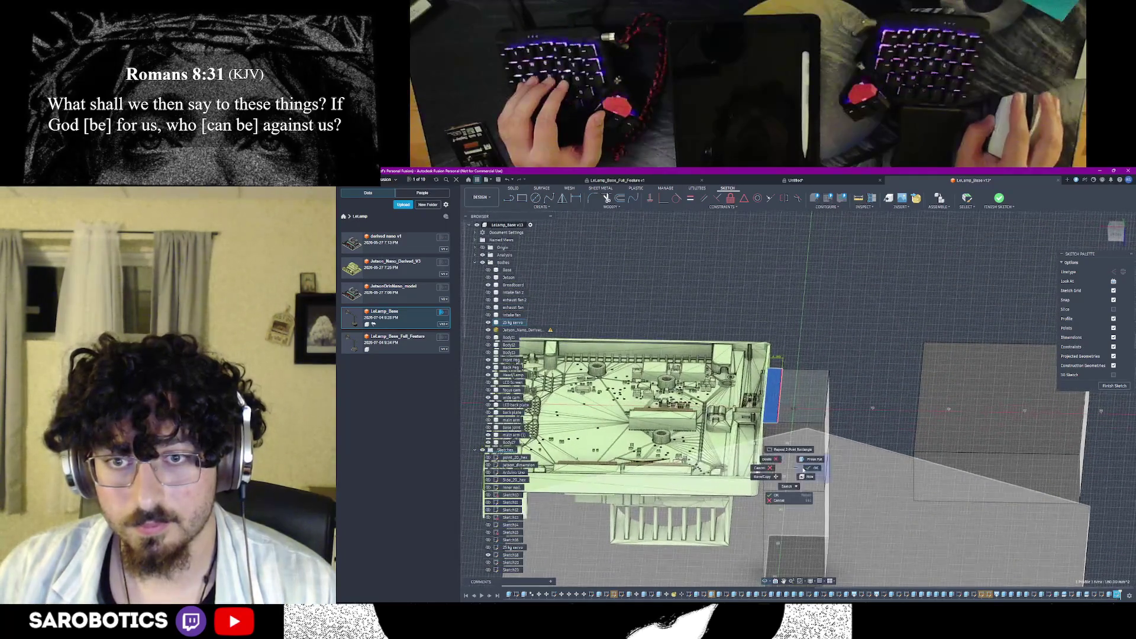
click(1112, 386)
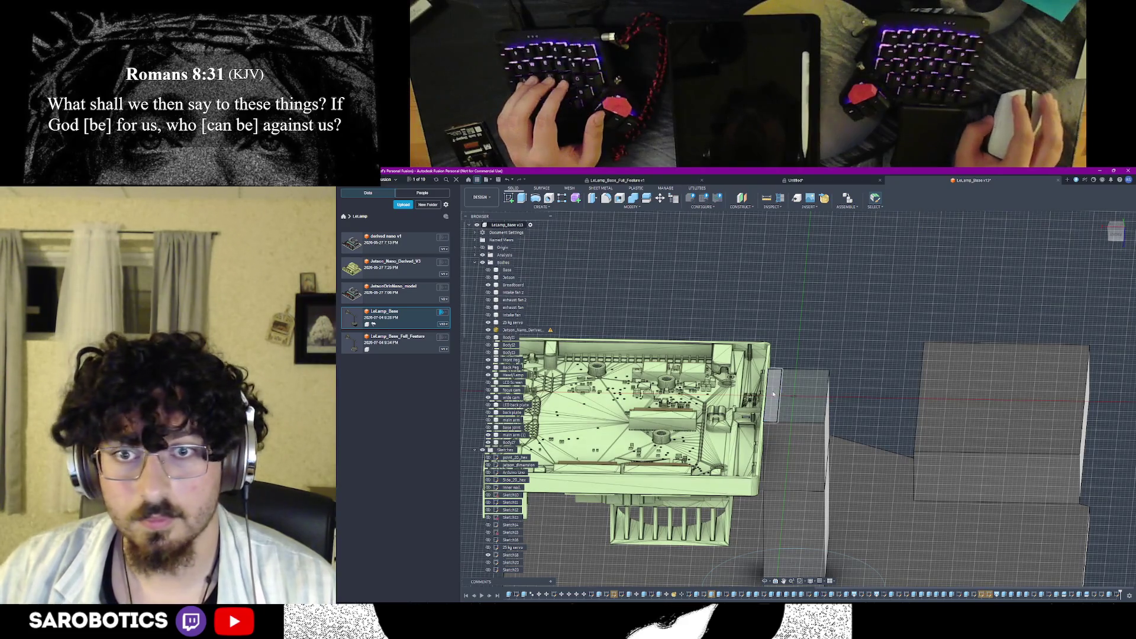
Extrude the thin rectangle as a -25 mm cut into the block and view it from below
key(e)
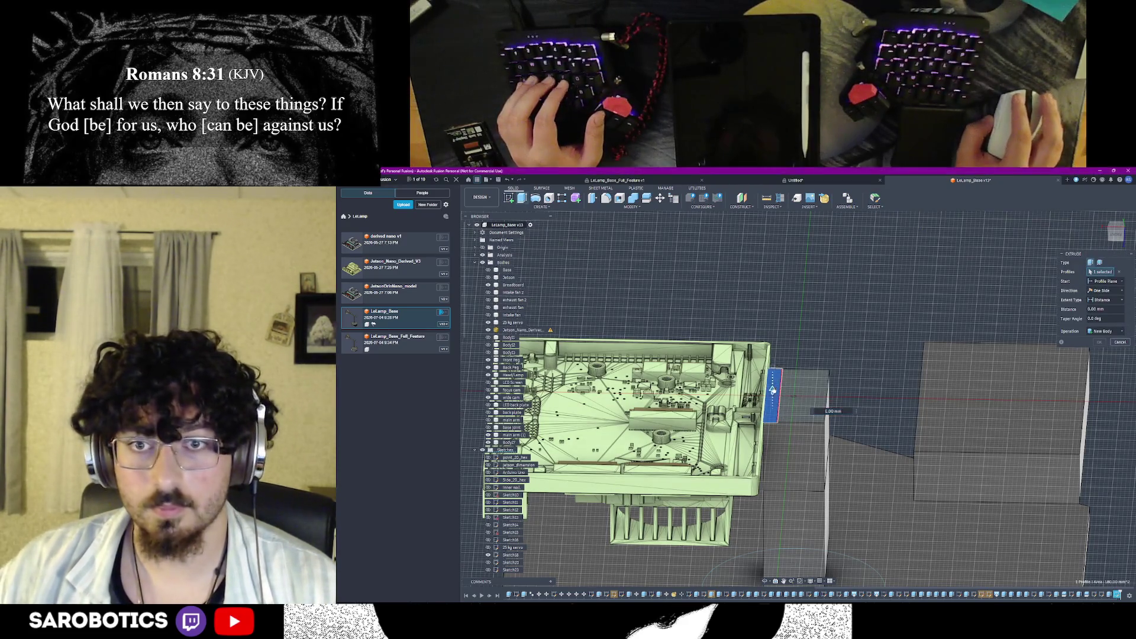
drag(774, 409, 772, 453)
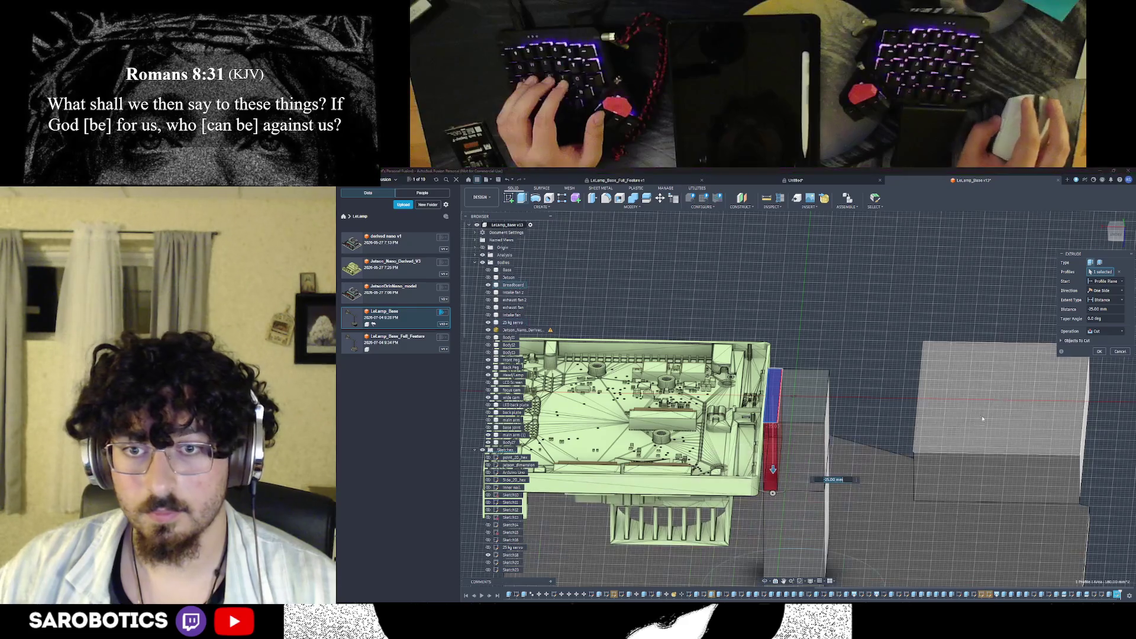
click(1100, 352)
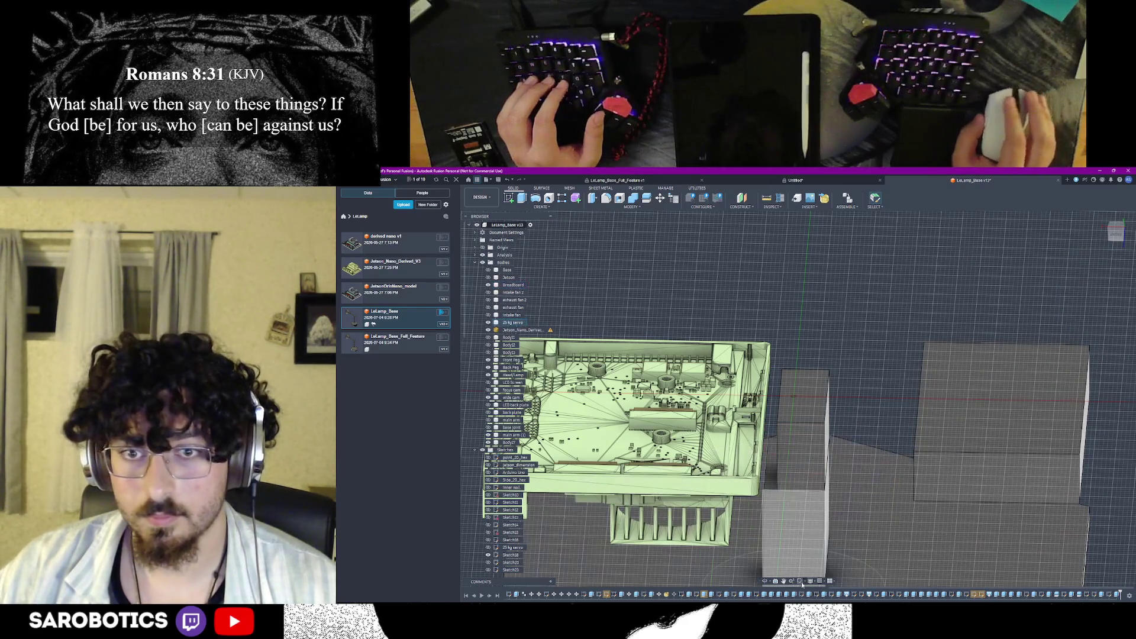
shift+middle_drag(765, 588, 785, 479)
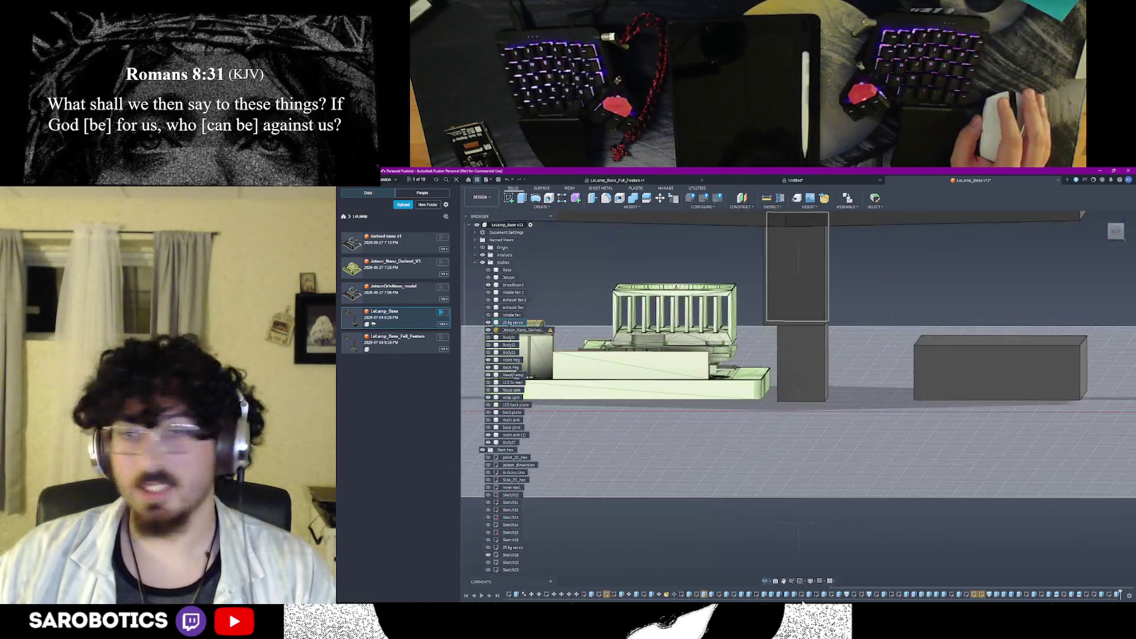
click(833, 545)
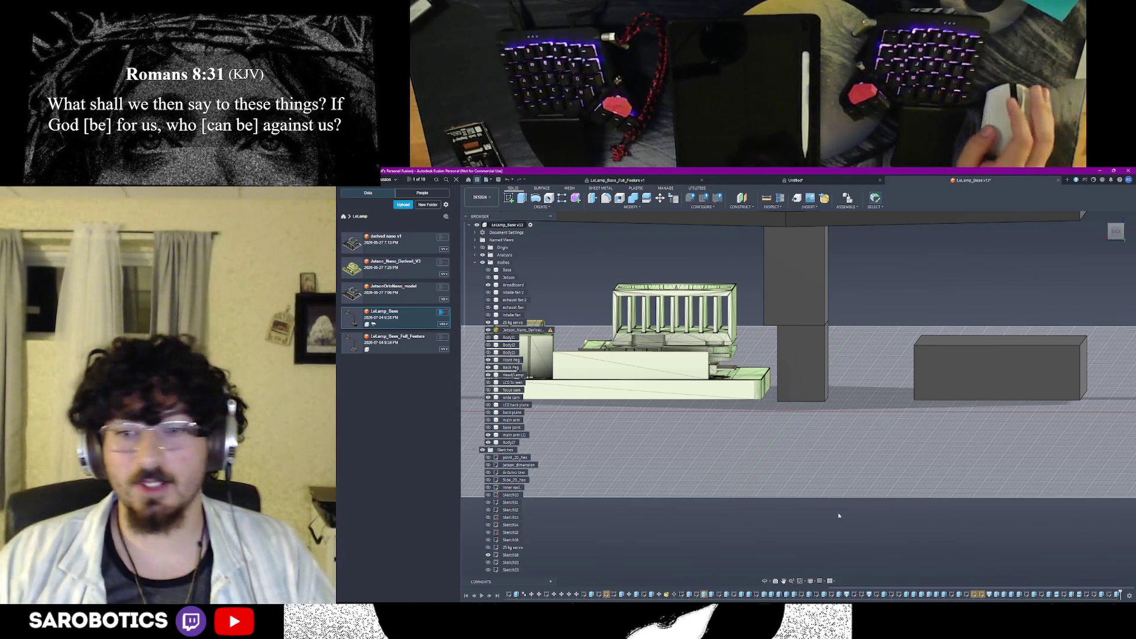
scroll(836, 512, down, 3)
scroll(849, 517, up, 3)
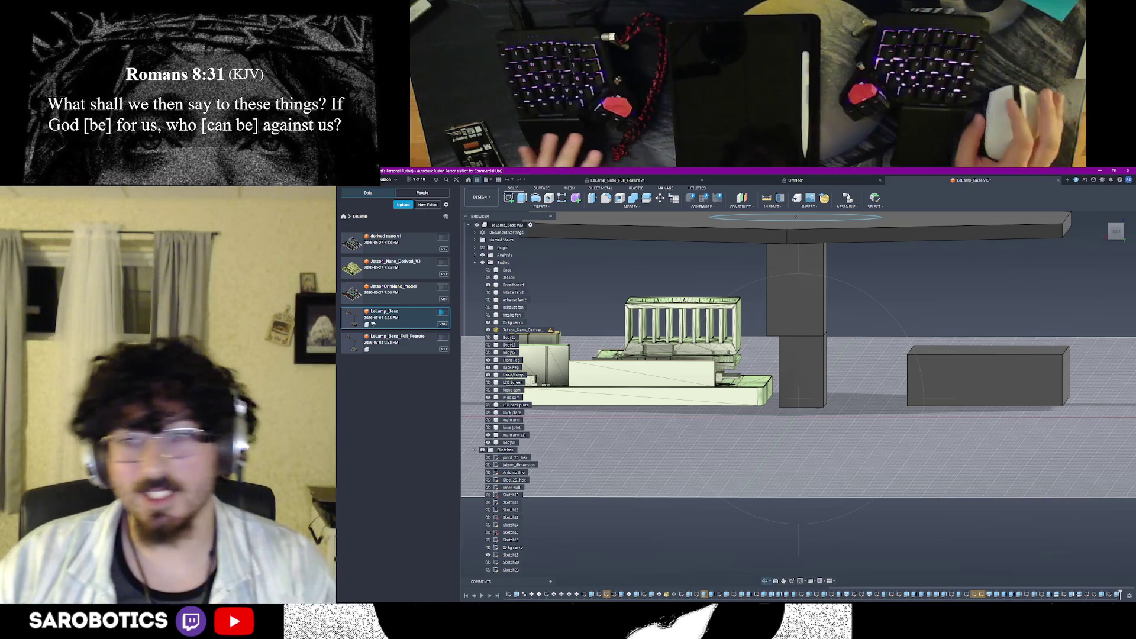
scroll(772, 364, up, 2)
mouse_move(771, 364)
shift+middle_down()
mouse_move(806, 356)
mouse_move(800, 372)
shift+middle_up()
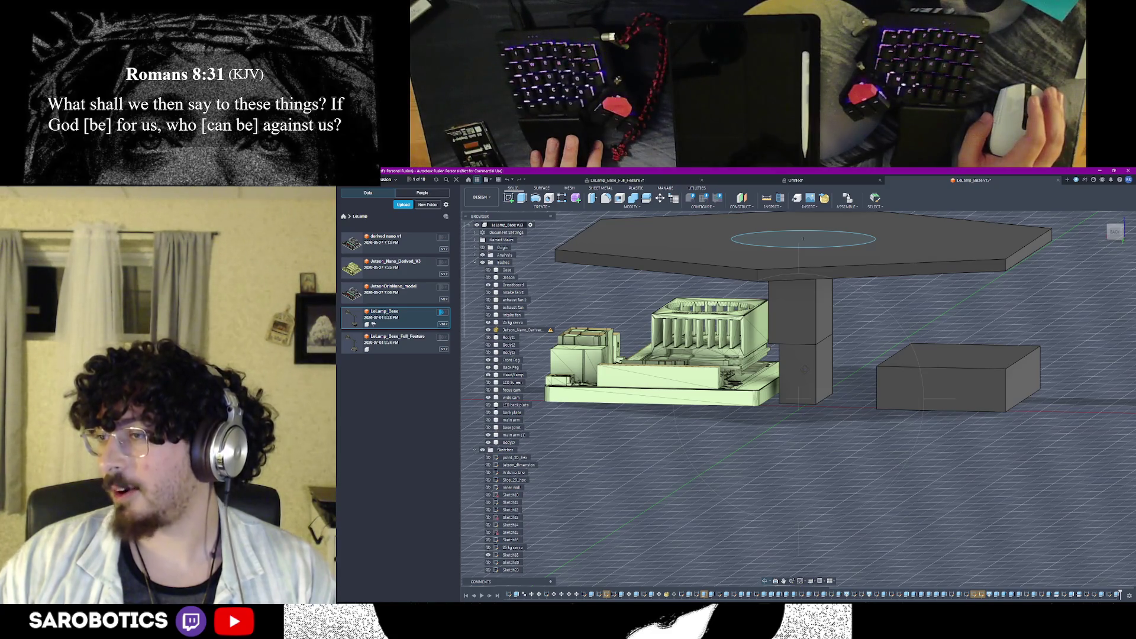
shift+middle_drag(798, 373, 905, 373)
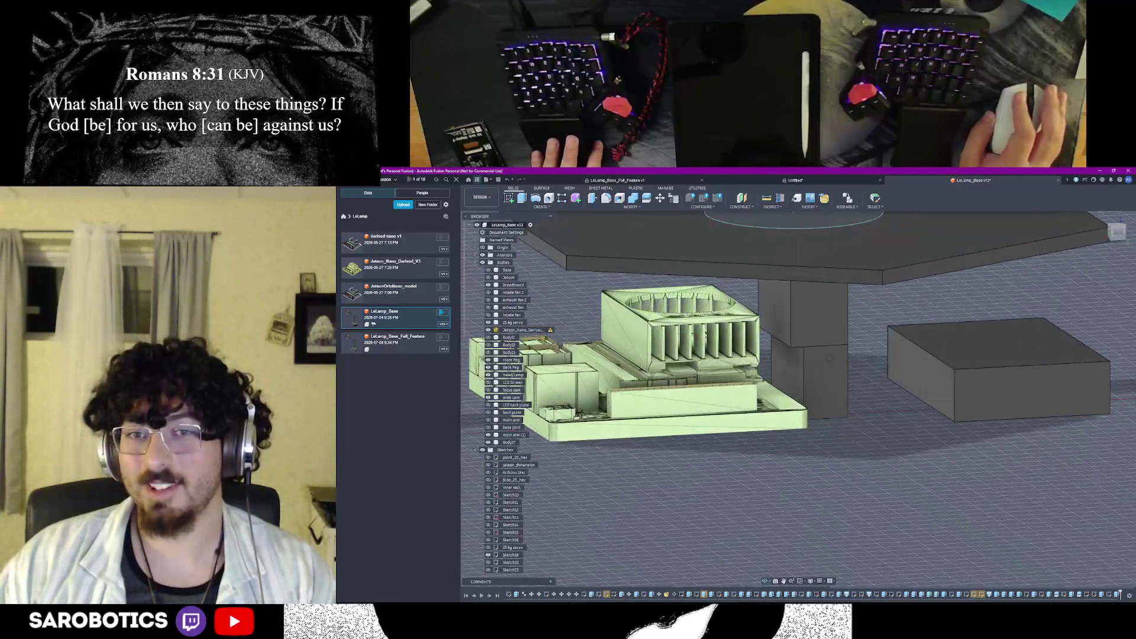
shift+middle_drag(905, 373, 905, 337)
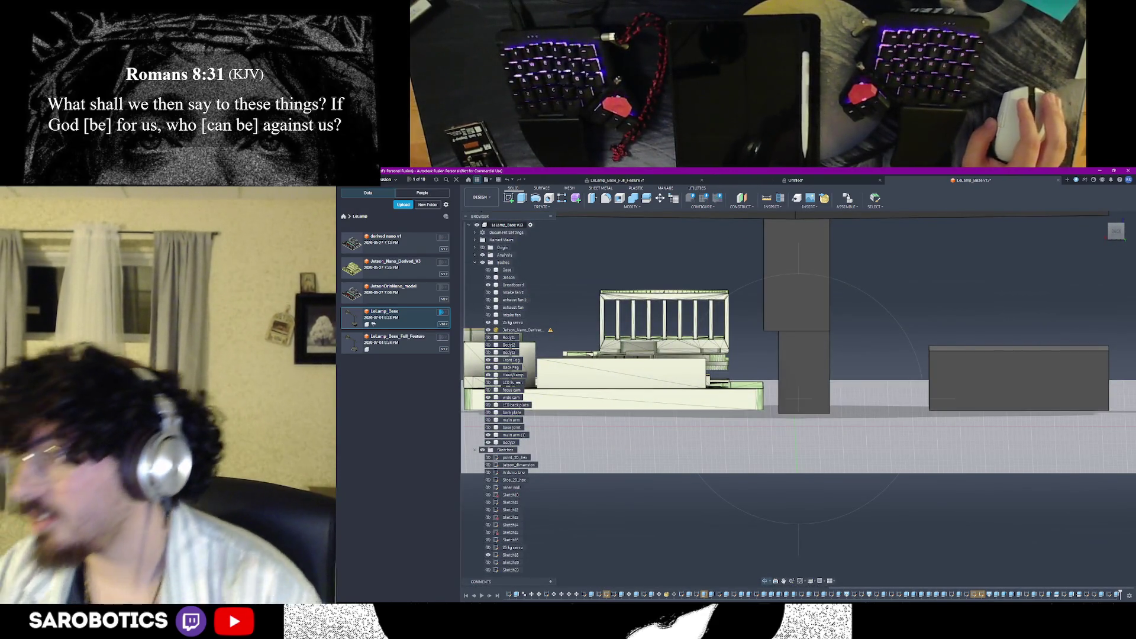
shift+middle_drag(876, 420, 879, 391)
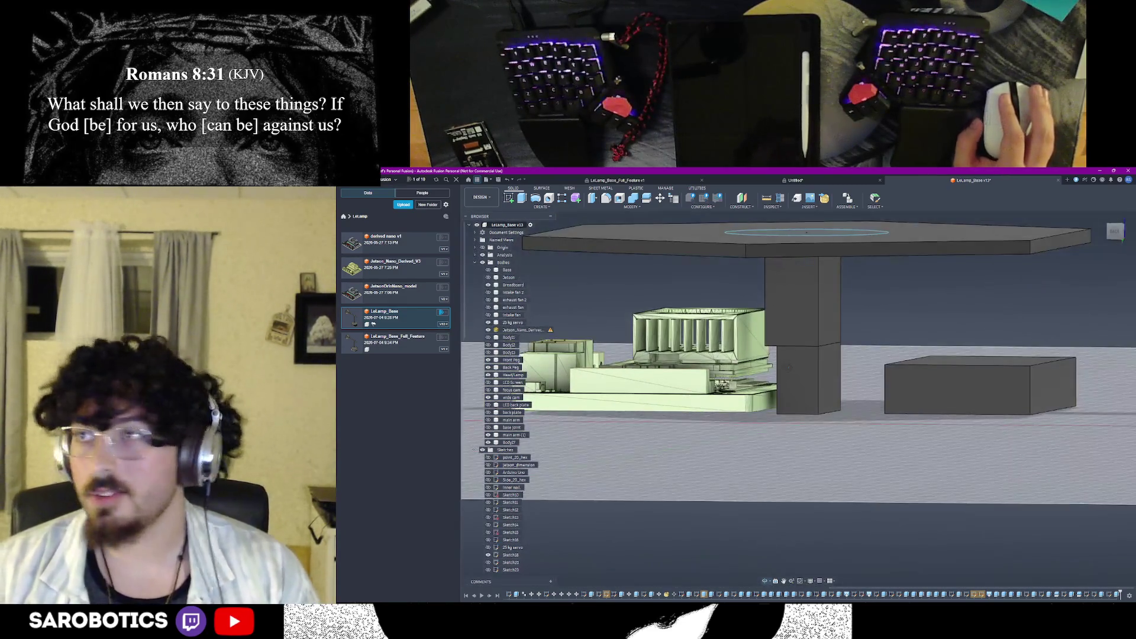
shift+middle_drag(799, 400, 799, 356)
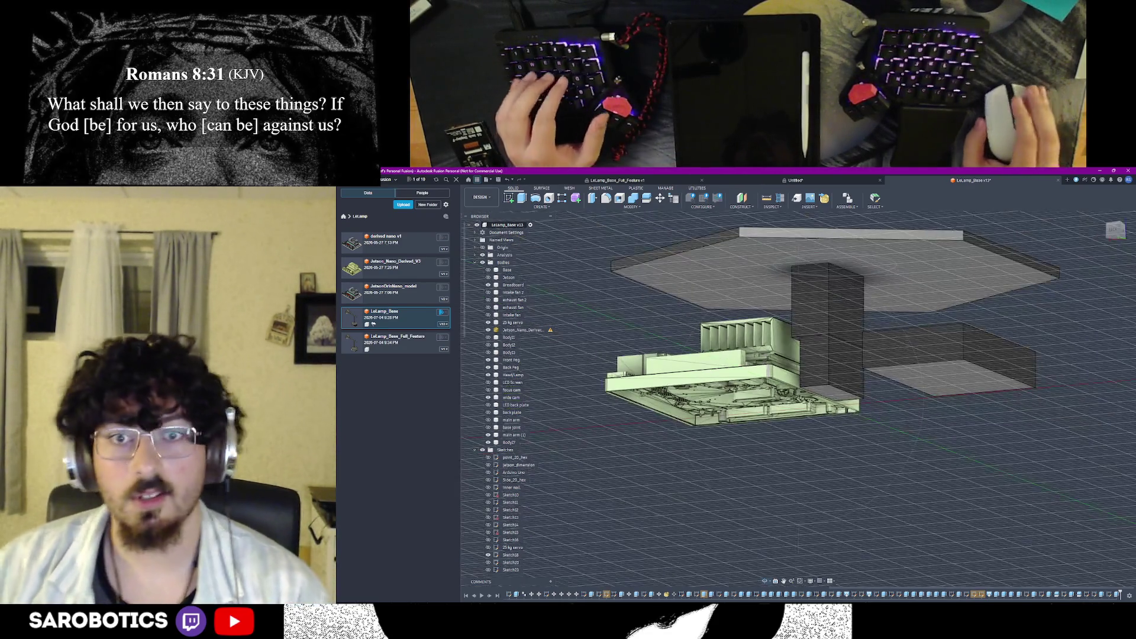
shift+middle_drag(798, 444, 799, 355)
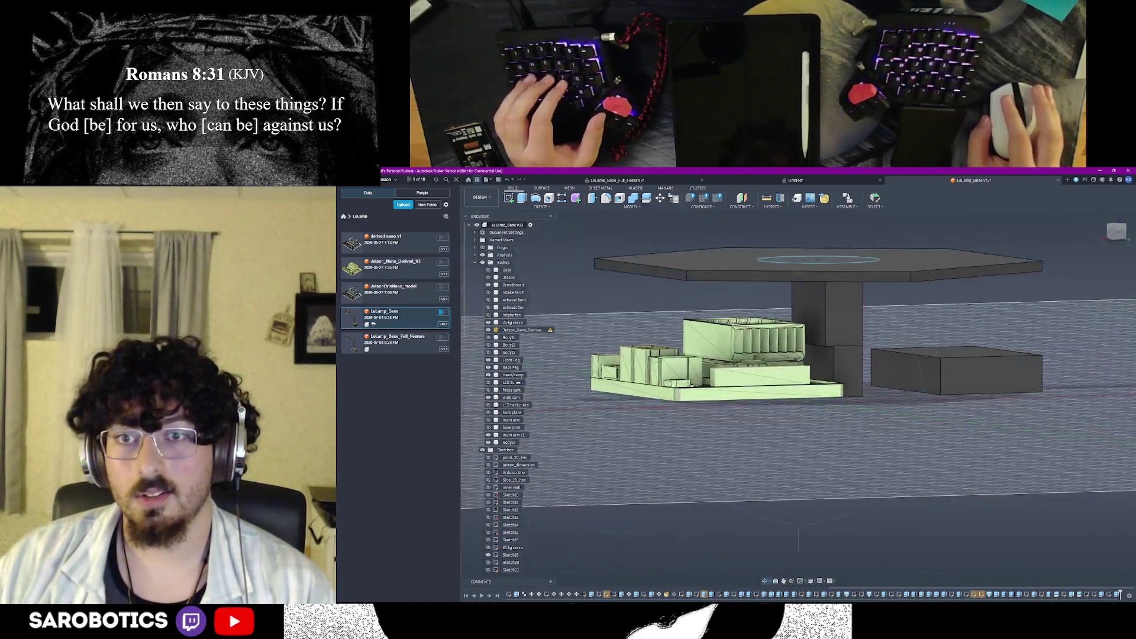
scroll(817, 485, up, 2)
scroll(818, 485, up, 2)
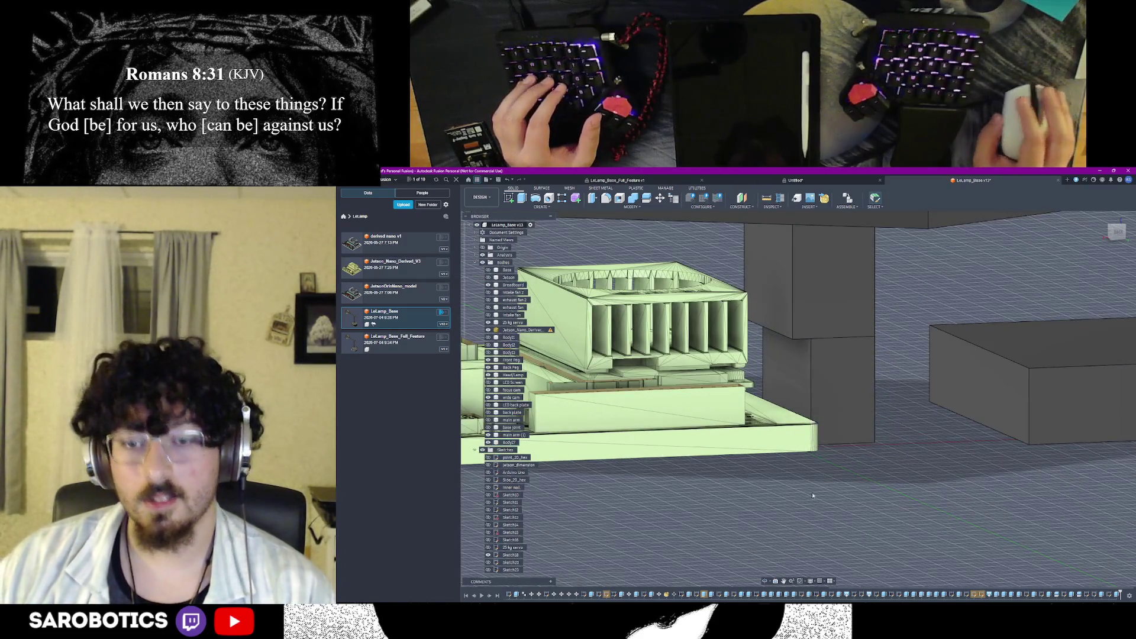
shift+middle_drag(675, 452, 772, 454)
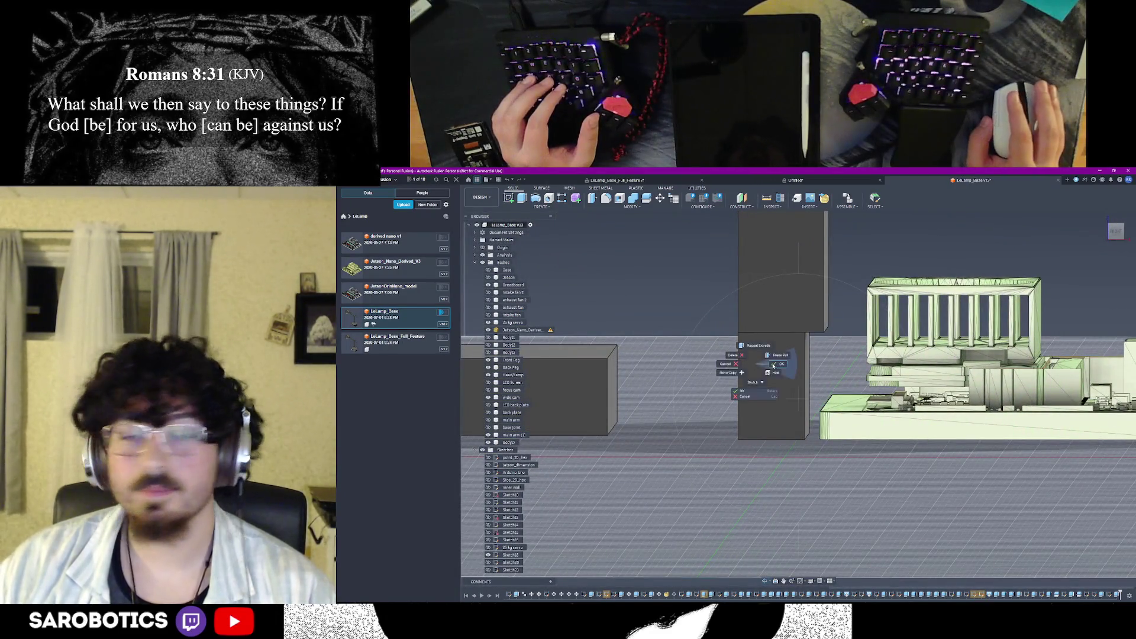
Start a sketch on the column's face and begin a 2-point rectangle
click(772, 364)
shift+middle_drag(772, 365, 572, 353)
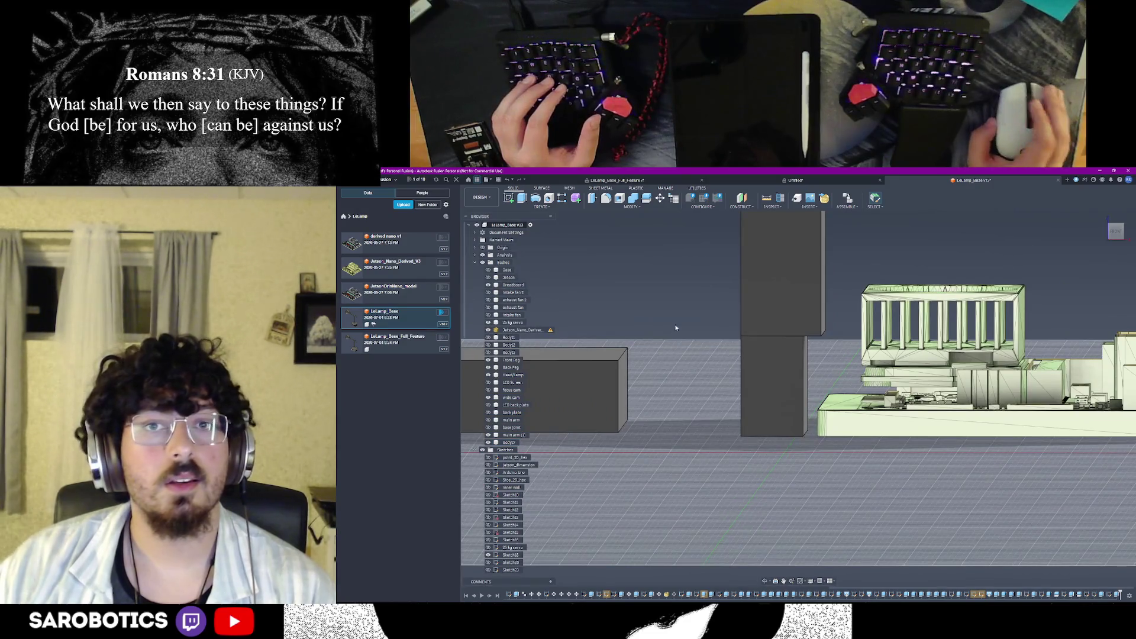
click(768, 355)
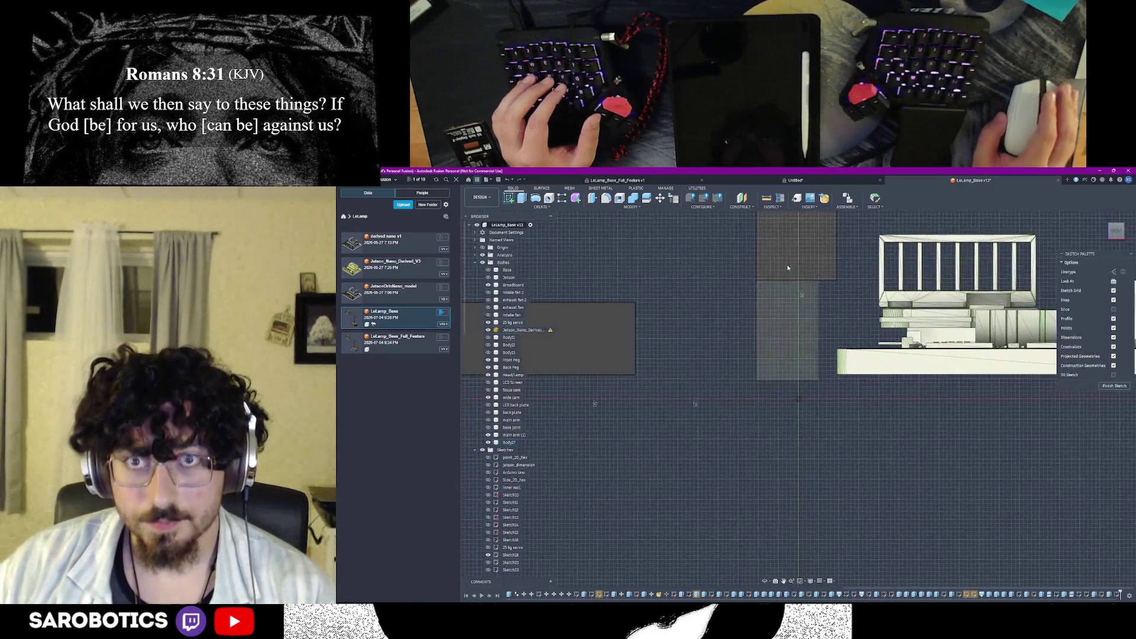
click(522, 198)
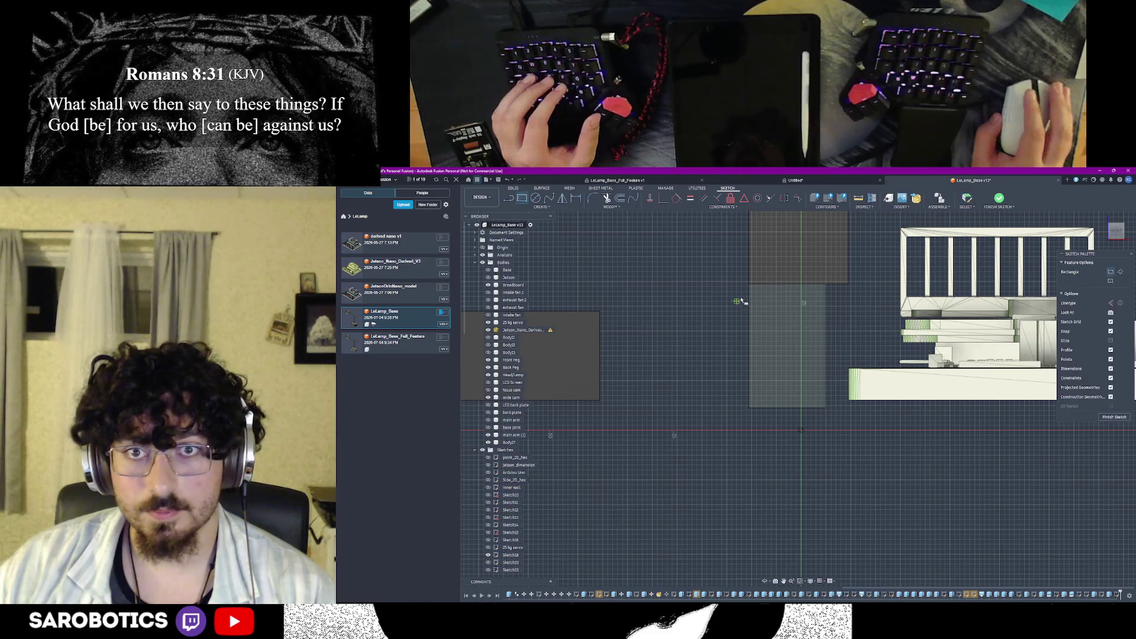
click(750, 285)
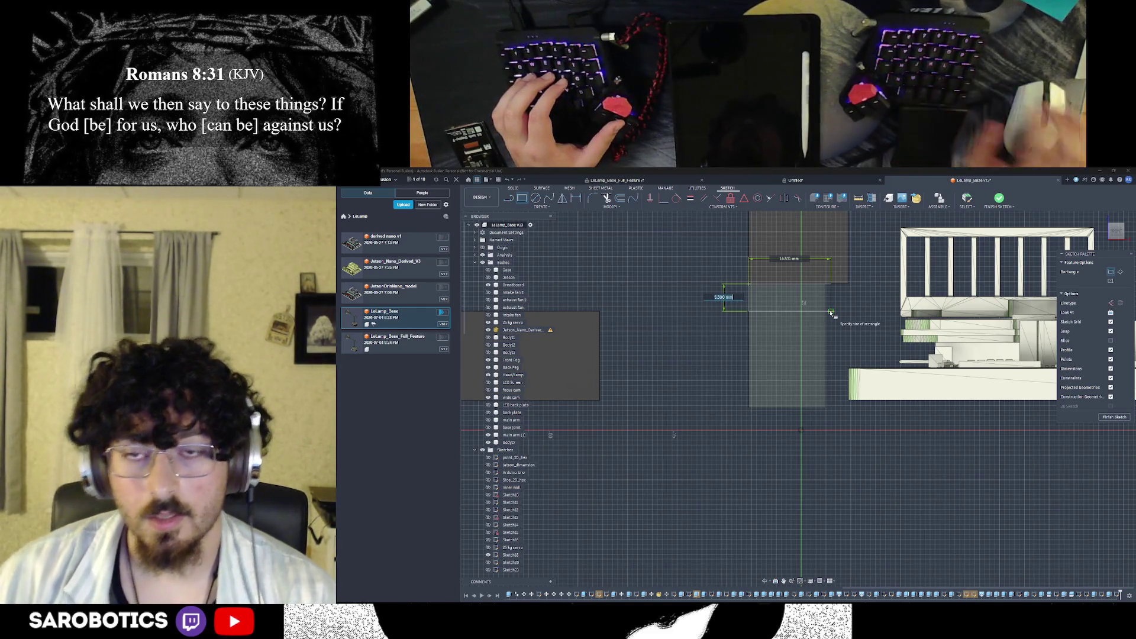
scroll(831, 312, down, 2)
scroll(828, 313, down, 1)
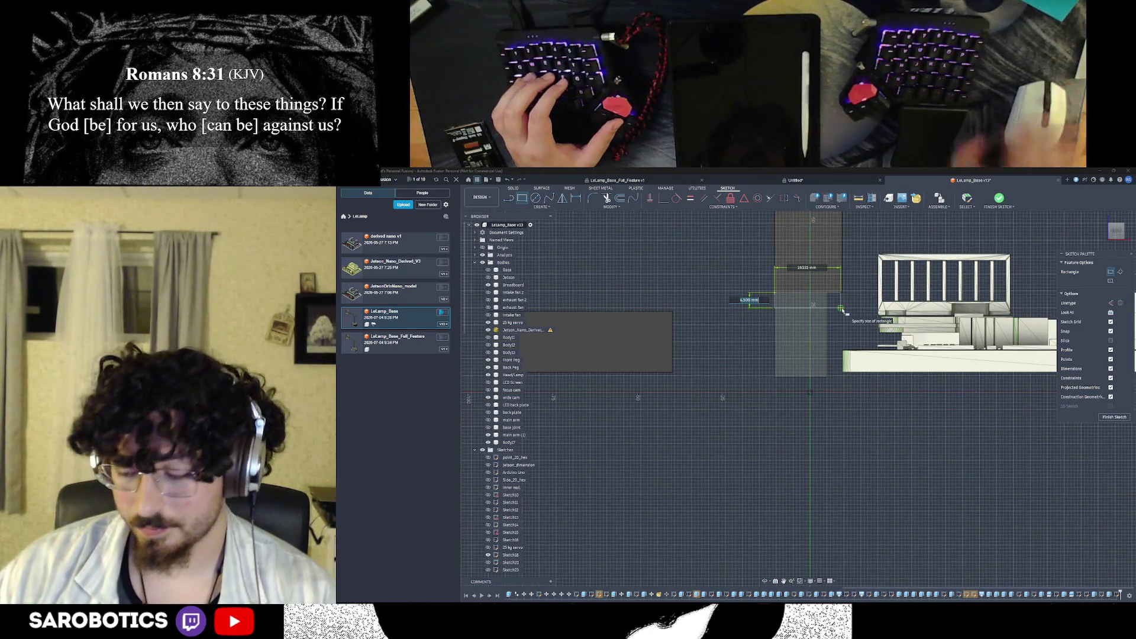
Cancel the rectangle, leave the sketch empty, and start a fresh sketch
key(Escape)
scroll(841, 307, up, 2)
scroll(843, 298, up, 2)
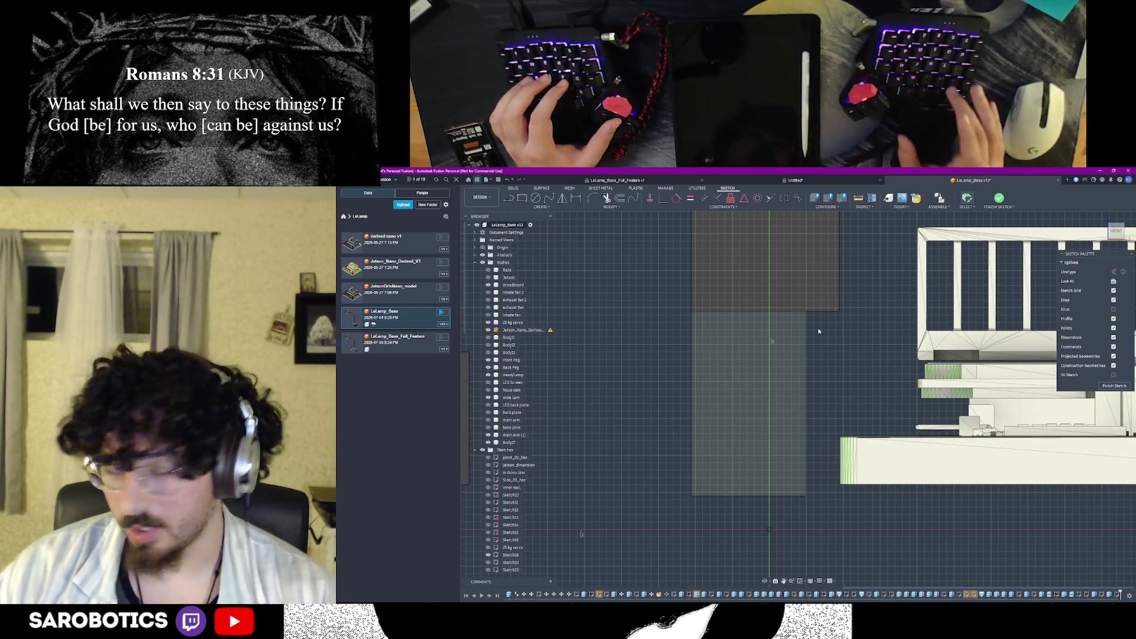
key(Return)
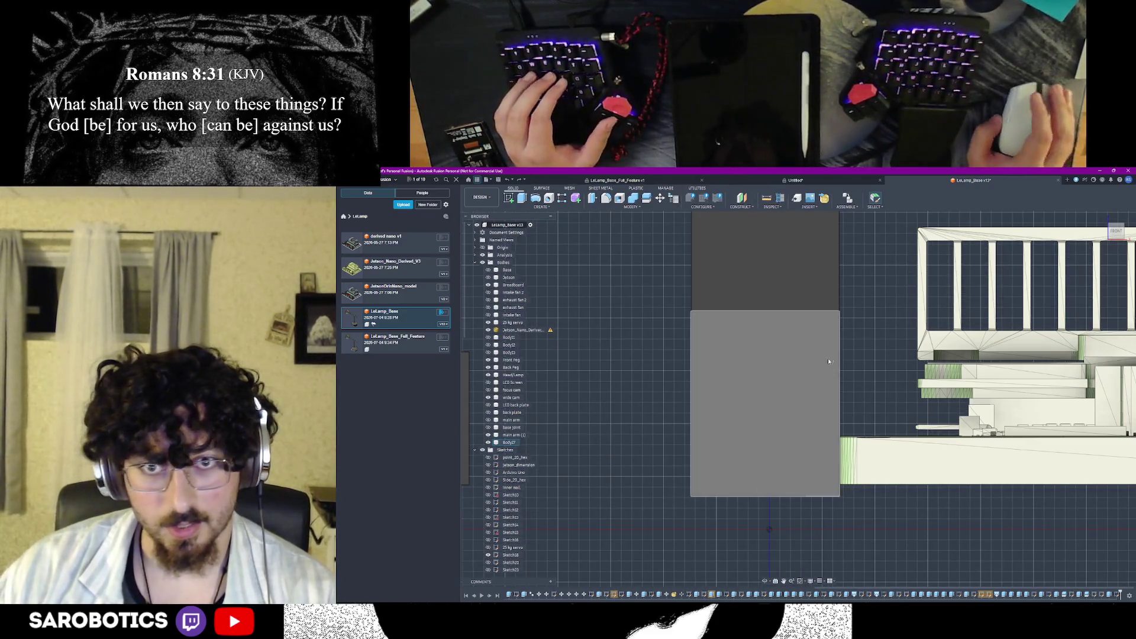
scroll(819, 330, up, 1)
scroll(819, 330, up, 1)
key(s)
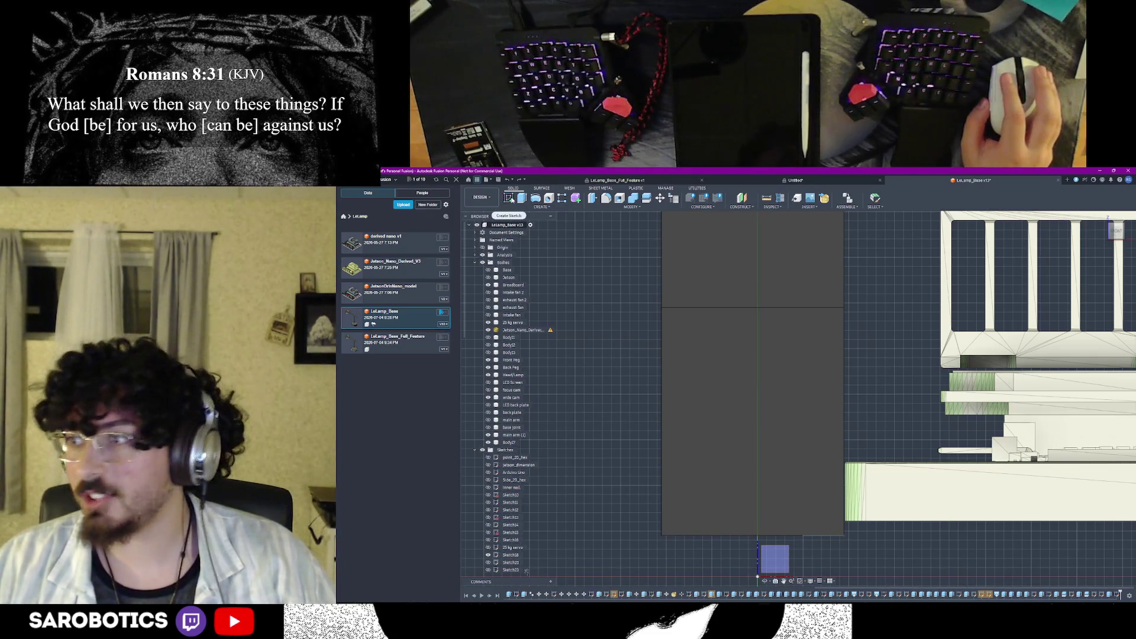
scroll(693, 350, down, 2)
scroll(745, 515, down, 2)
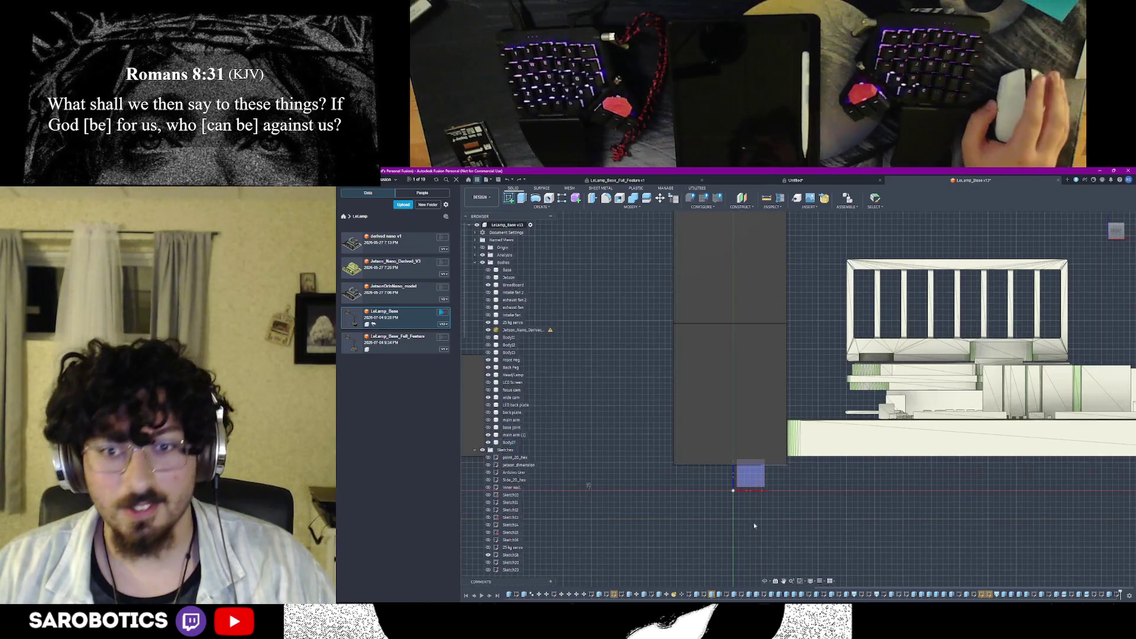
Orbit to the front and choose the vertical plane face beside the column as the sketch plane
shift+middle_drag(765, 583, 750, 497)
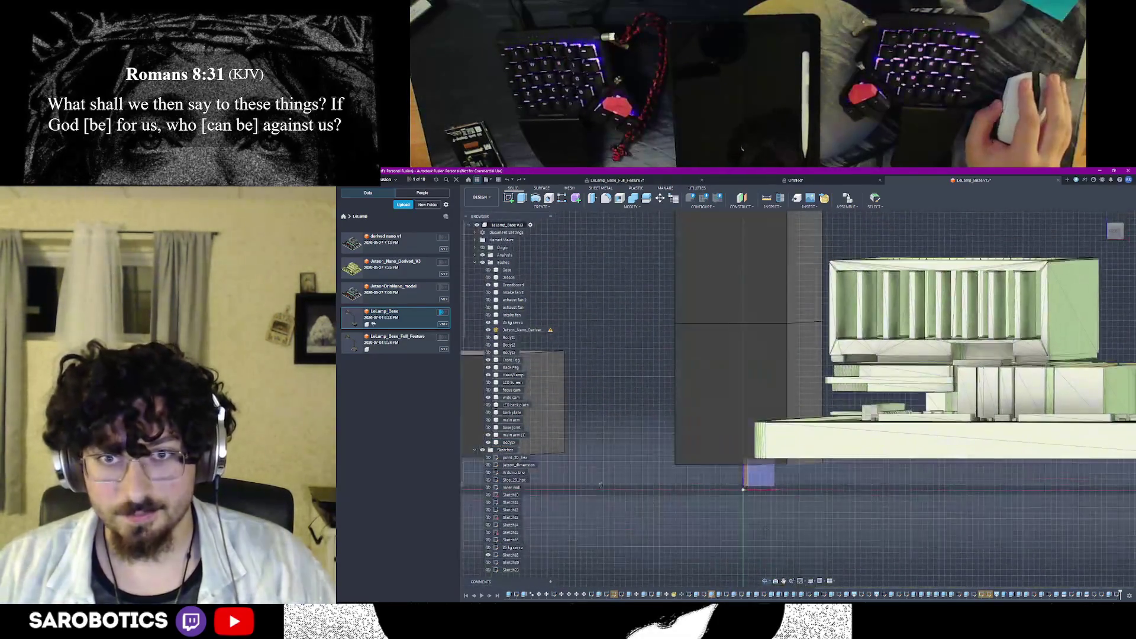
shift+middle_drag(600, 484, 586, 487)
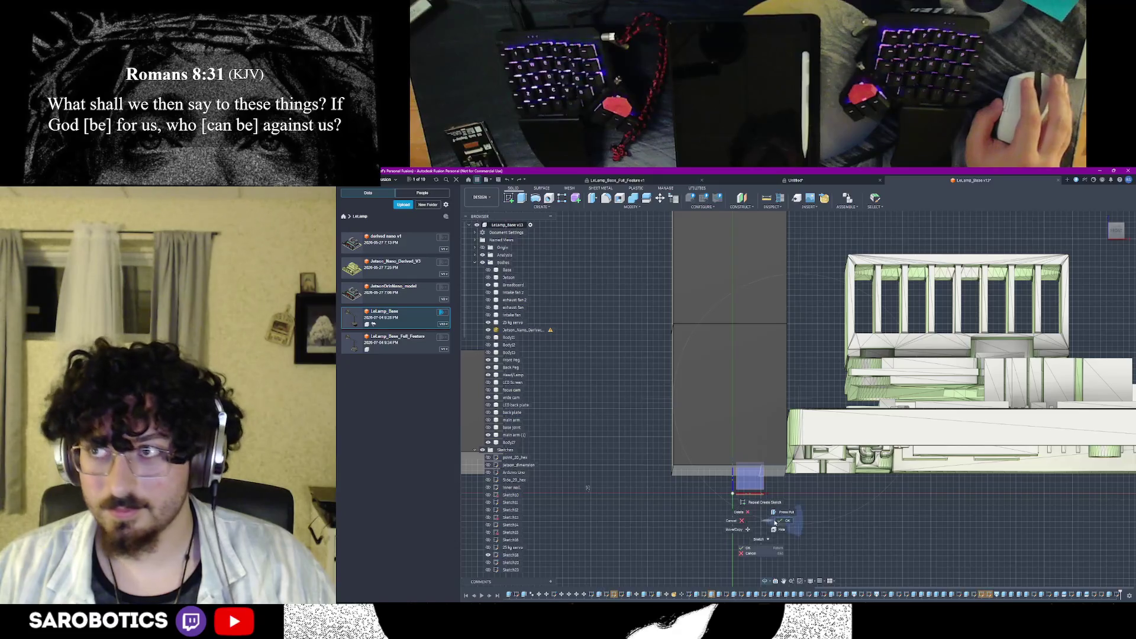
click(781, 522)
click(733, 382)
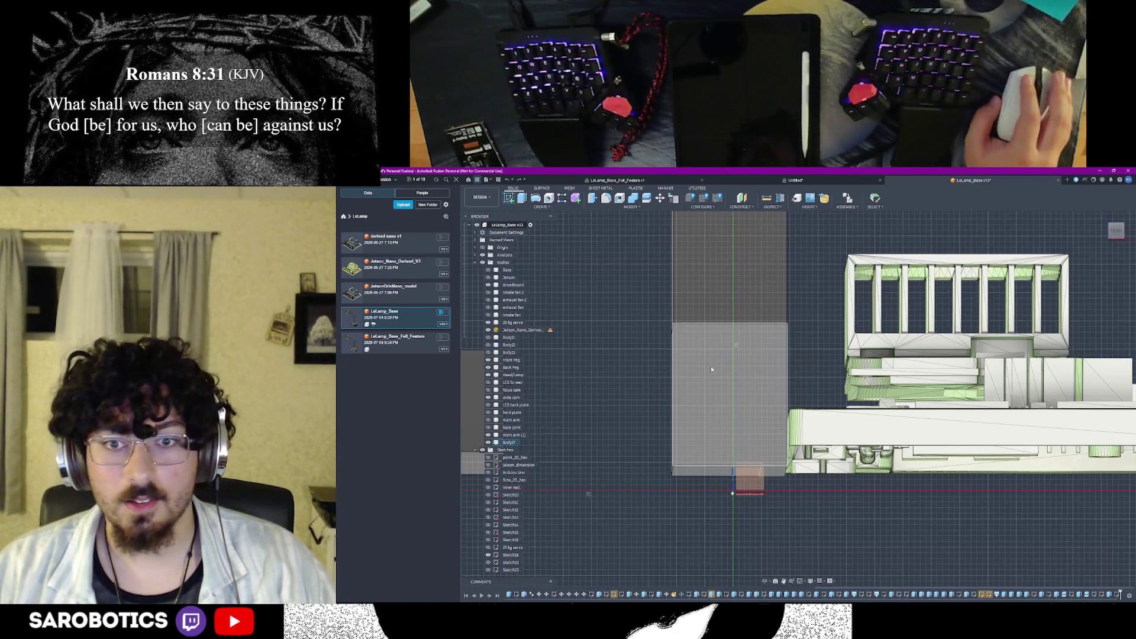
click(711, 370)
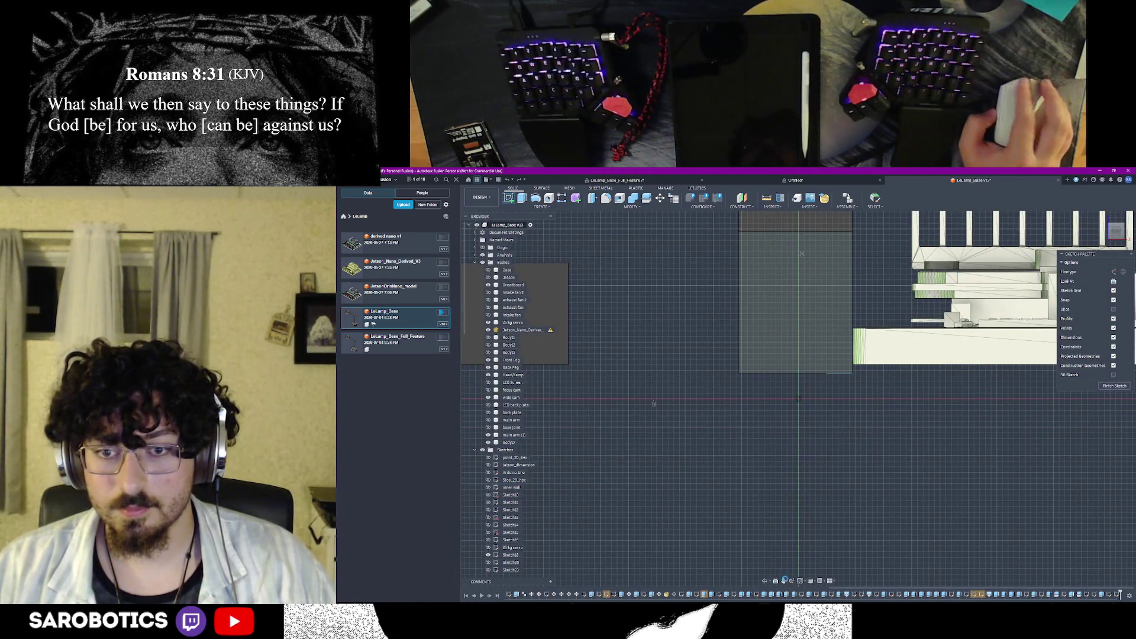
scroll(799, 398, up, 1)
scroll(798, 382, up, 1)
scroll(794, 368, up, 1)
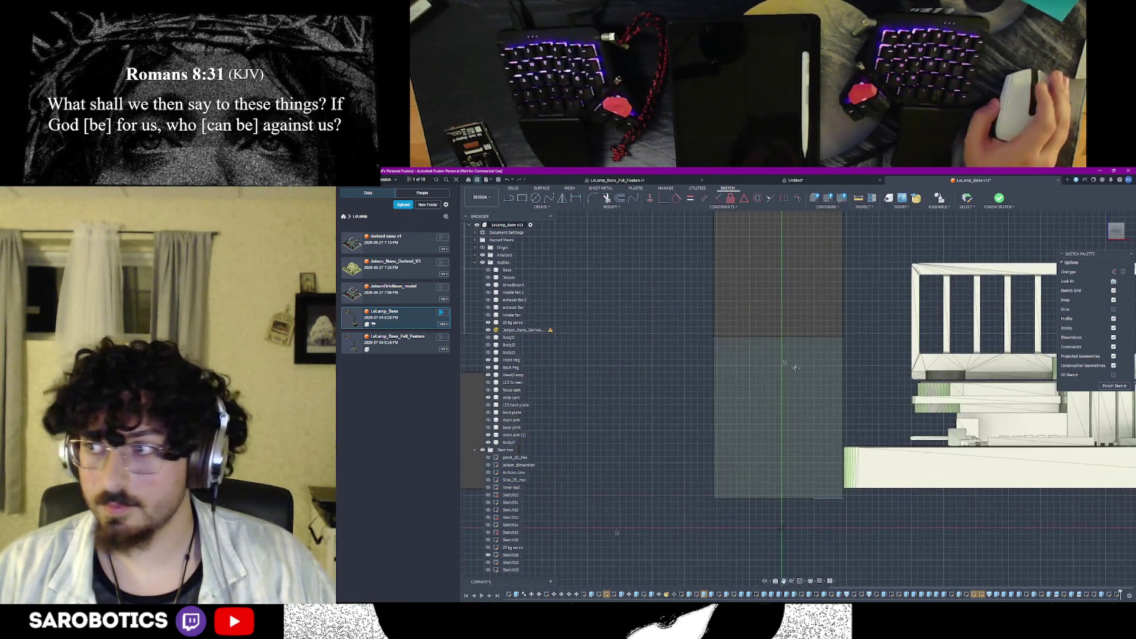
Draw a 15 mm tall rectangle, then undo it after checking it in 3D
click(853, 374)
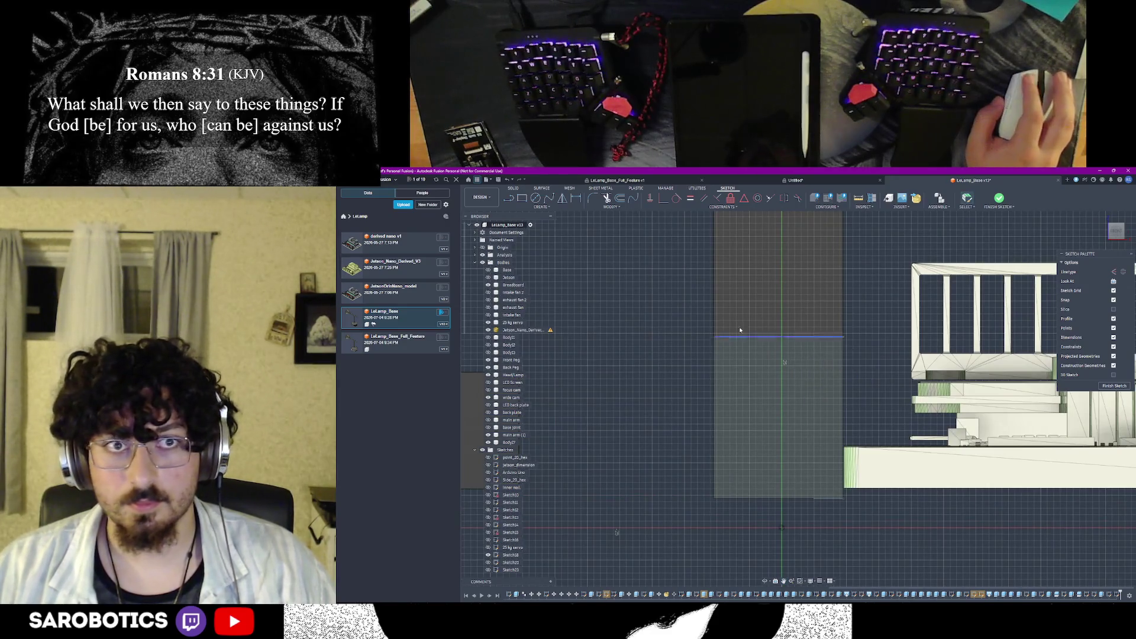
key(r)
click(714, 339)
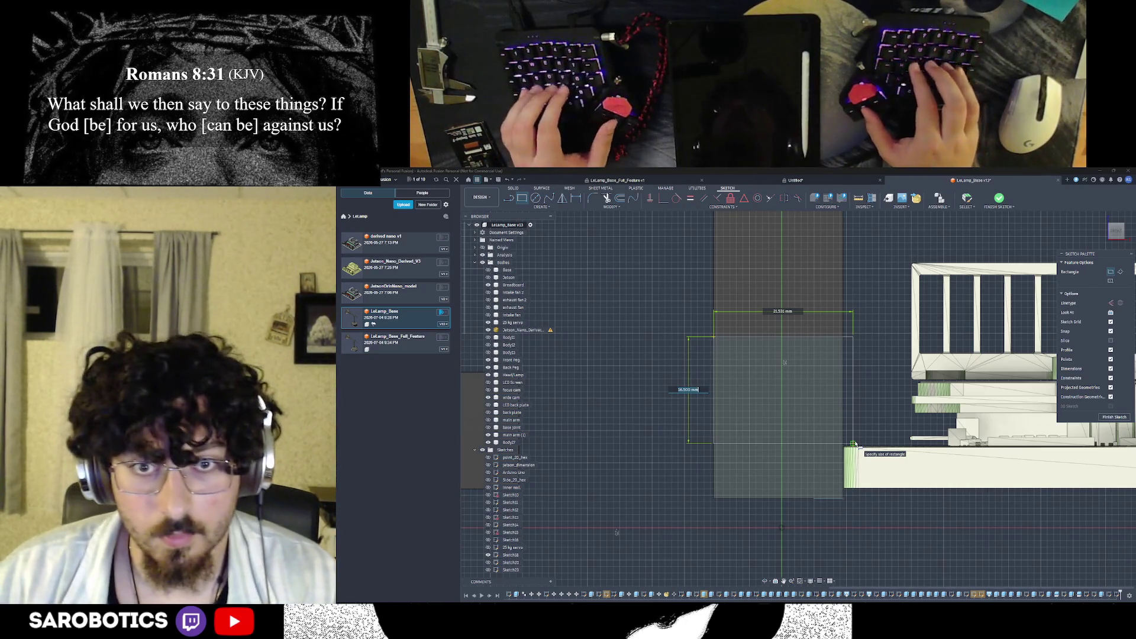
text(15)
key(Tab)
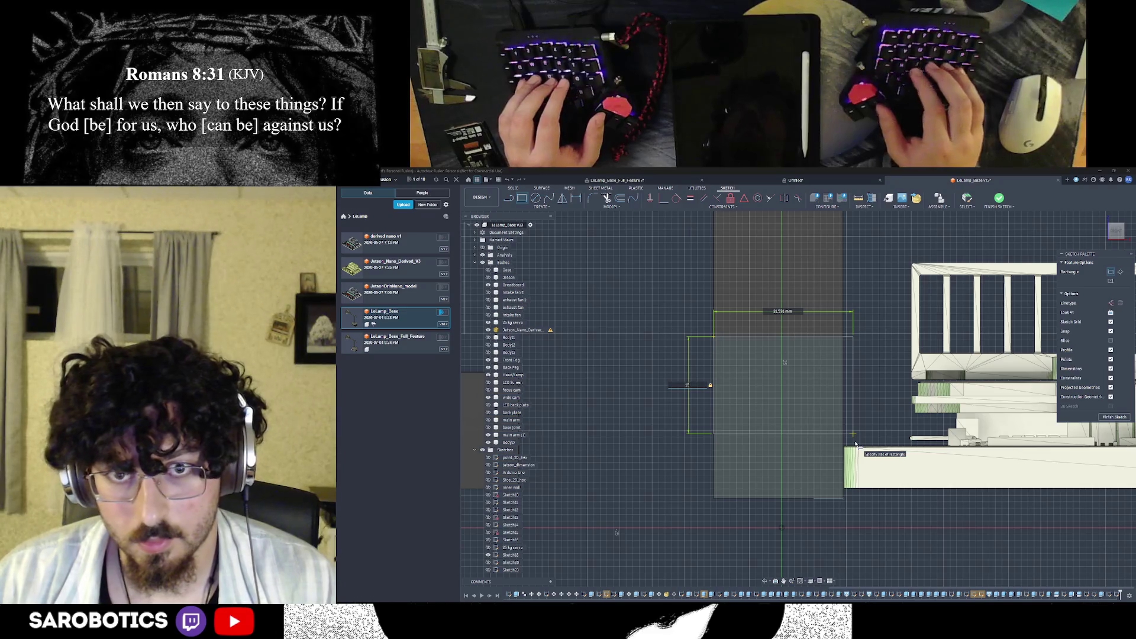
click(856, 444)
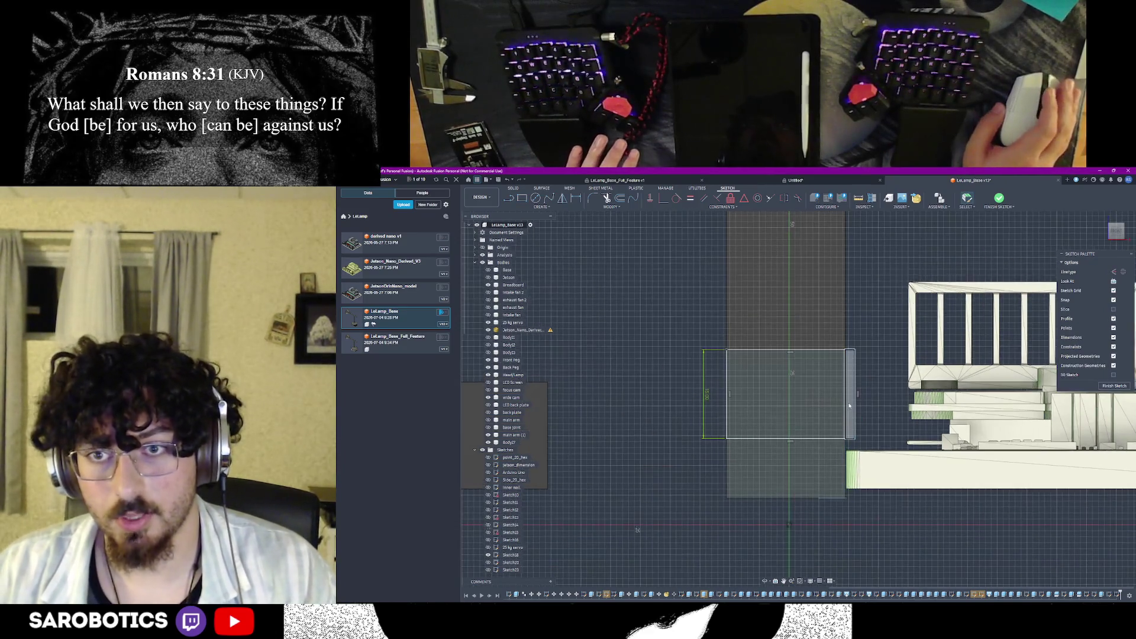
middle_drag(850, 406, 823, 523)
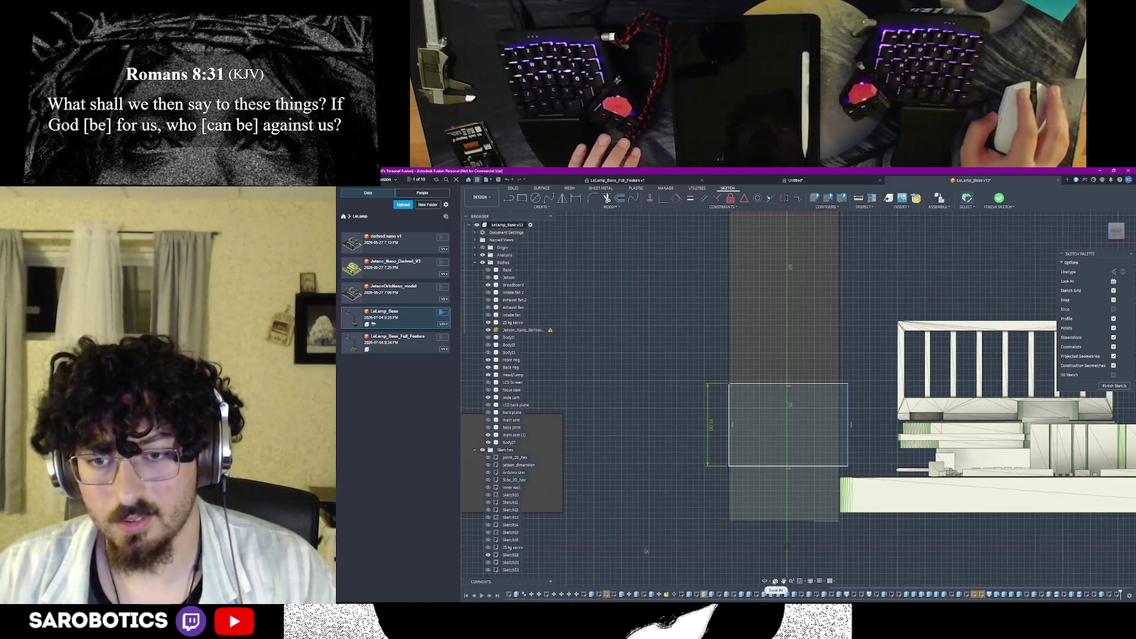
shift+middle_drag(646, 551, 646, 551)
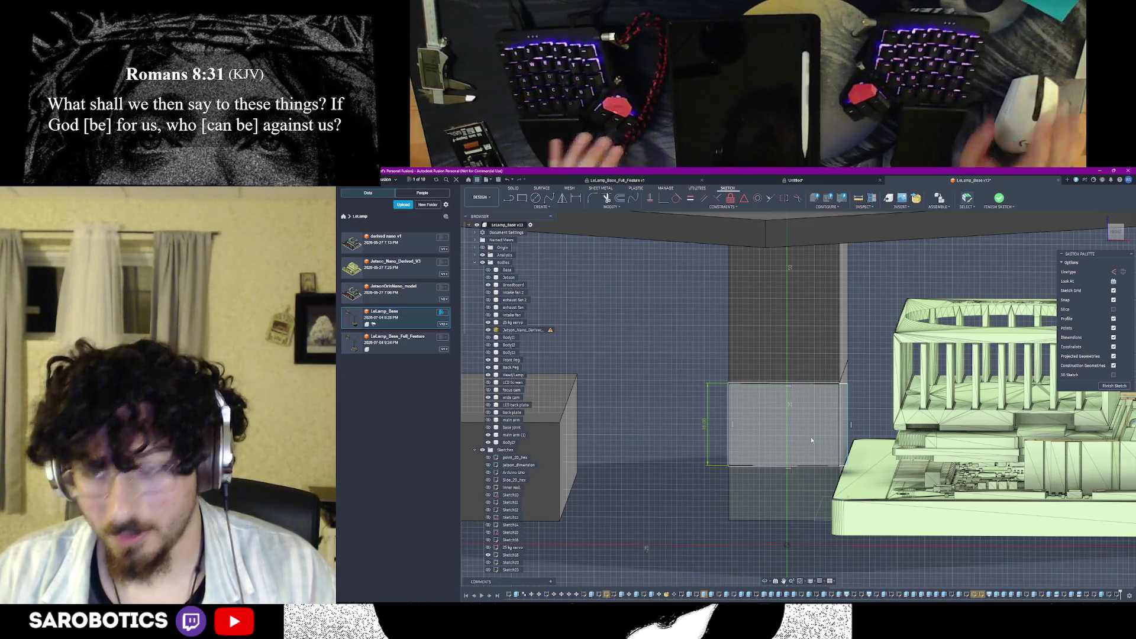
key(ctrl+z)
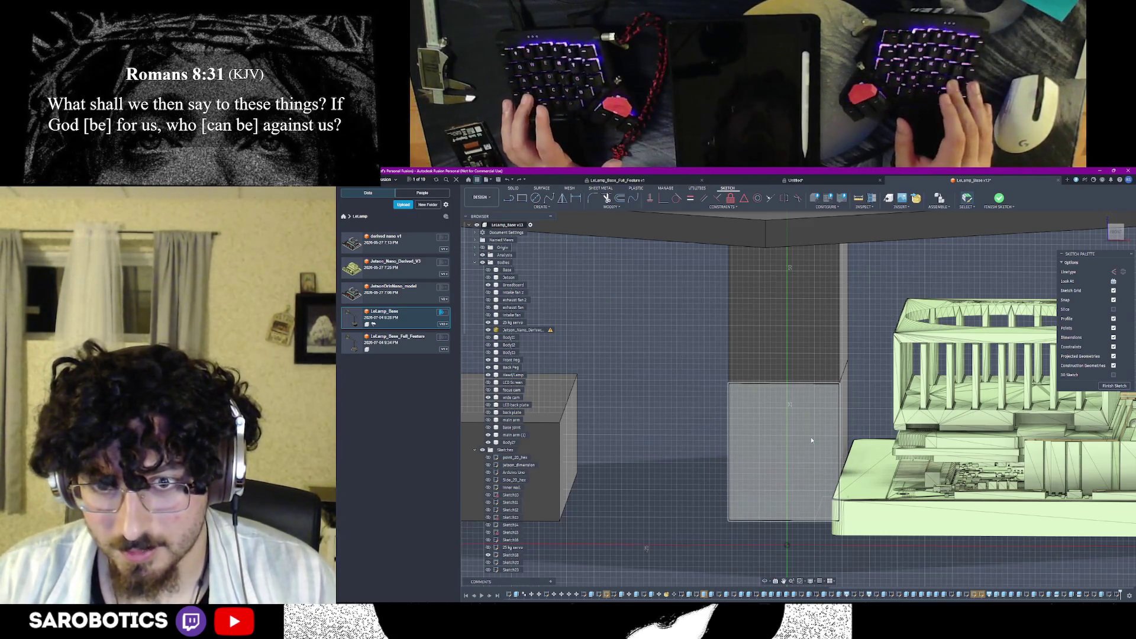
Draw a new rectangle on the lower block's face and a line just above its top edge
shift+middle_drag(810, 437, 816, 417)
shift+middle_drag(814, 497, 814, 537)
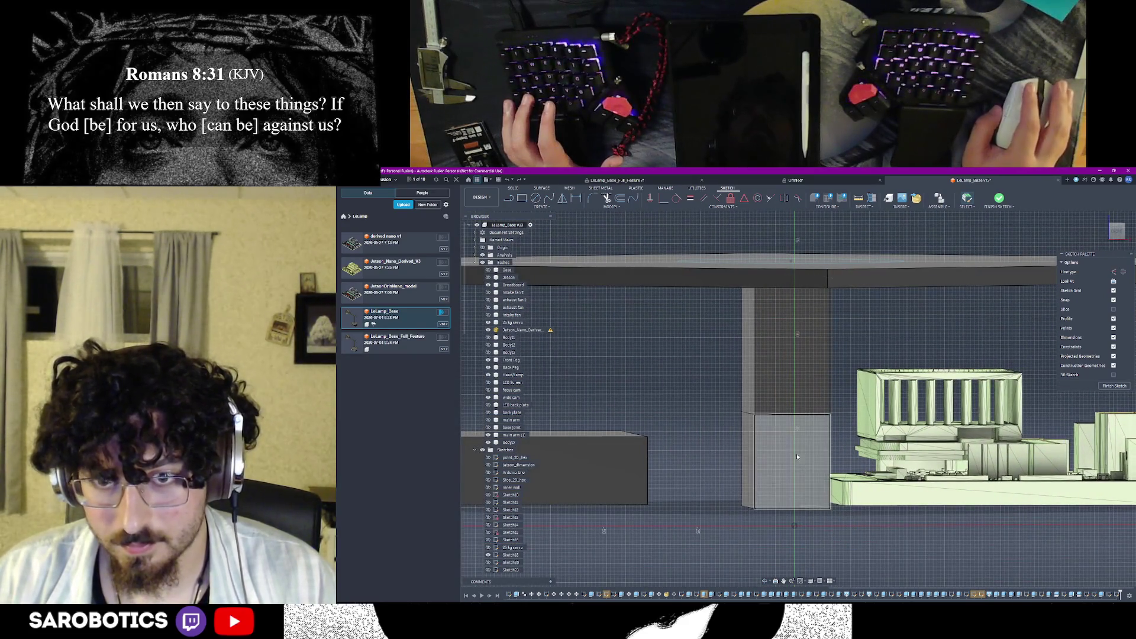
scroll(793, 451, up, 2)
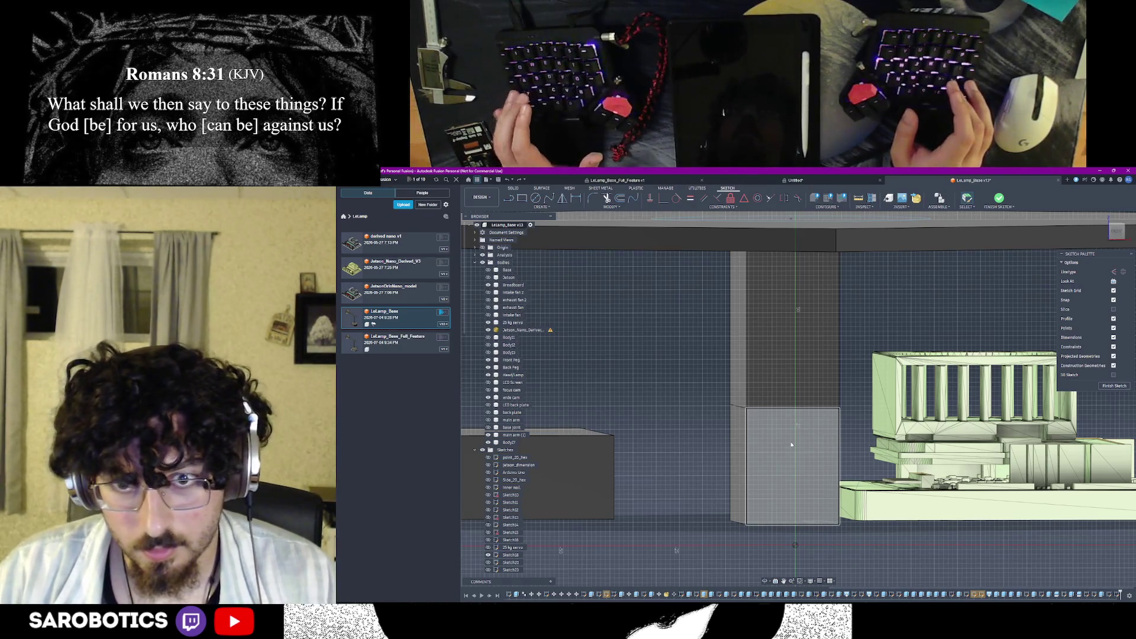
key(p)
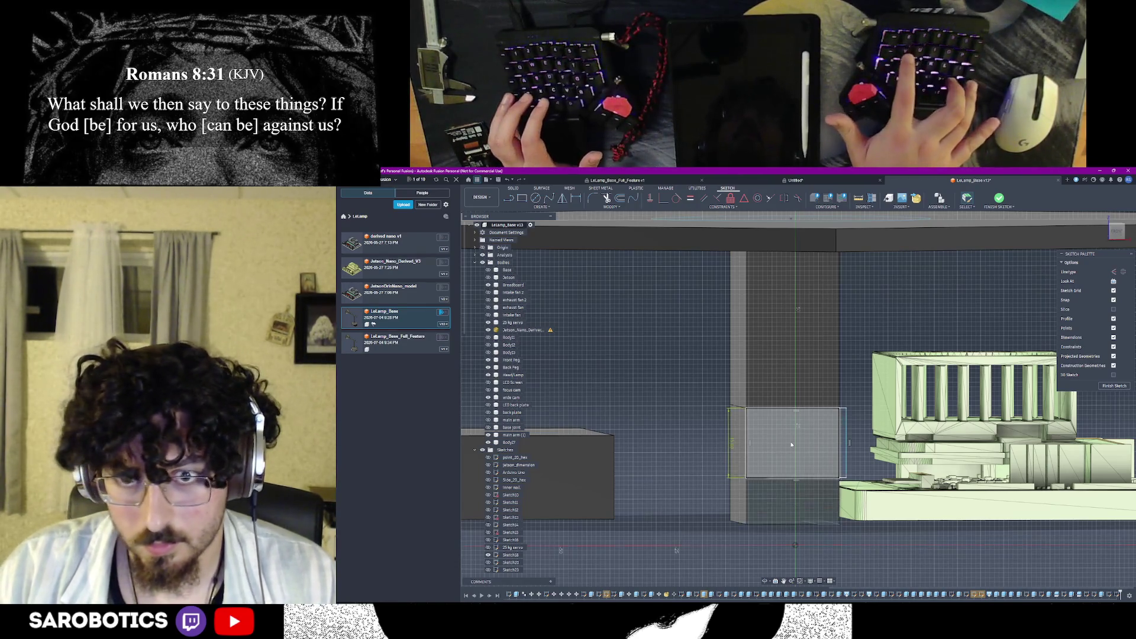
scroll(875, 435, up, 2)
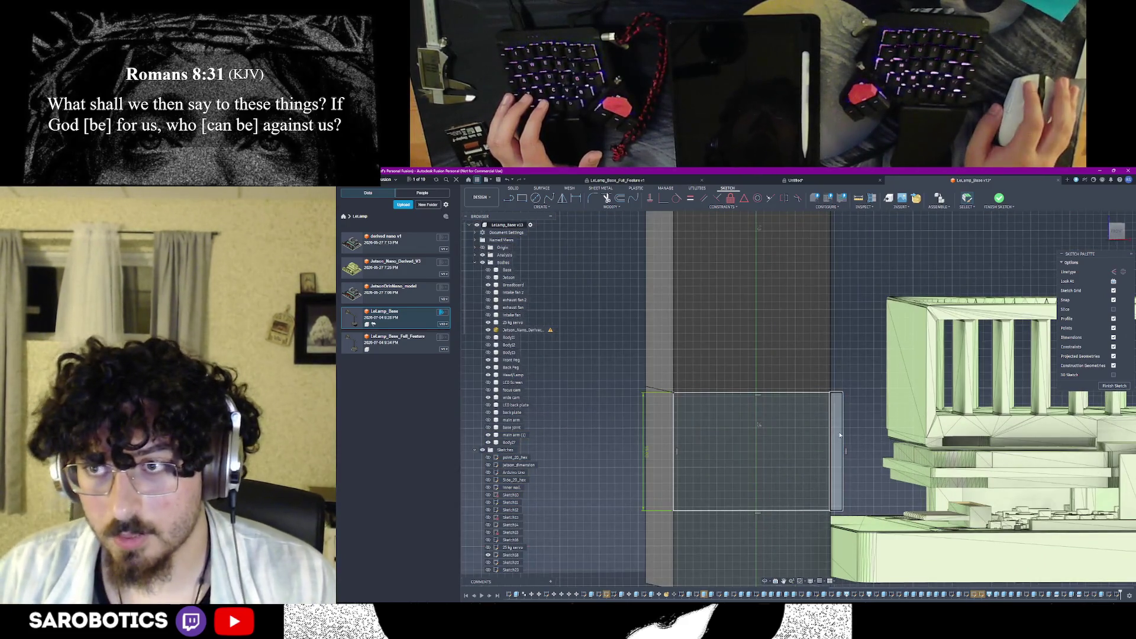
click(814, 430)
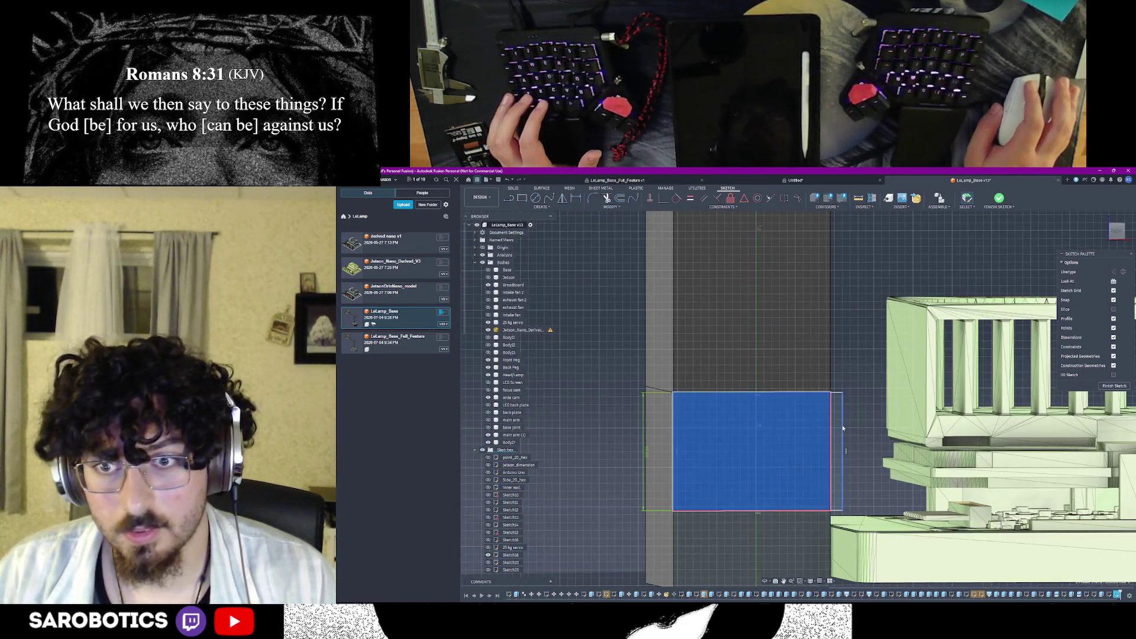
click(857, 409)
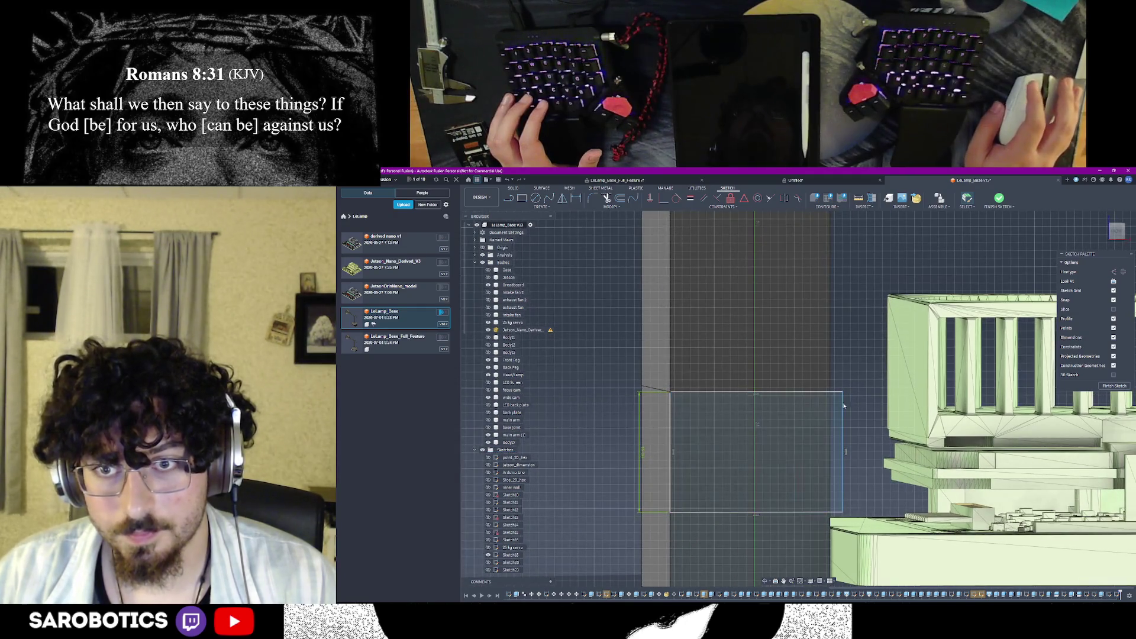
key(p)
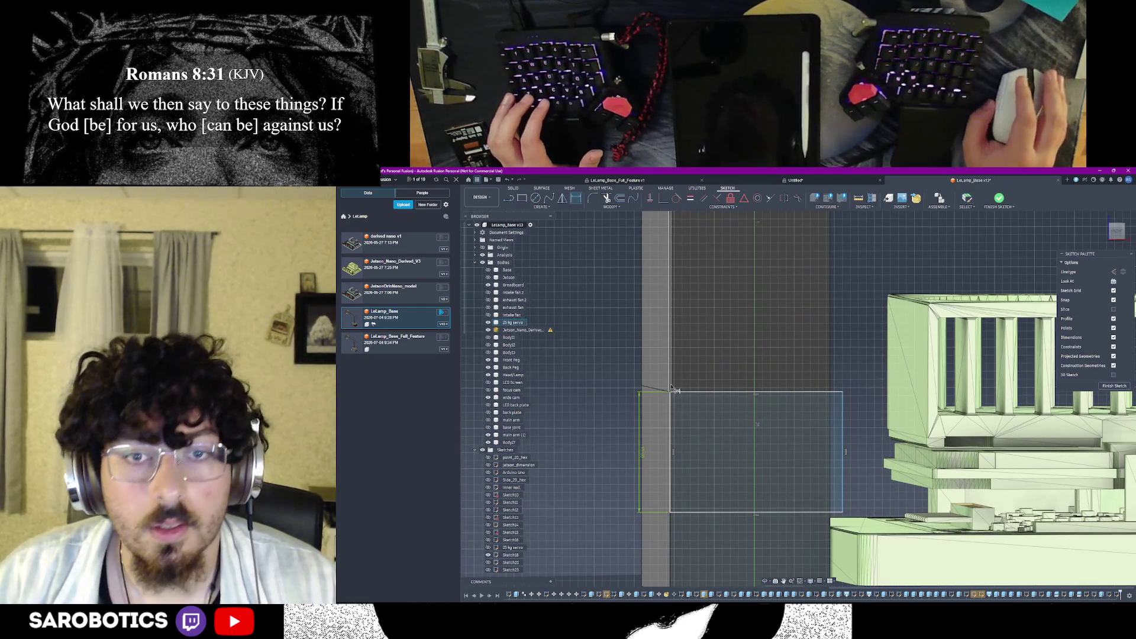
click(834, 377)
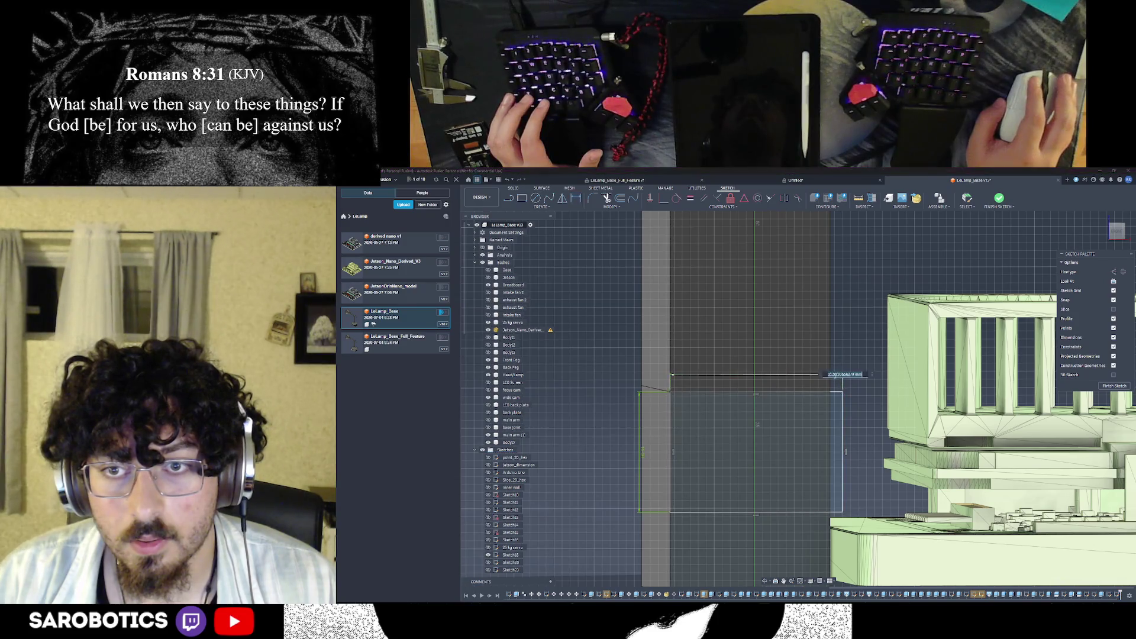
click(828, 378)
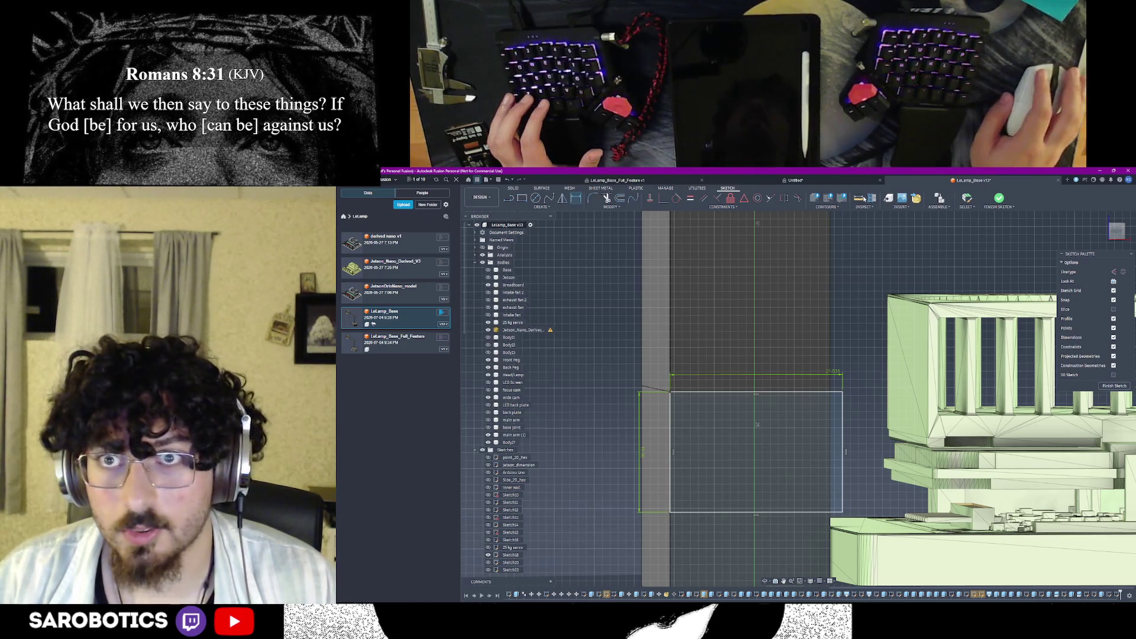
Measure the distance between the sketch's two side edges
key(i)
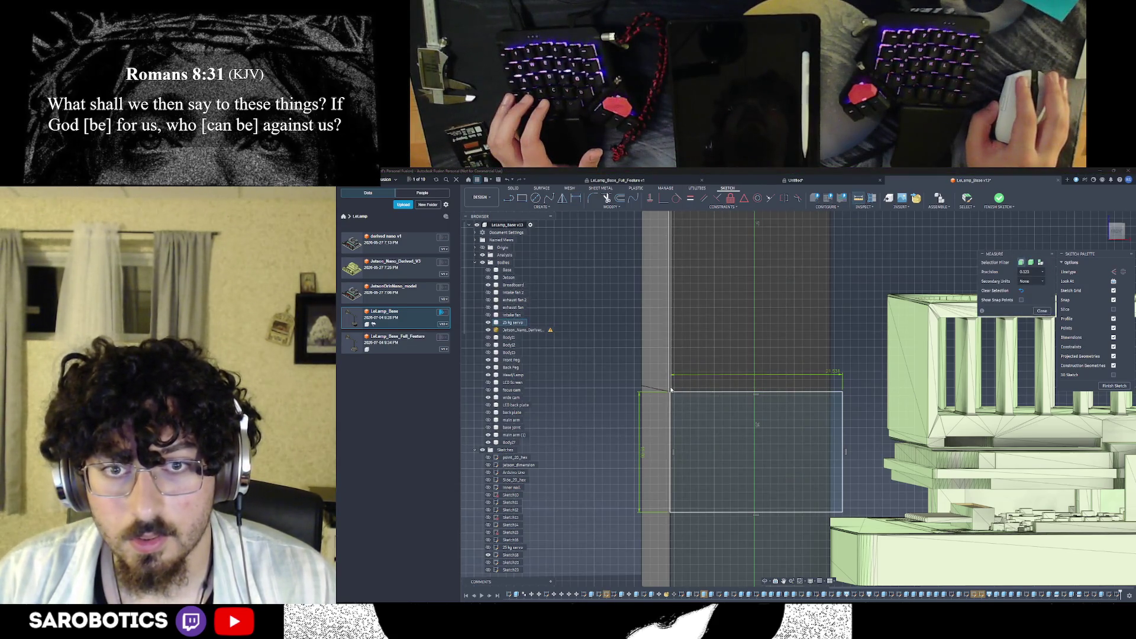
click(670, 382)
click(831, 383)
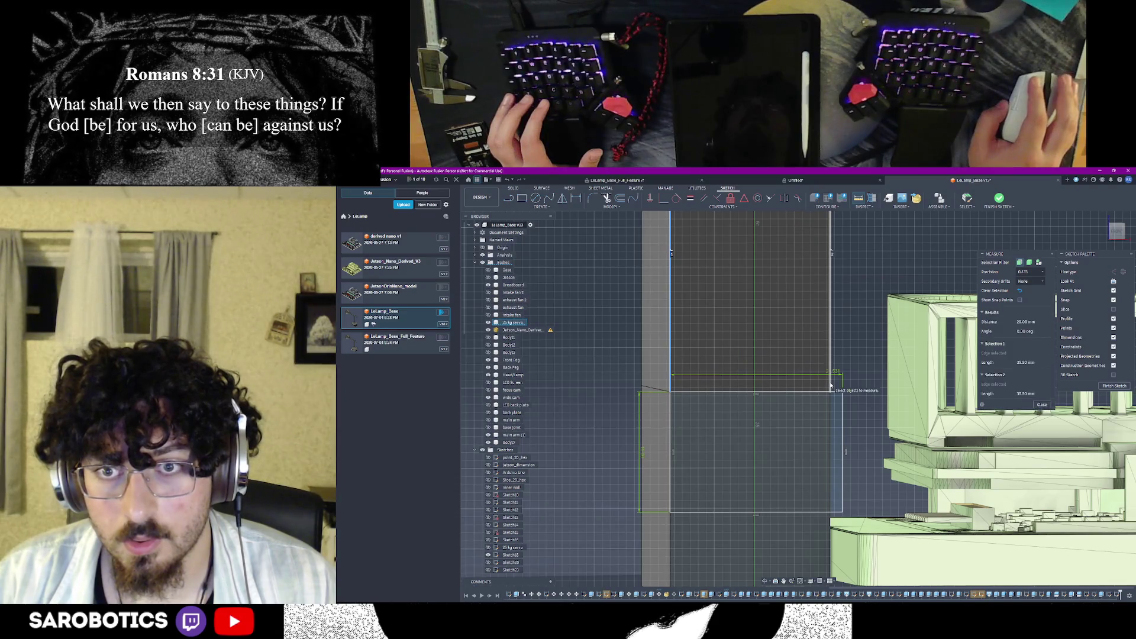
click(1050, 405)
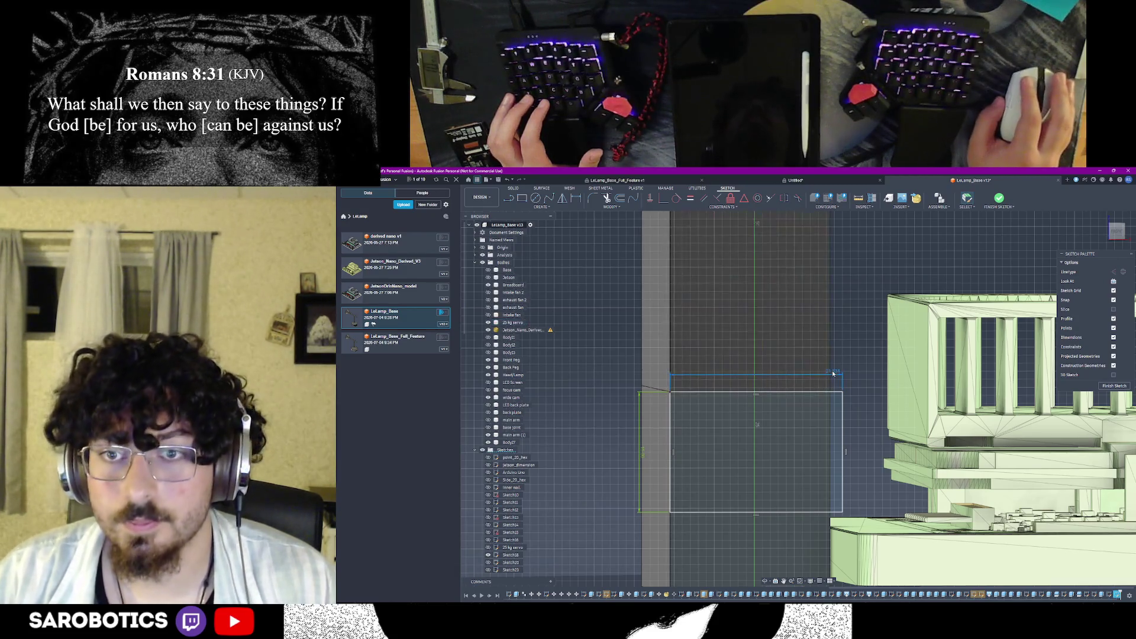
Dimension the rectangle's width to 20 mm and orbit to check it
click(832, 370)
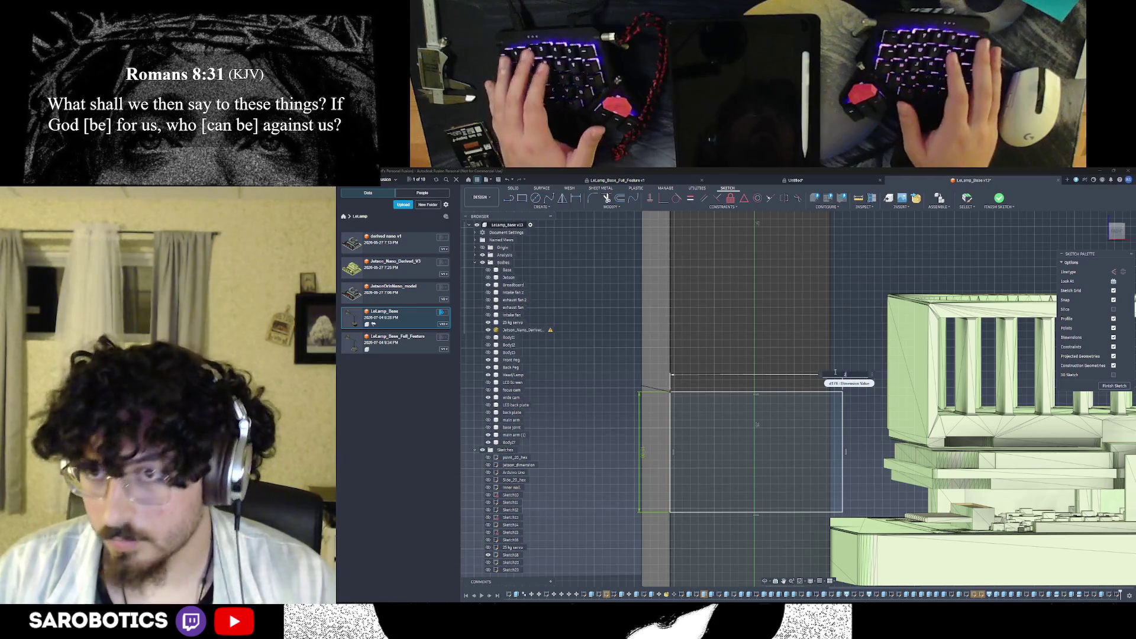
text(20)
key(Return)
scroll(741, 471, down, 2)
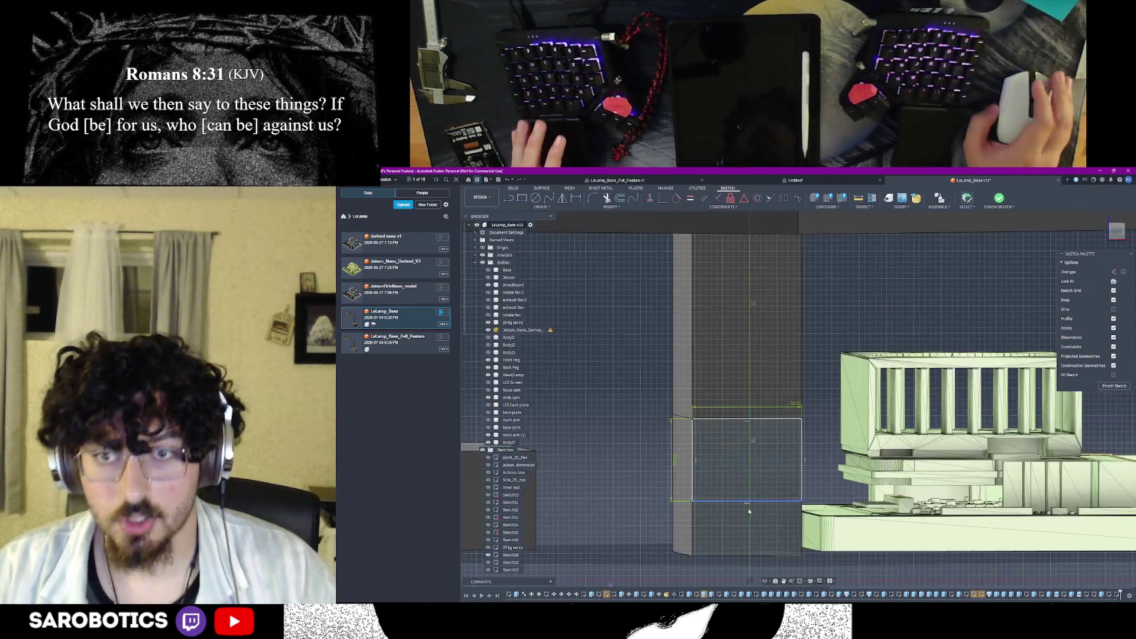
click(764, 581)
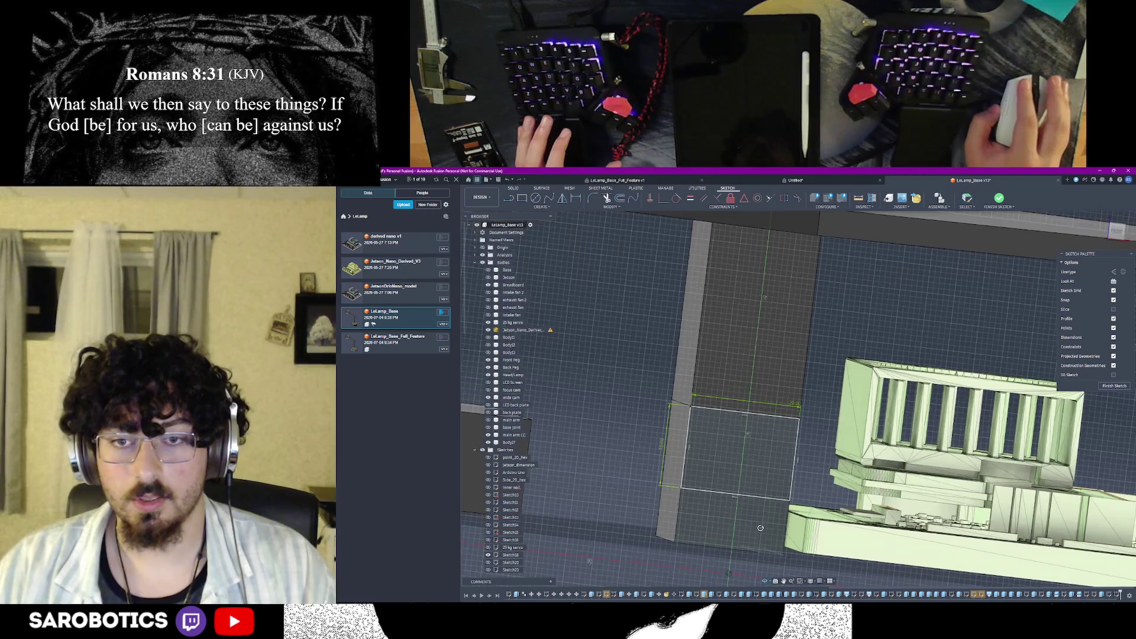
drag(764, 550, 763, 515)
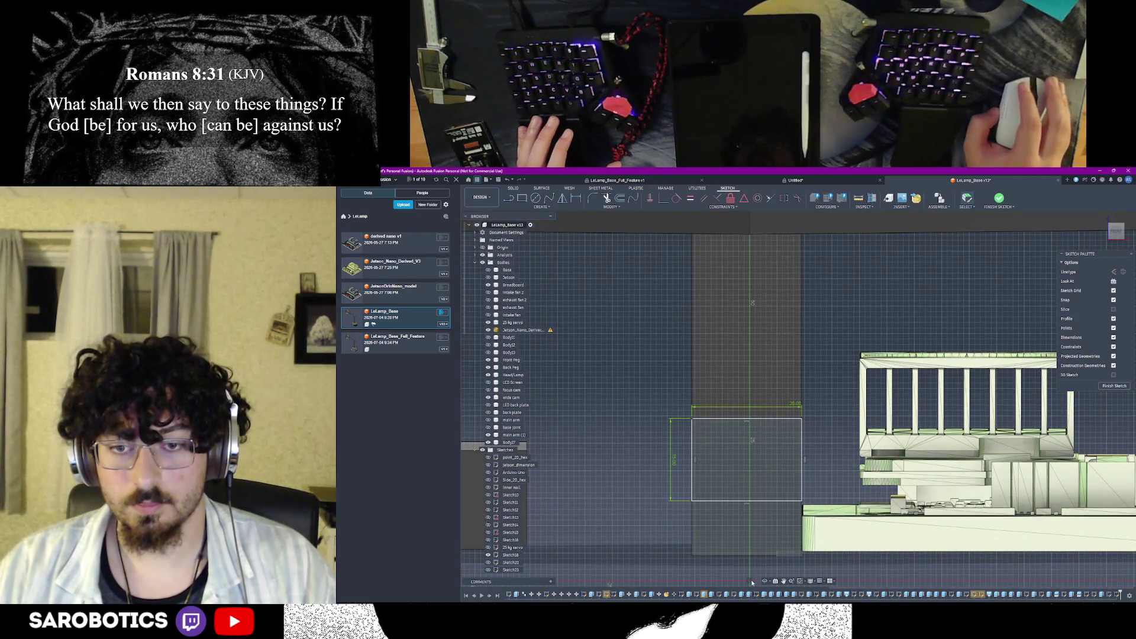
shift+middle_drag(765, 582, 729, 532)
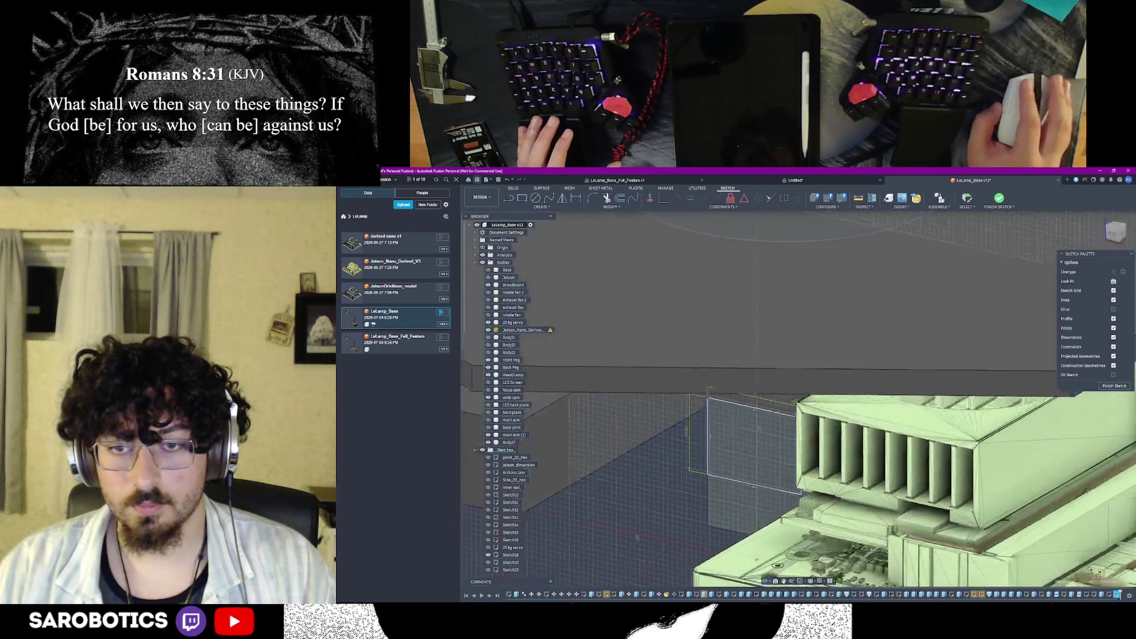
shift+middle_drag(751, 442, 701, 462)
mouse_move(801, 468)
shift+middle_down()
mouse_move(672, 494)
mouse_move(751, 439)
mouse_move(754, 417)
mouse_move(753, 438)
mouse_move(711, 435)
mouse_move(763, 434)
mouse_move(750, 435)
mouse_move(781, 302)
shift+middle_up()
mouse_move(754, 435)
shift+middle_down()
mouse_move(762, 427)
mouse_move(780, 462)
shift+middle_up()
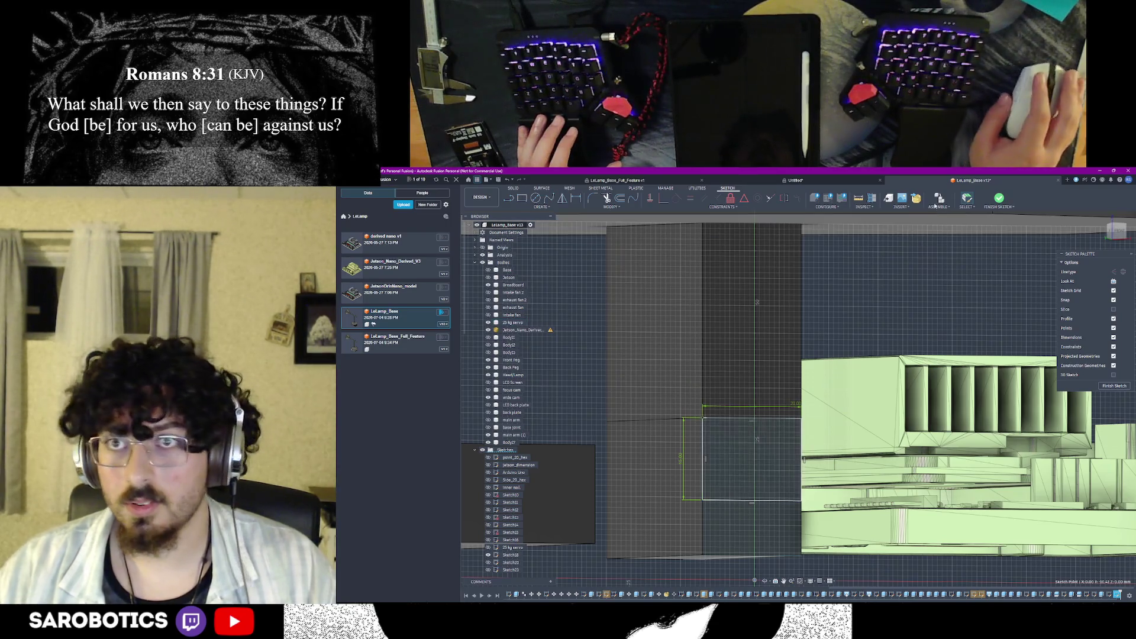
Measure the lower block face distance and the spacing between the two bottom edges
key(i)
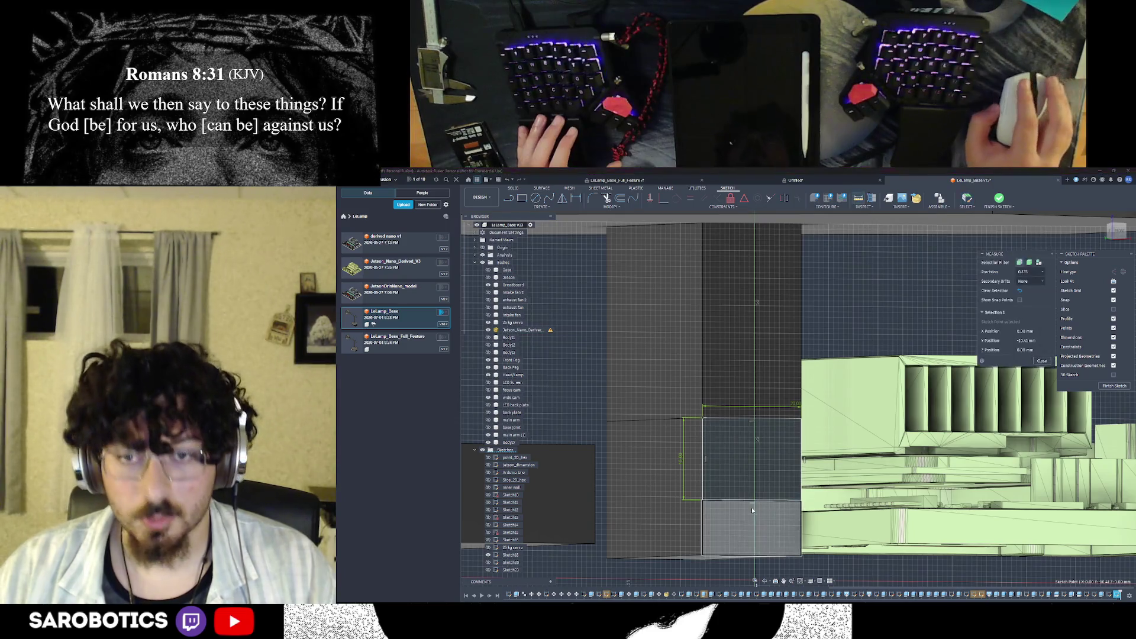
click(739, 499)
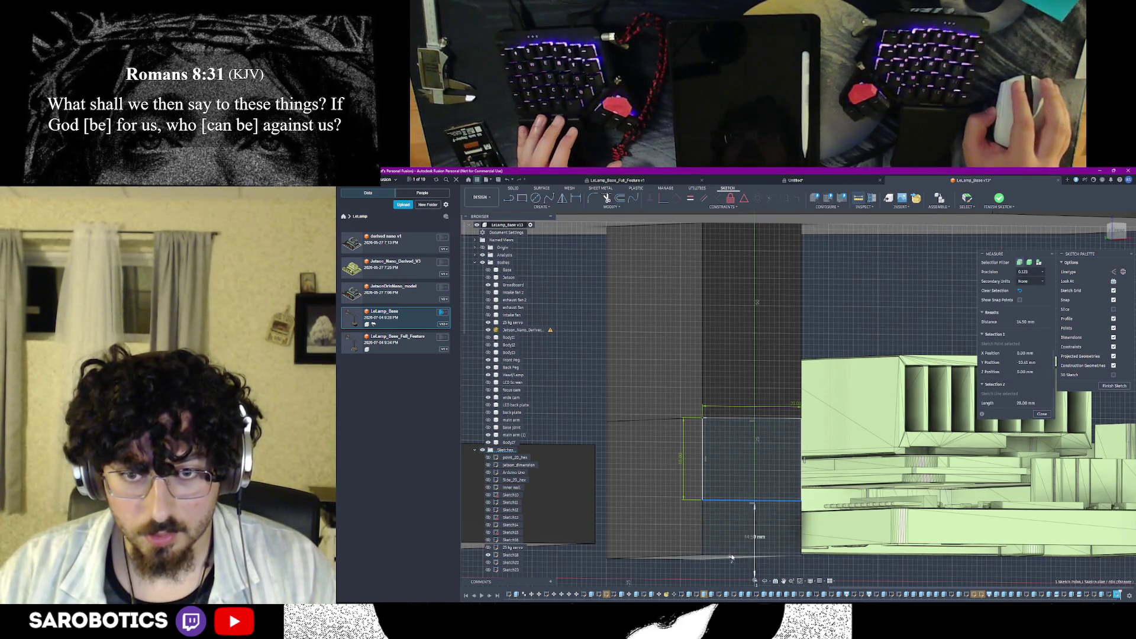
click(1037, 437)
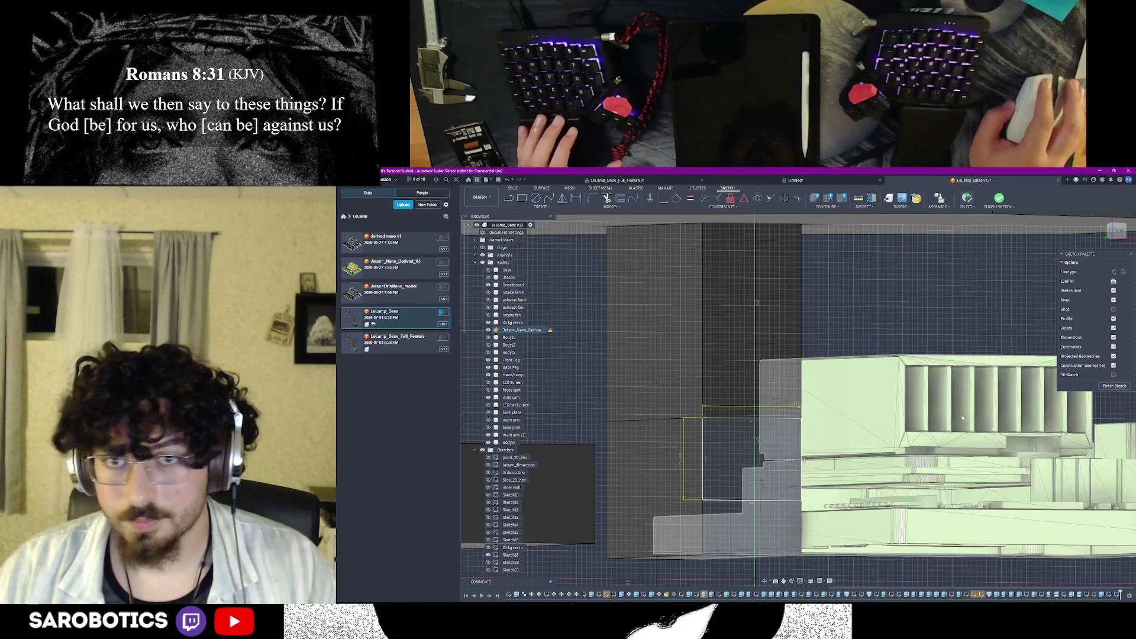
click(859, 201)
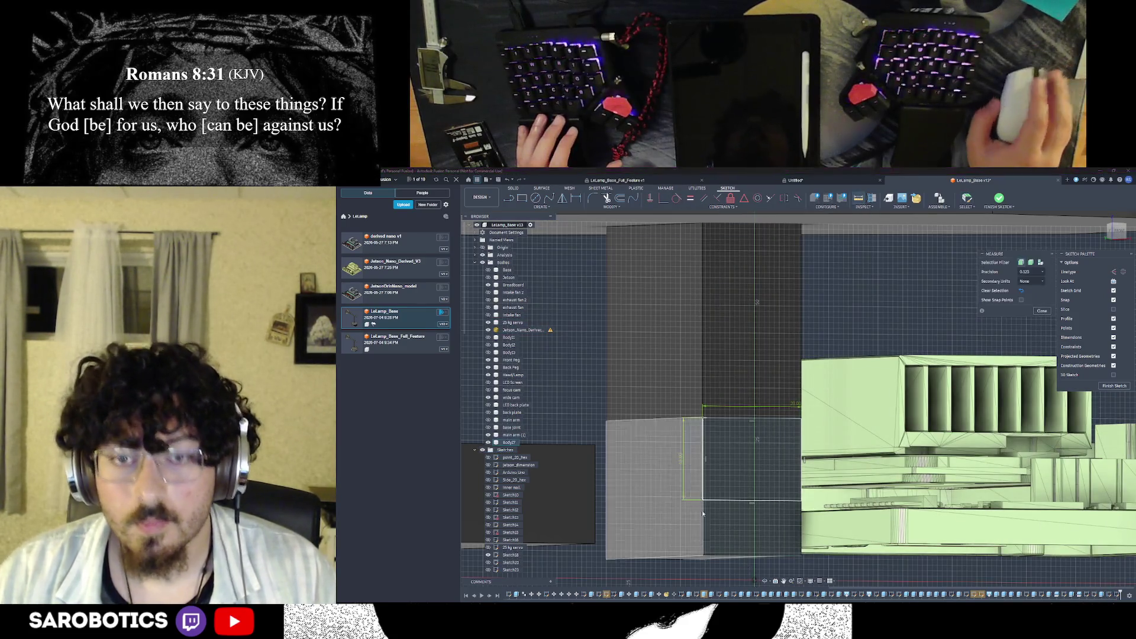
click(728, 500)
click(725, 557)
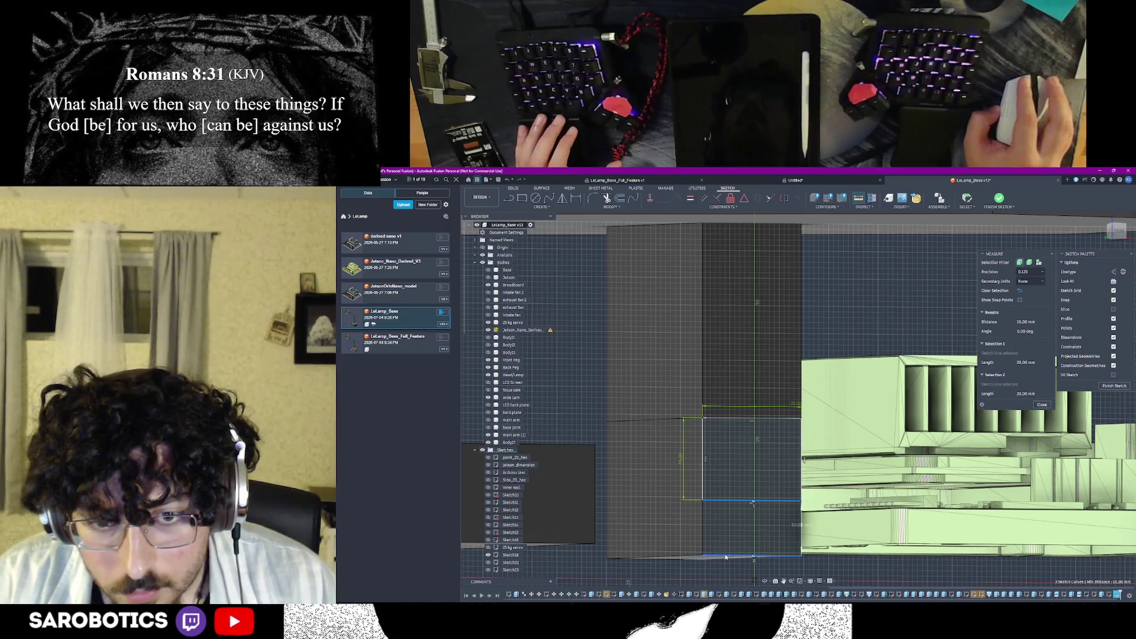
key(Escape)
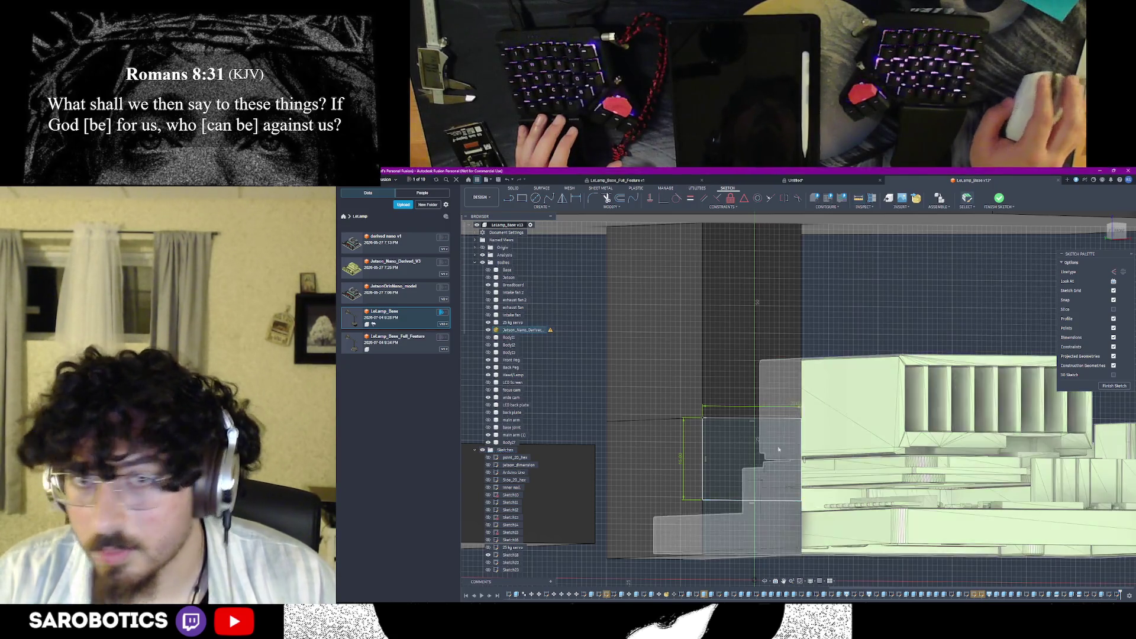
Dimension the rectangle's vertical side to extend it further down the block
click(686, 457)
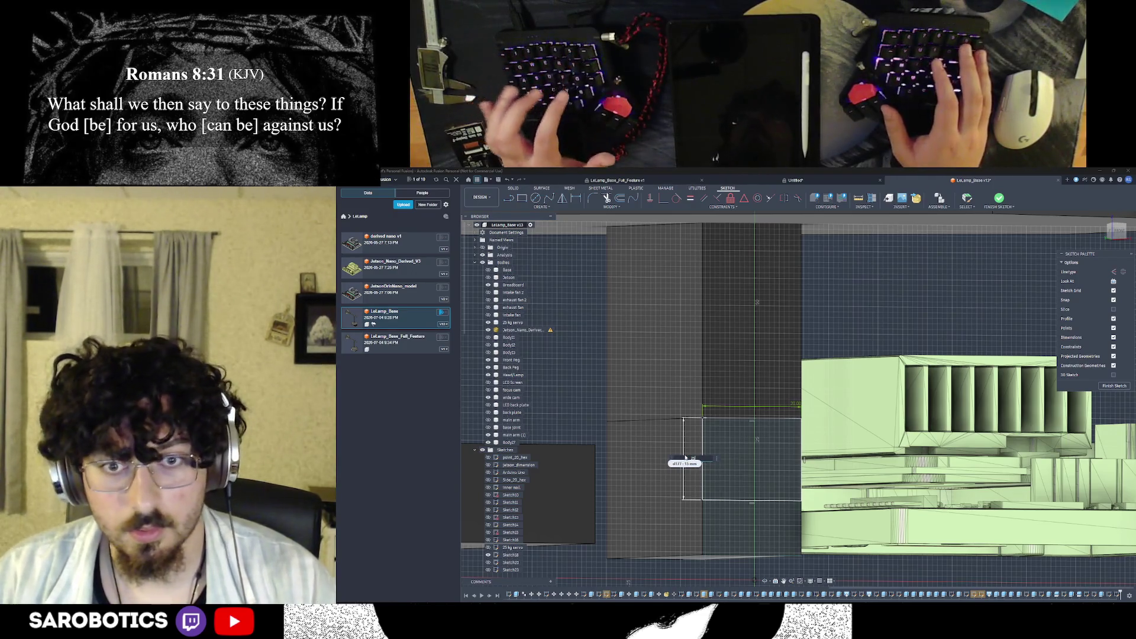
key(Return)
scroll(740, 498, down, 2)
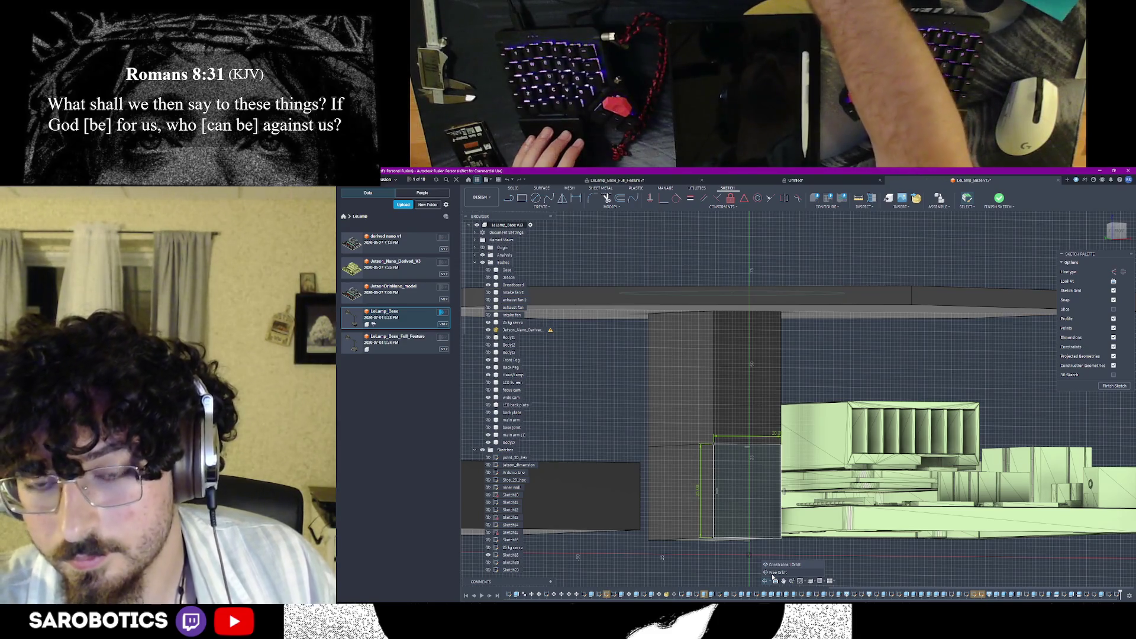
scroll(771, 561, down, 2)
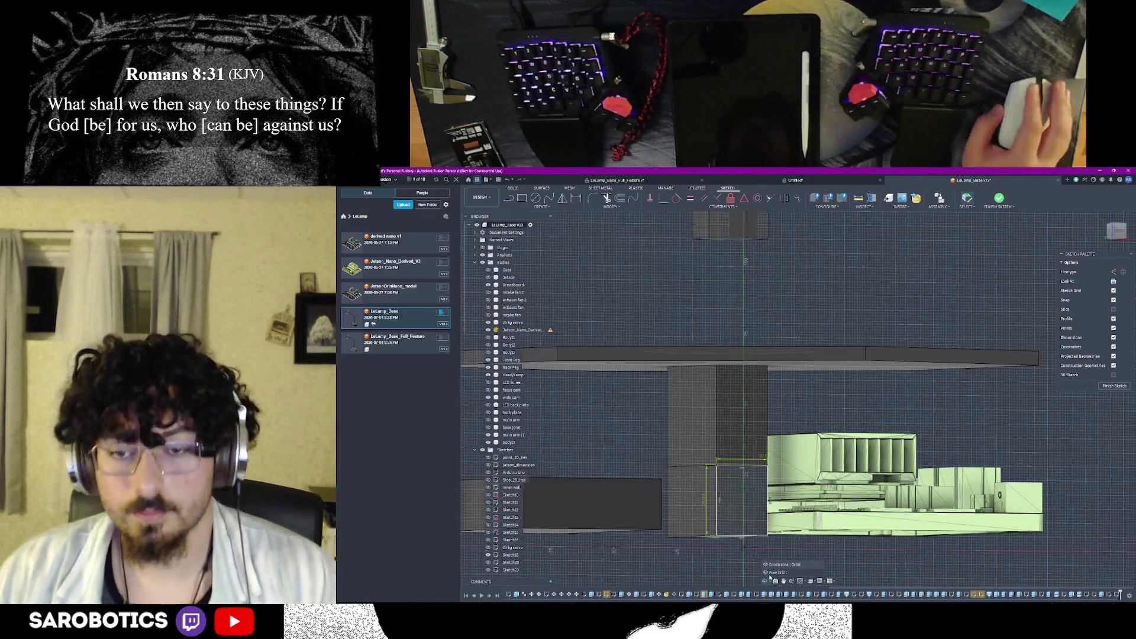
mouse_move(763, 581)
shift+middle_down()
mouse_move(798, 533)
mouse_move(759, 452)
shift+middle_up()
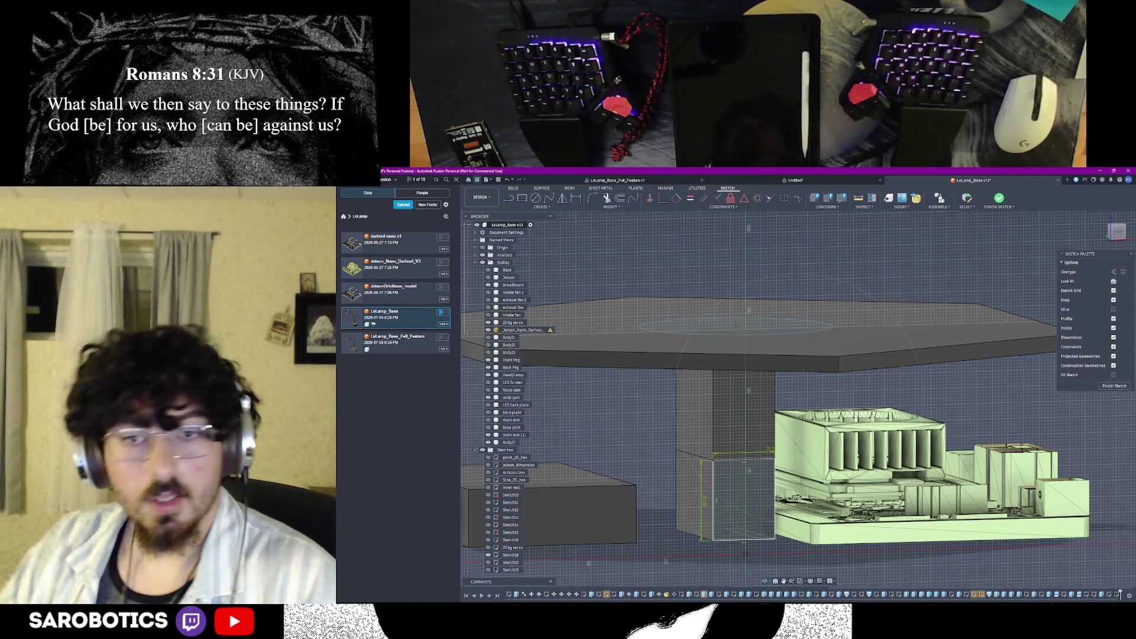
mouse_move(767, 400)
shift+middle_down()
mouse_move(798, 374)
mouse_move(808, 382)
shift+middle_up()
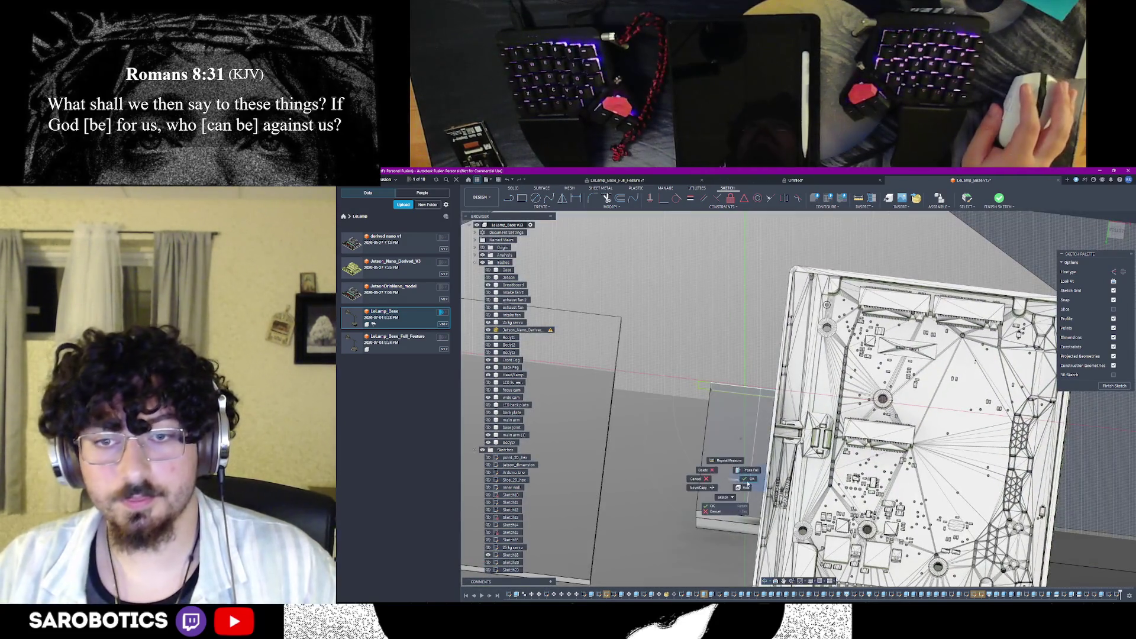
key(i)
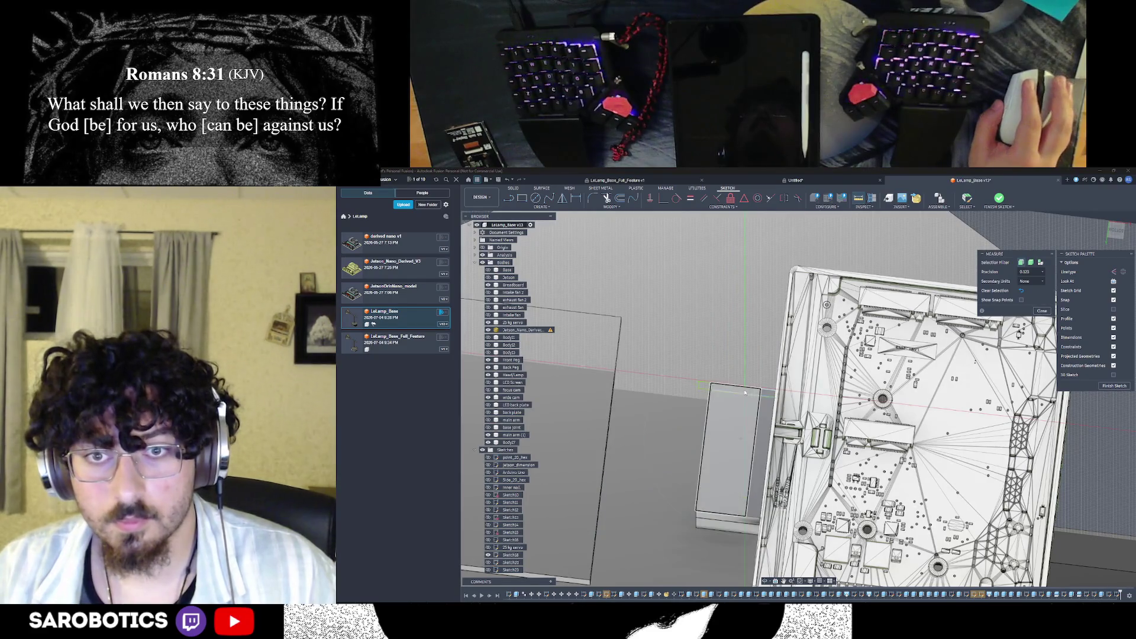
click(746, 388)
click(725, 516)
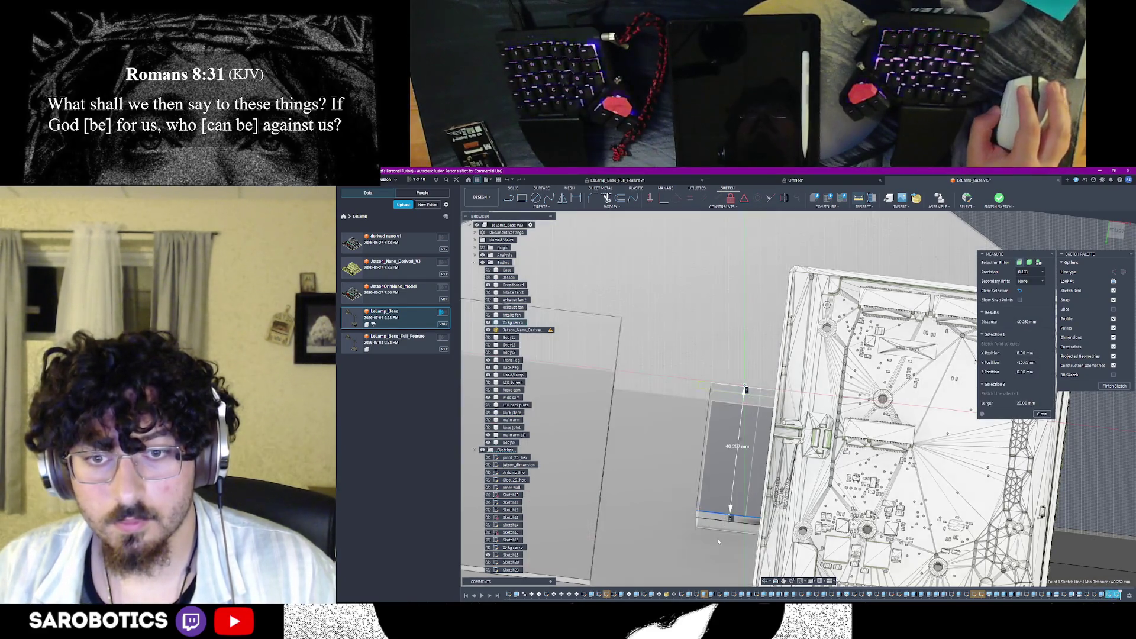
click(1041, 414)
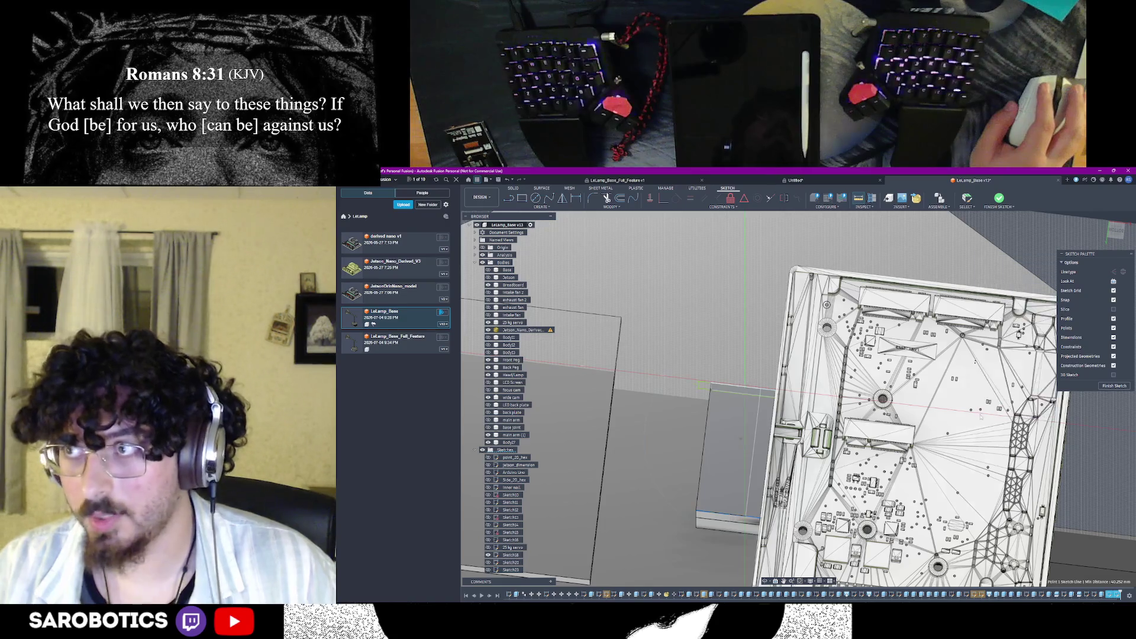
shift+middle_drag(887, 399, 887, 461)
shift+middle_drag(725, 479, 725, 502)
right_click(725, 502)
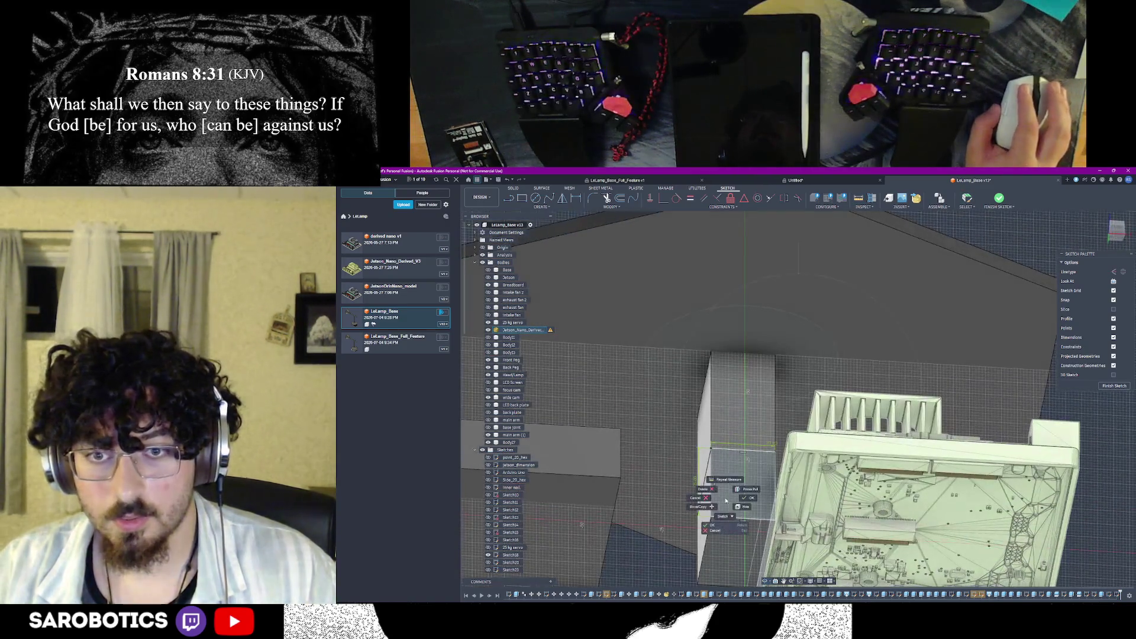
click(742, 498)
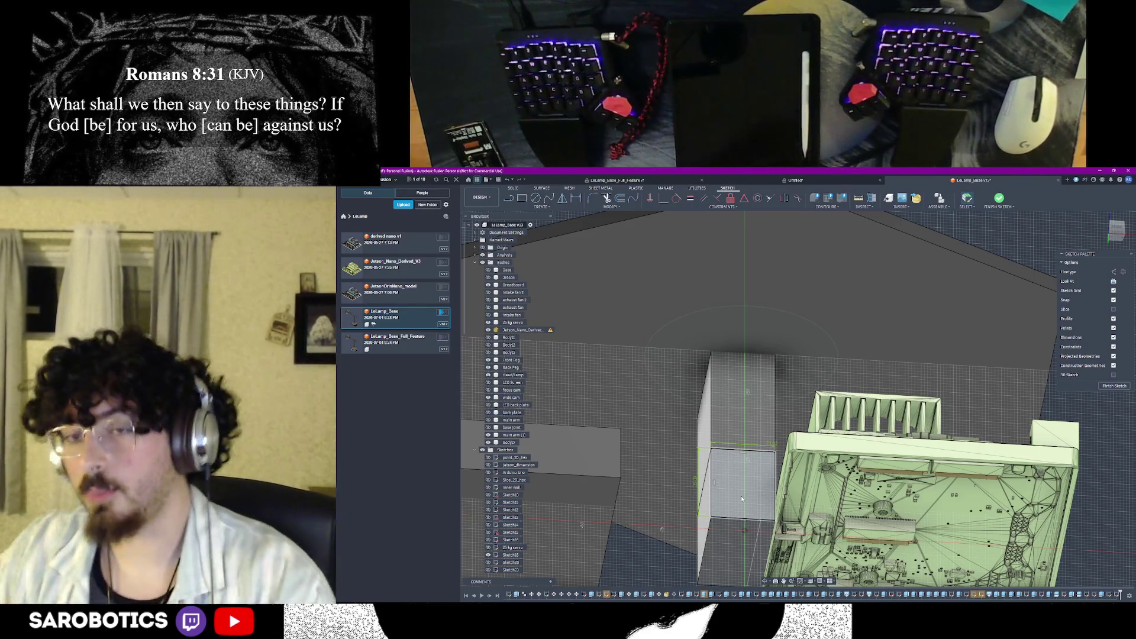
click(611, 348)
key(Escape)
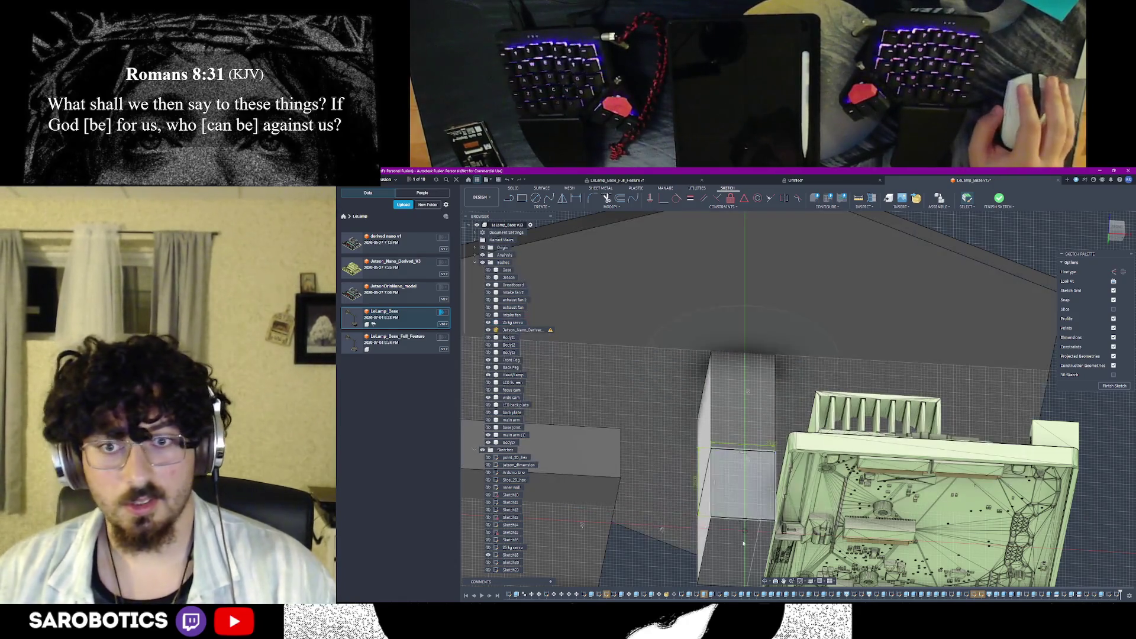
shift+middle_drag(765, 583, 745, 541)
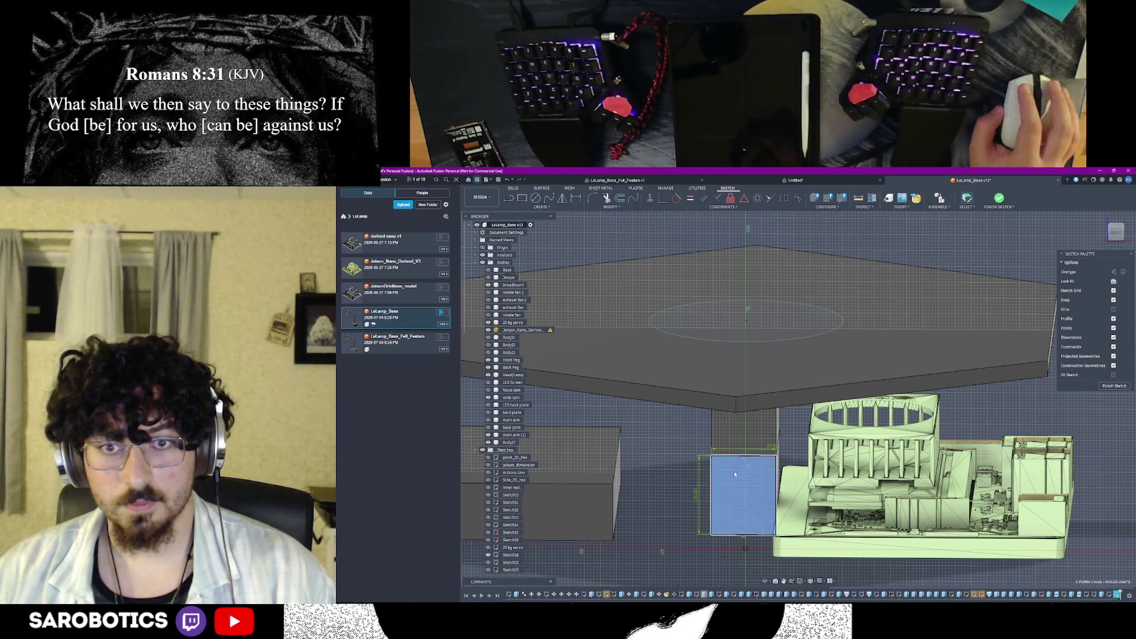
Extrude the rectangular profile beside the pillar 10 mm into a solid
click(733, 469)
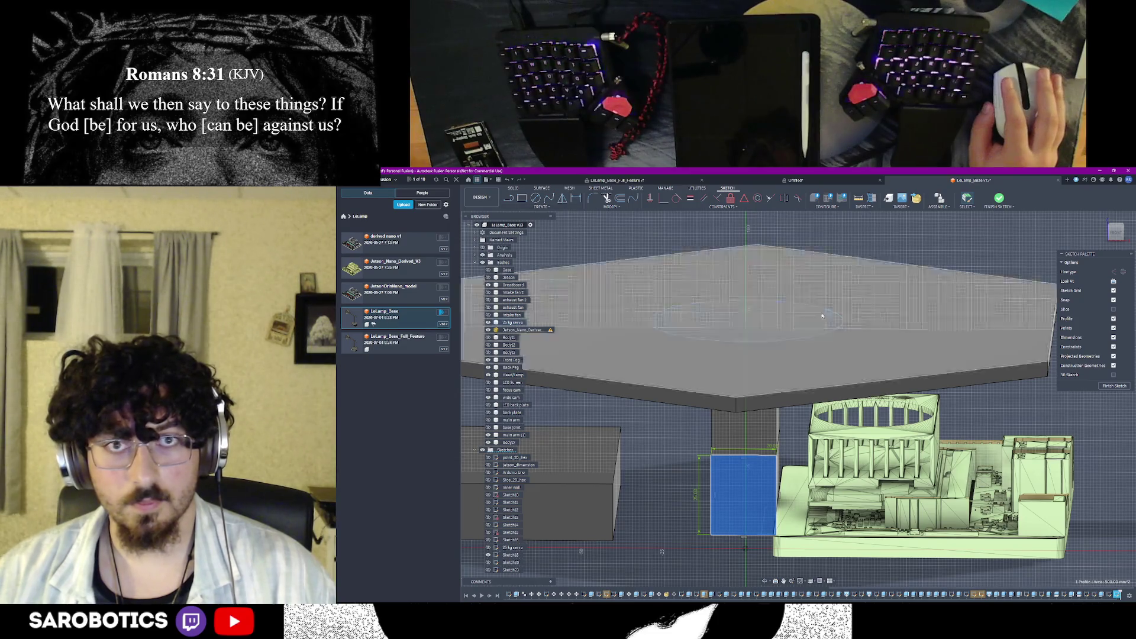
click(1111, 385)
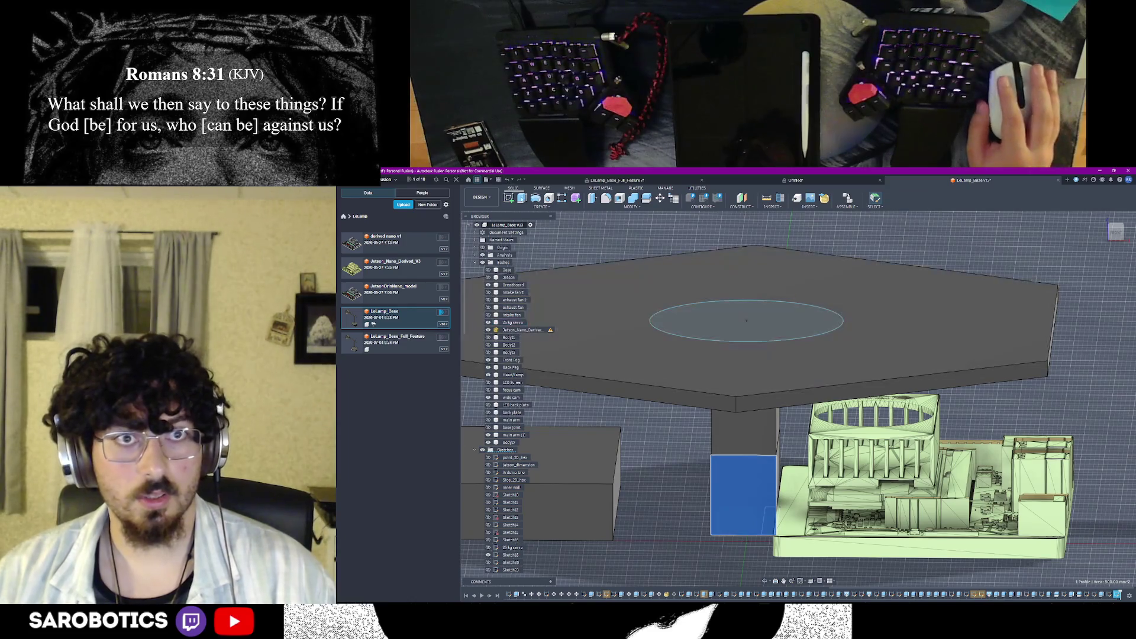
key(e)
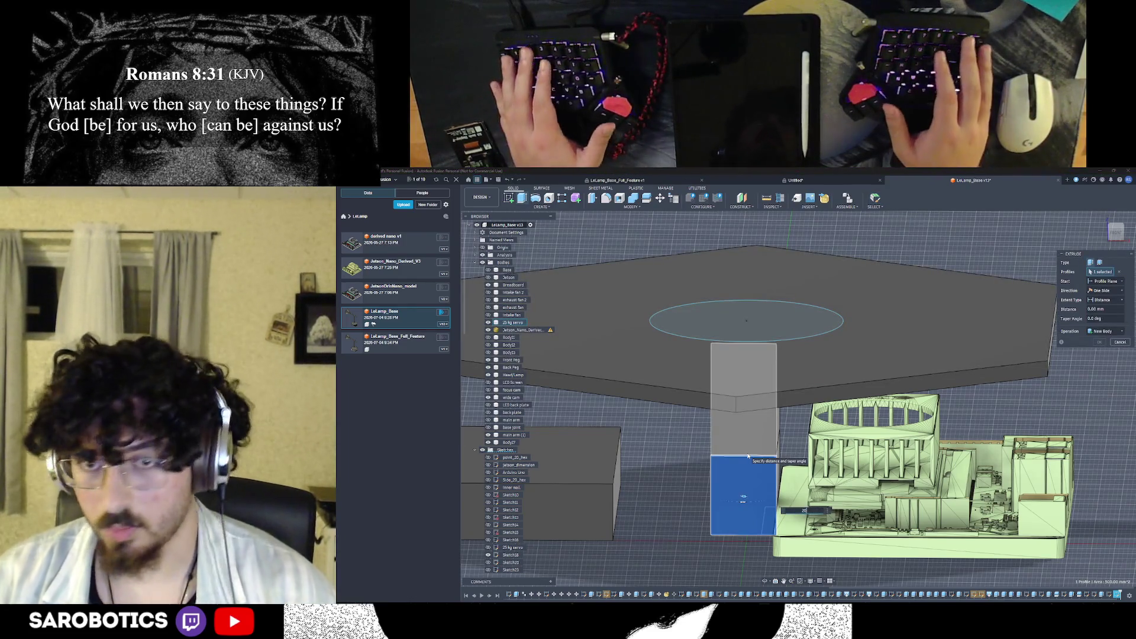
text(10)
key(Return)
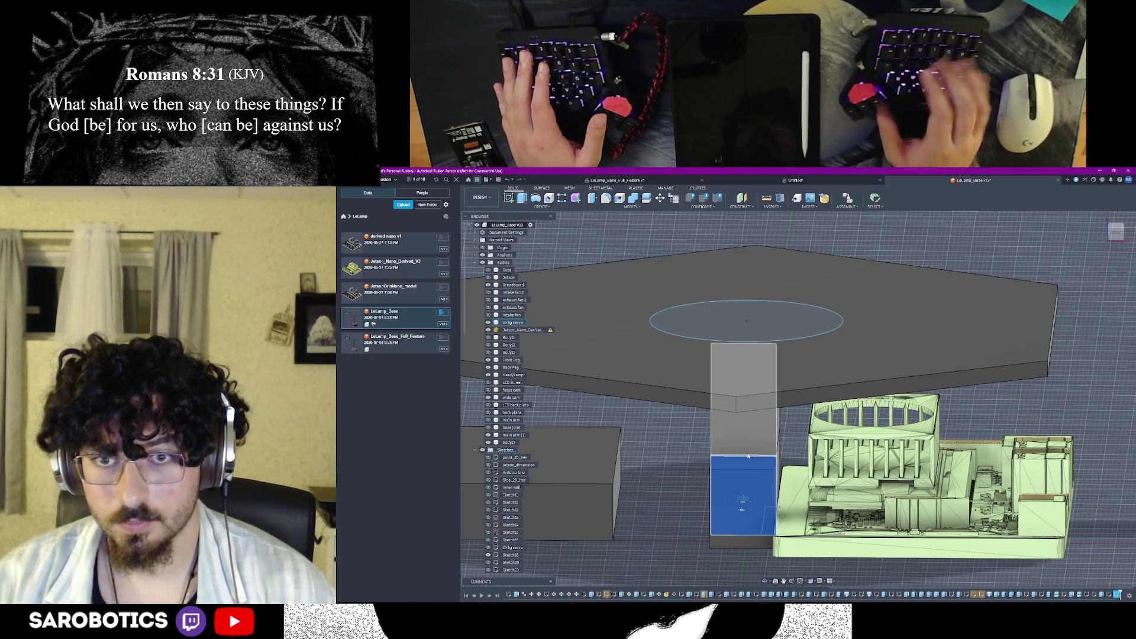
Abandon a sketch on the wrong face, reorient, and start a sketch on the pillar face
shift+middle_drag(798, 399, 853, 399)
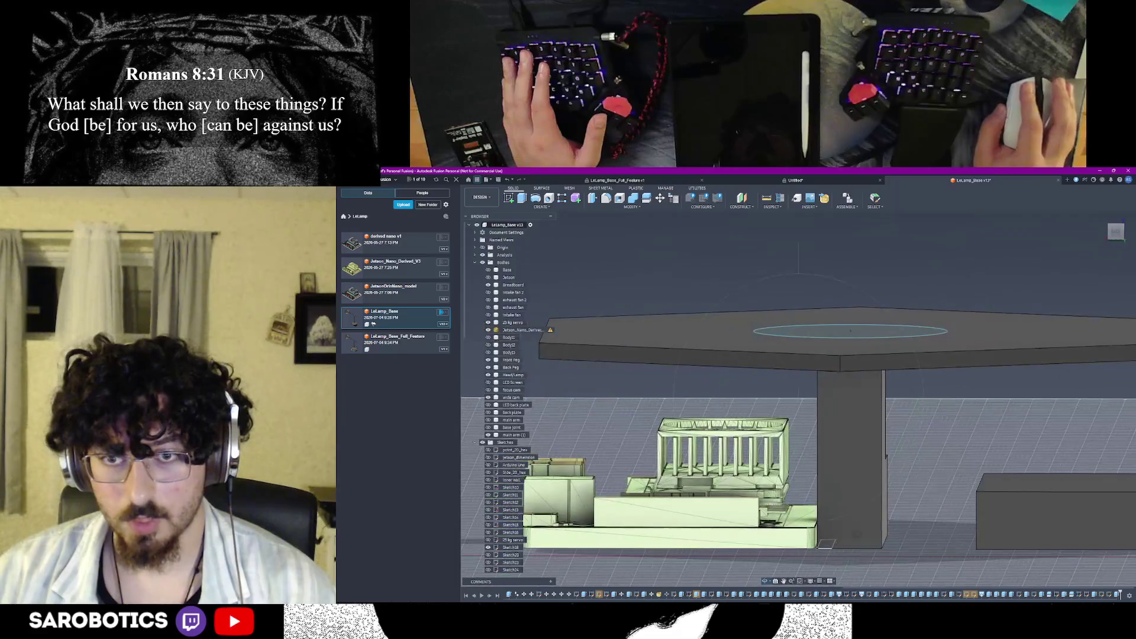
key(Escape)
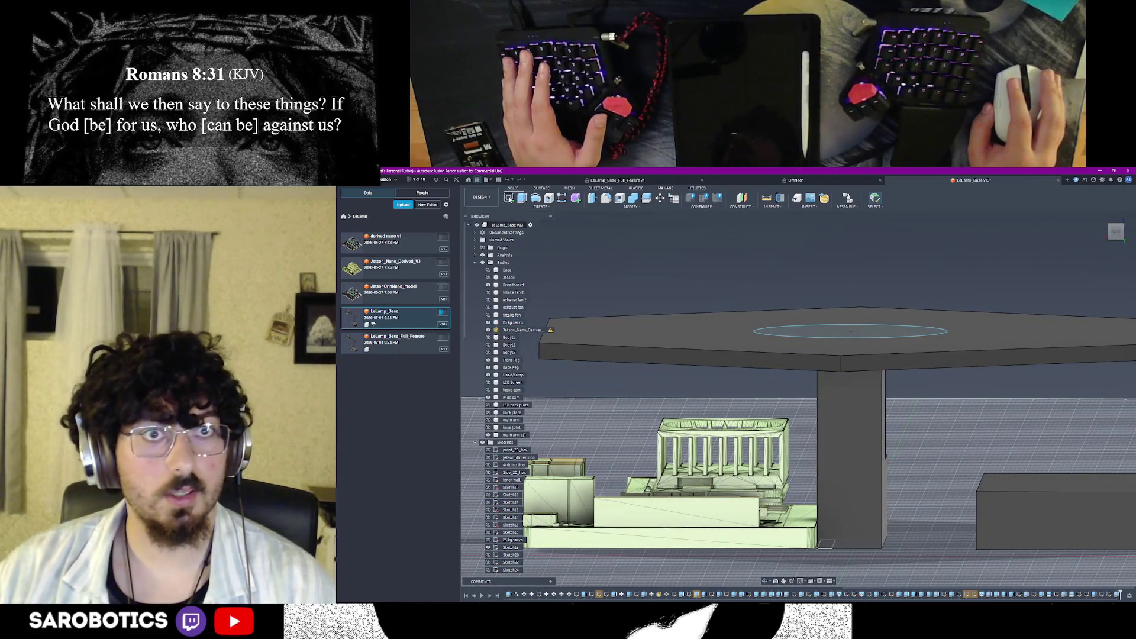
click(885, 455)
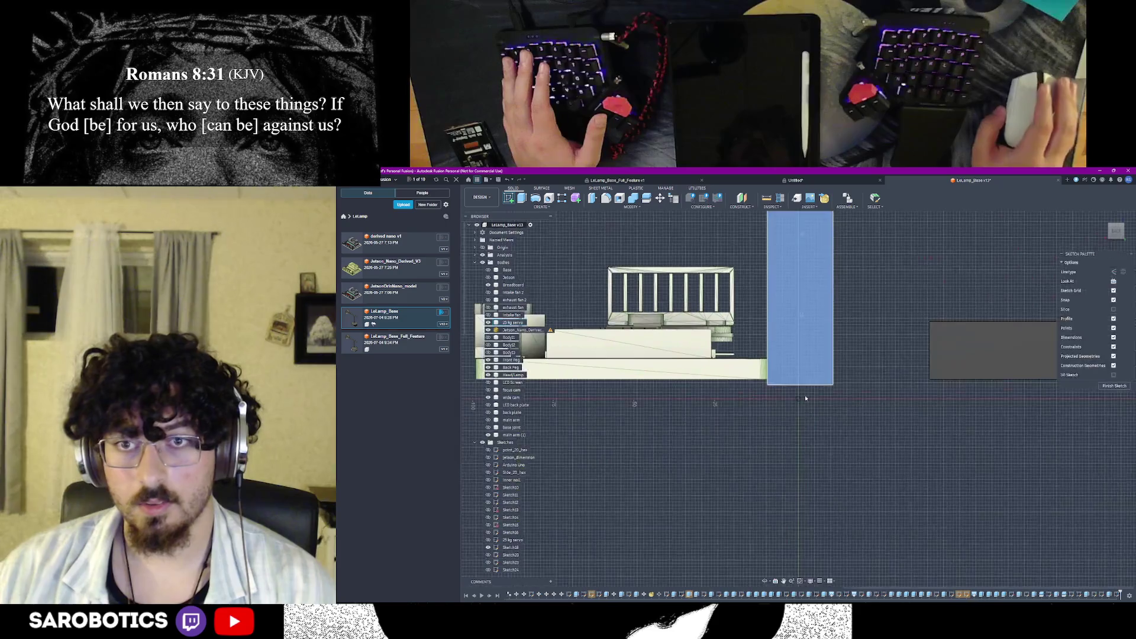
click(806, 404)
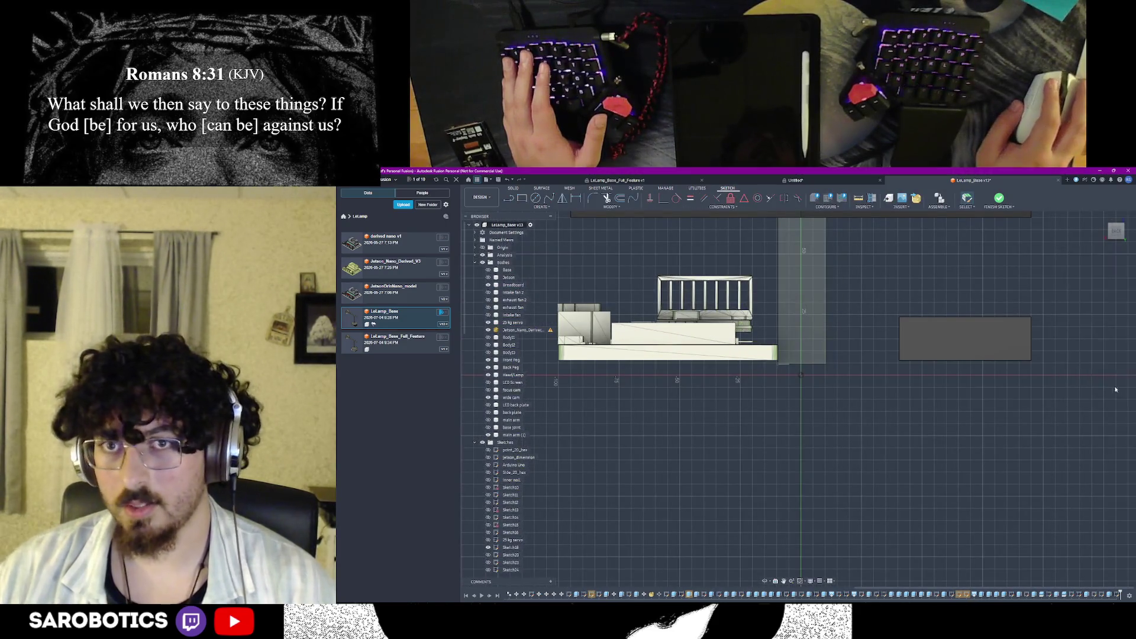
key(ctrl+z)
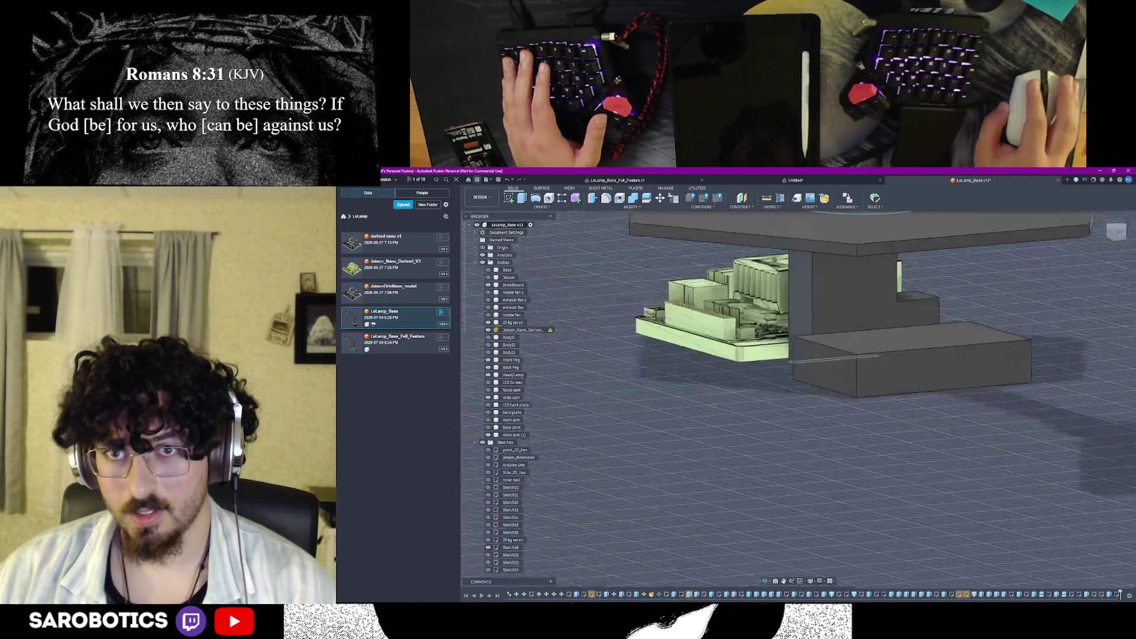
mouse_move(766, 582)
shift+middle_down()
mouse_move(799, 444)
mouse_move(825, 426)
shift+middle_up()
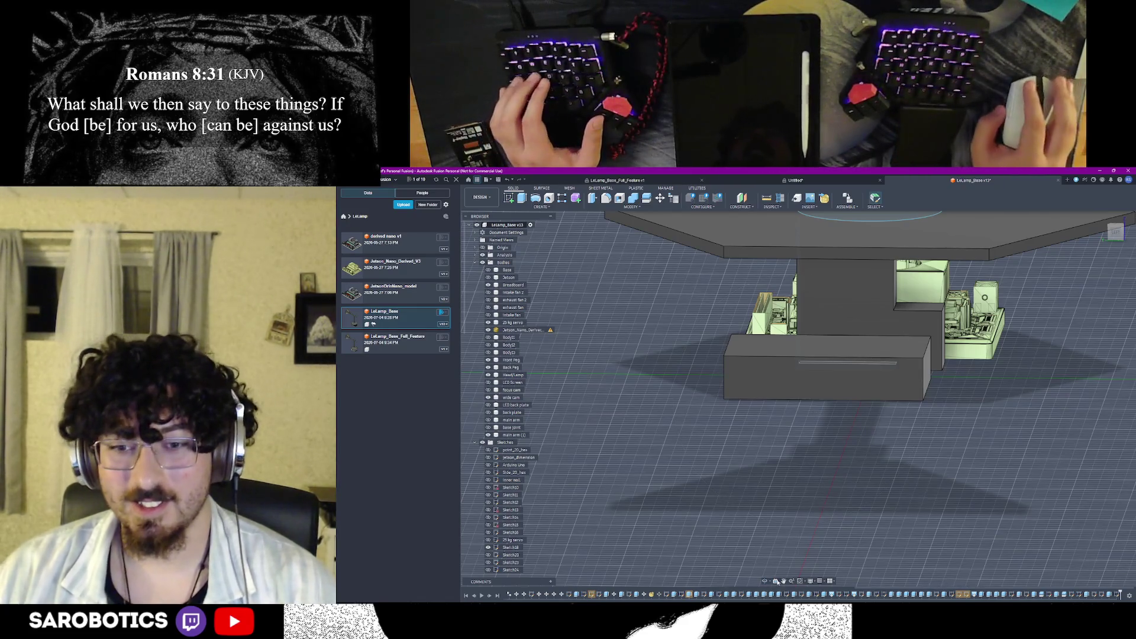
shift+middle_drag(799, 382, 815, 379)
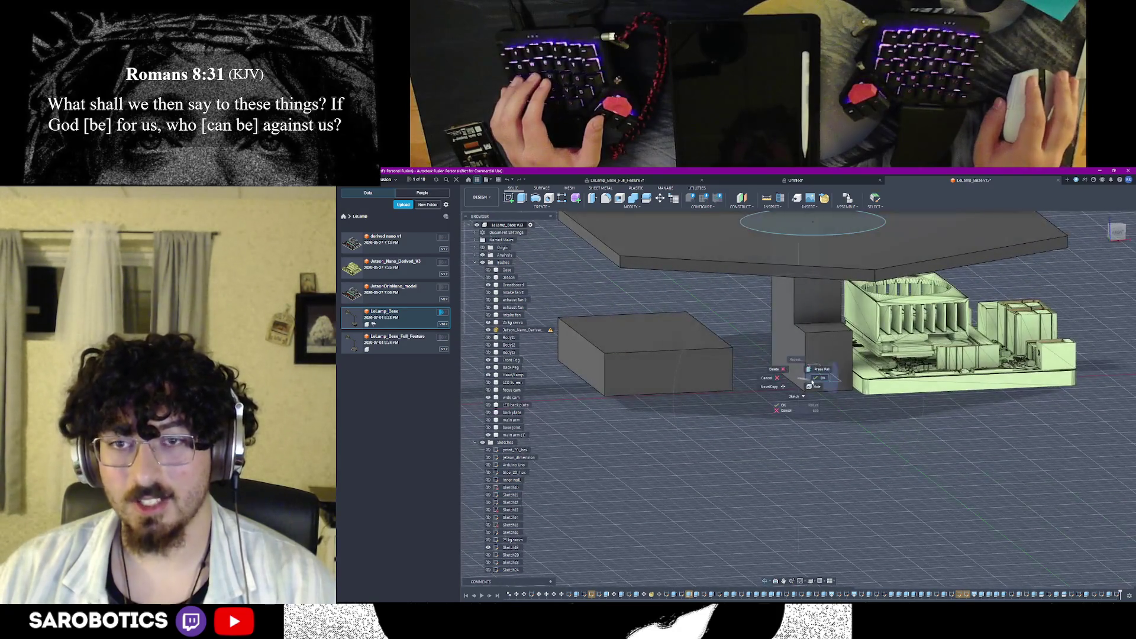
click(815, 379)
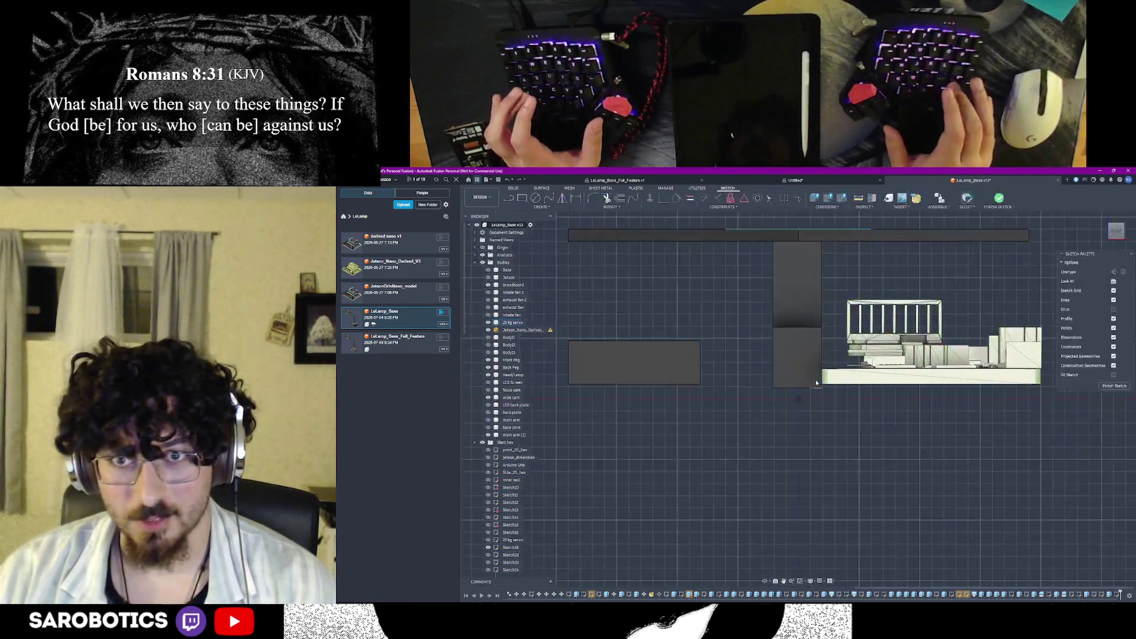
key(ctrl+z)
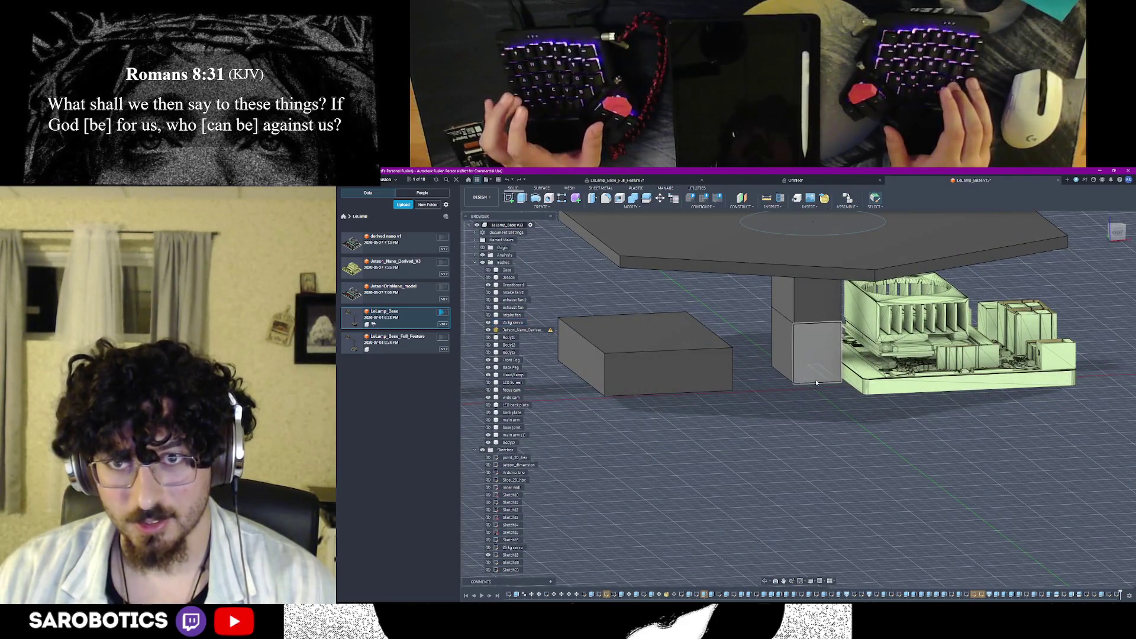
scroll(804, 383, up, 3)
scroll(829, 320, up, 2)
click(816, 354)
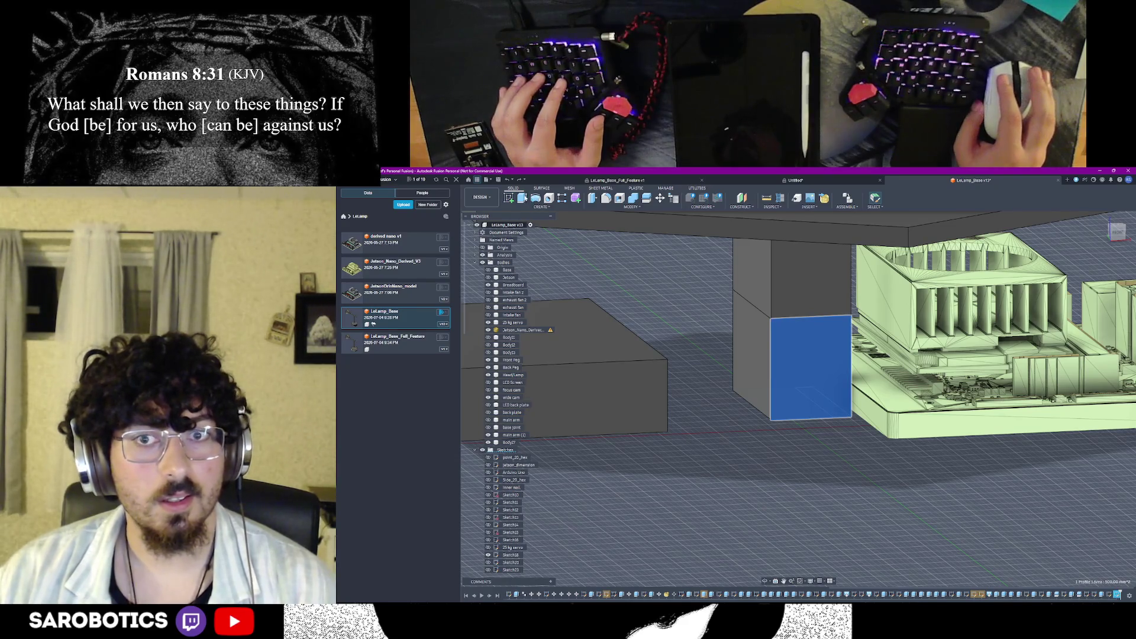
key(e)
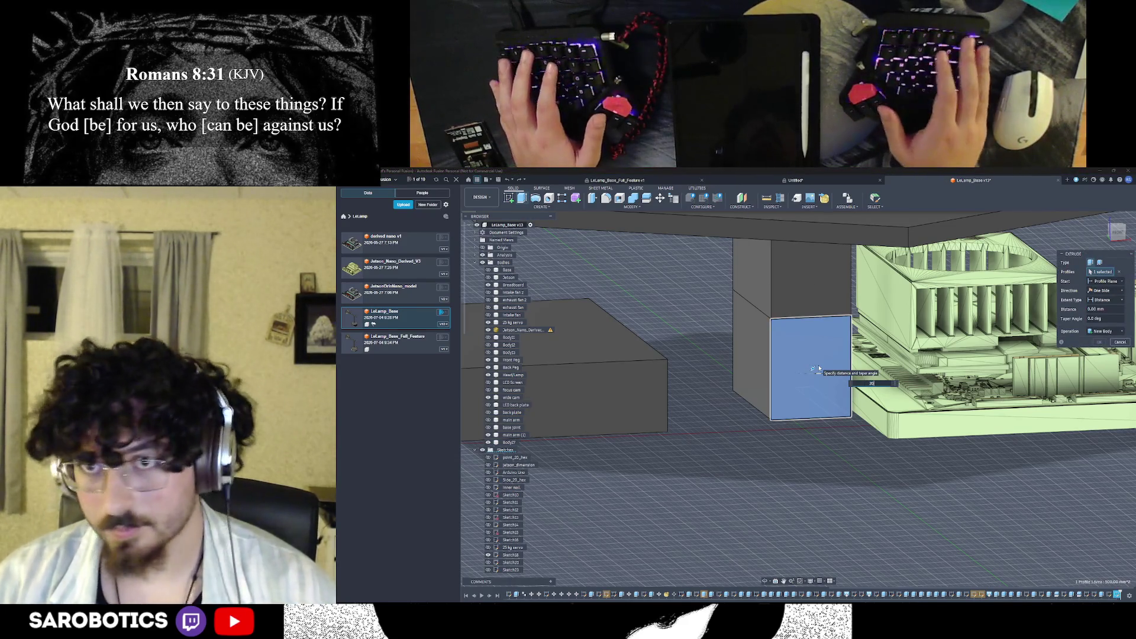
text(20)
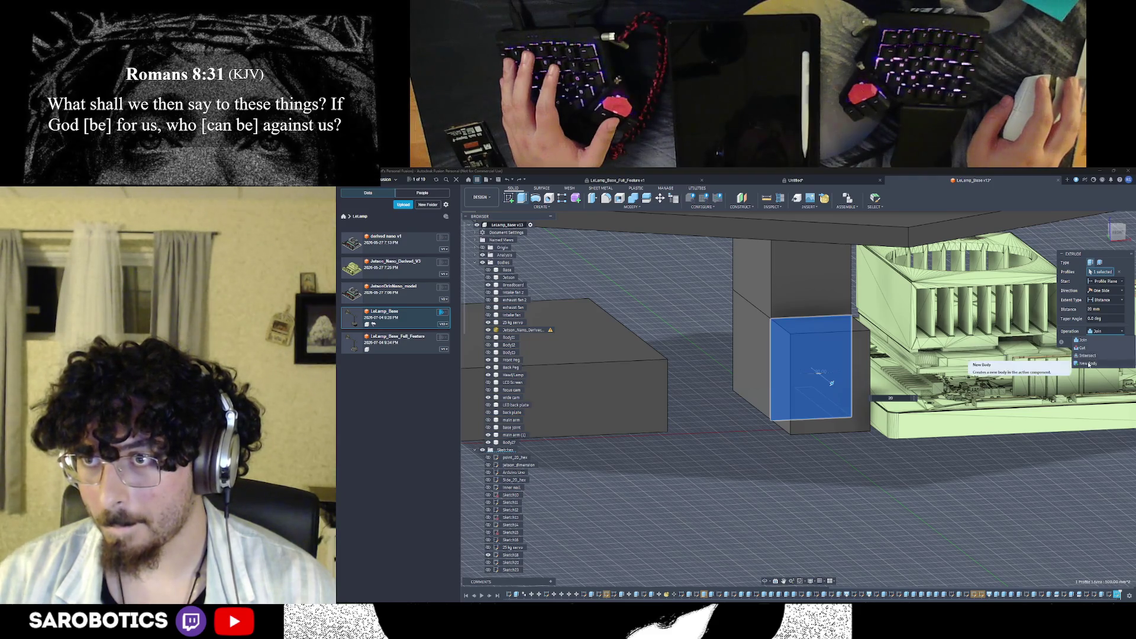
click(1089, 365)
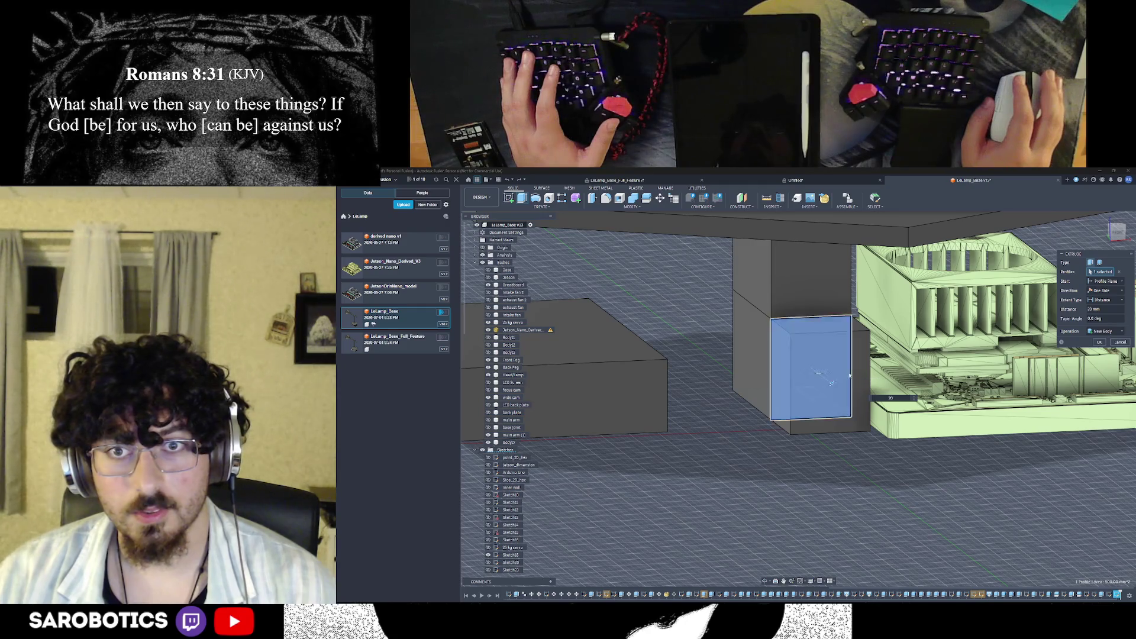
key(Return)
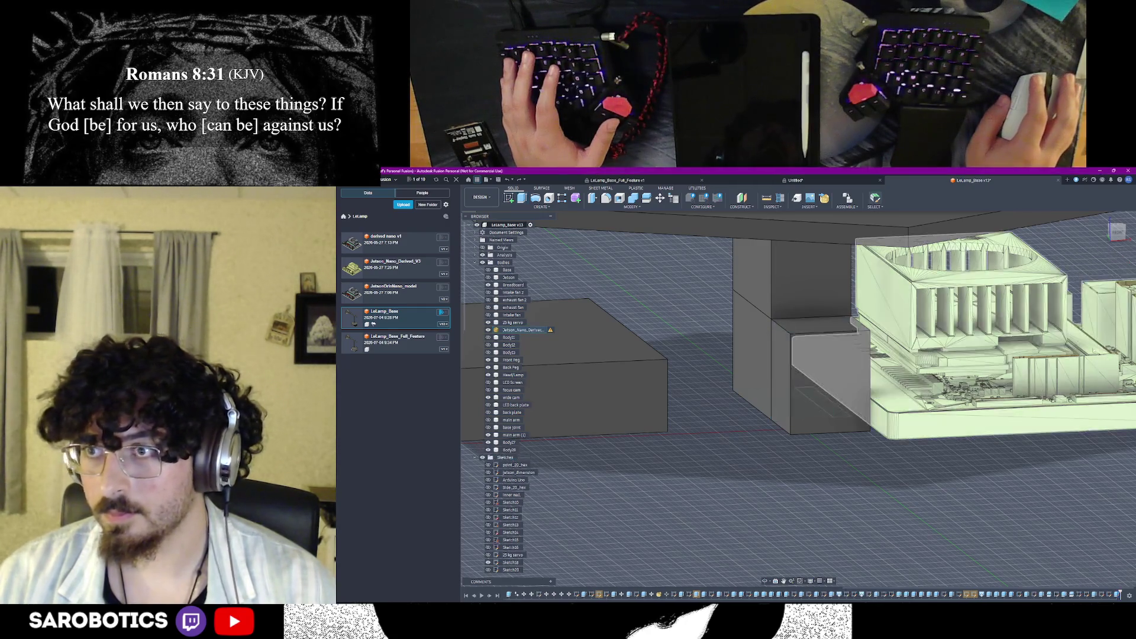
mouse_move(723, 391)
shift+middle_down()
mouse_move(800, 571)
mouse_move(854, 439)
shift+middle_up()
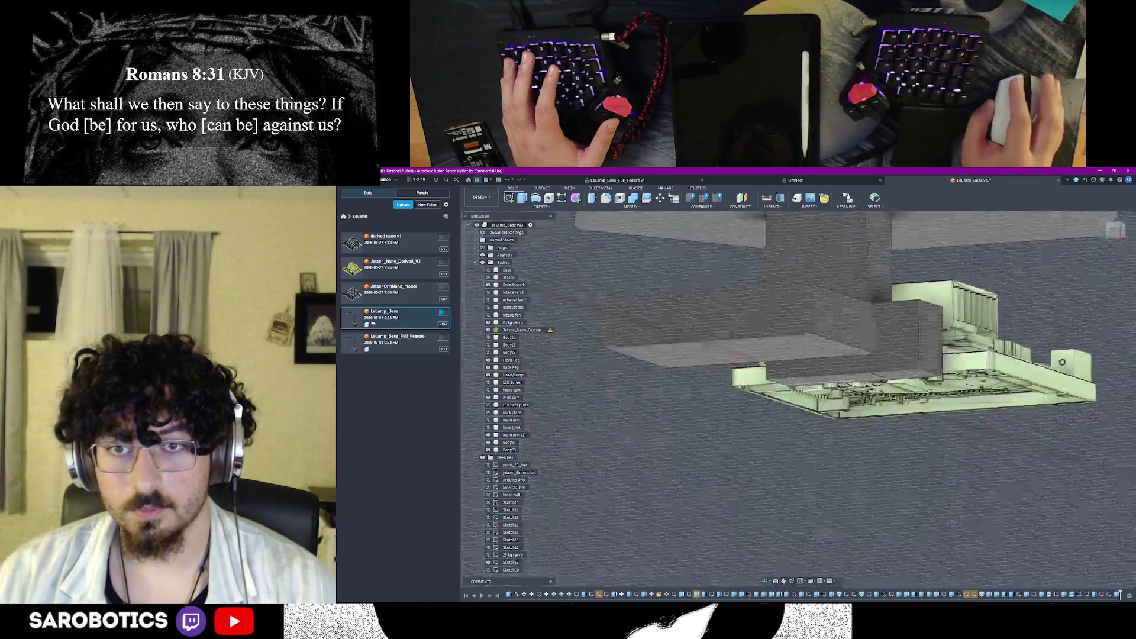
right_click(853, 438)
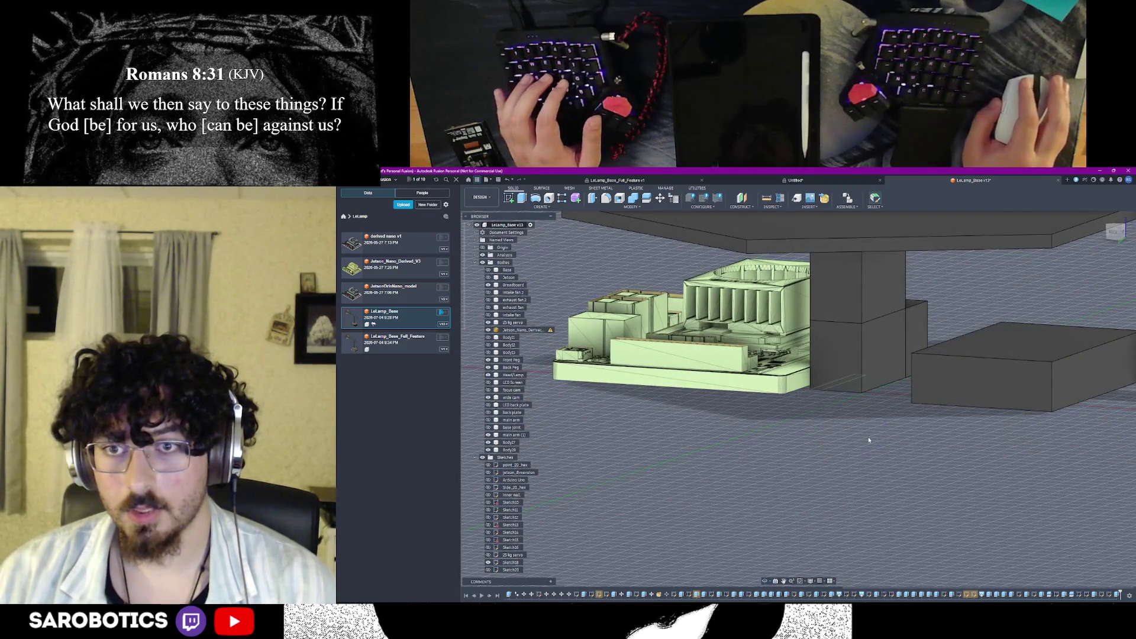
click(882, 352)
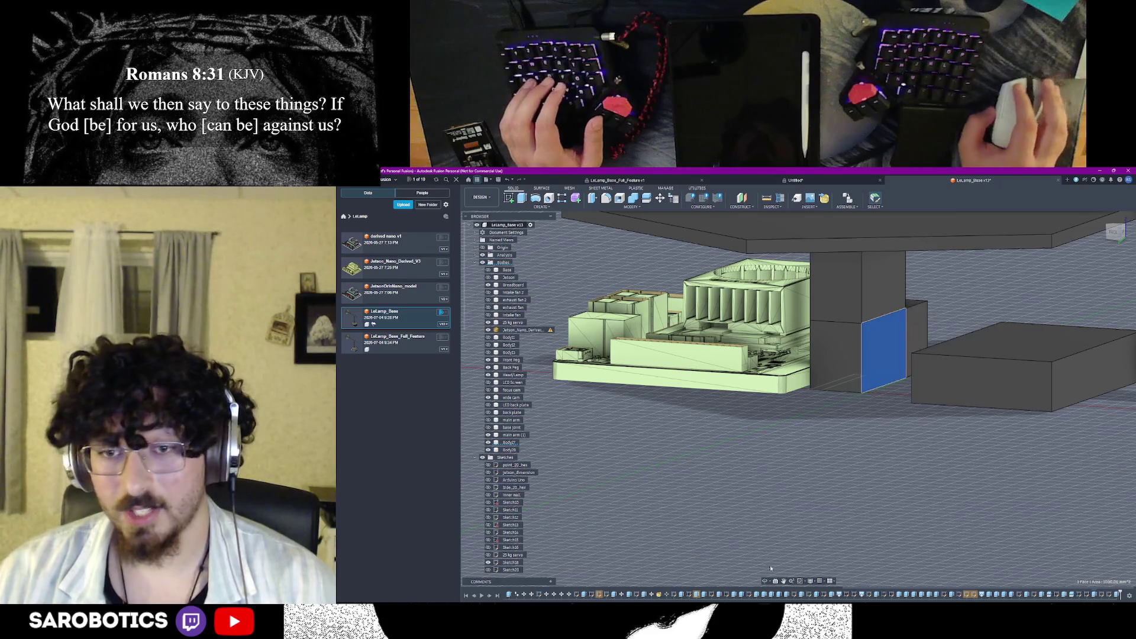
shift+middle_drag(836, 484, 853, 461)
key(Escape)
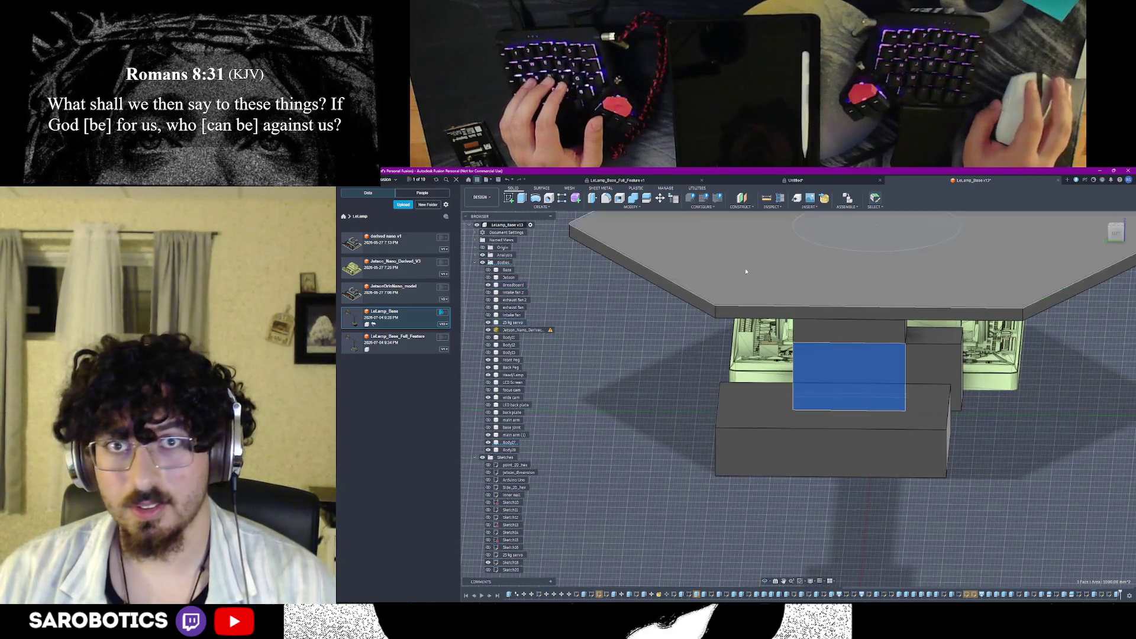
click(632, 201)
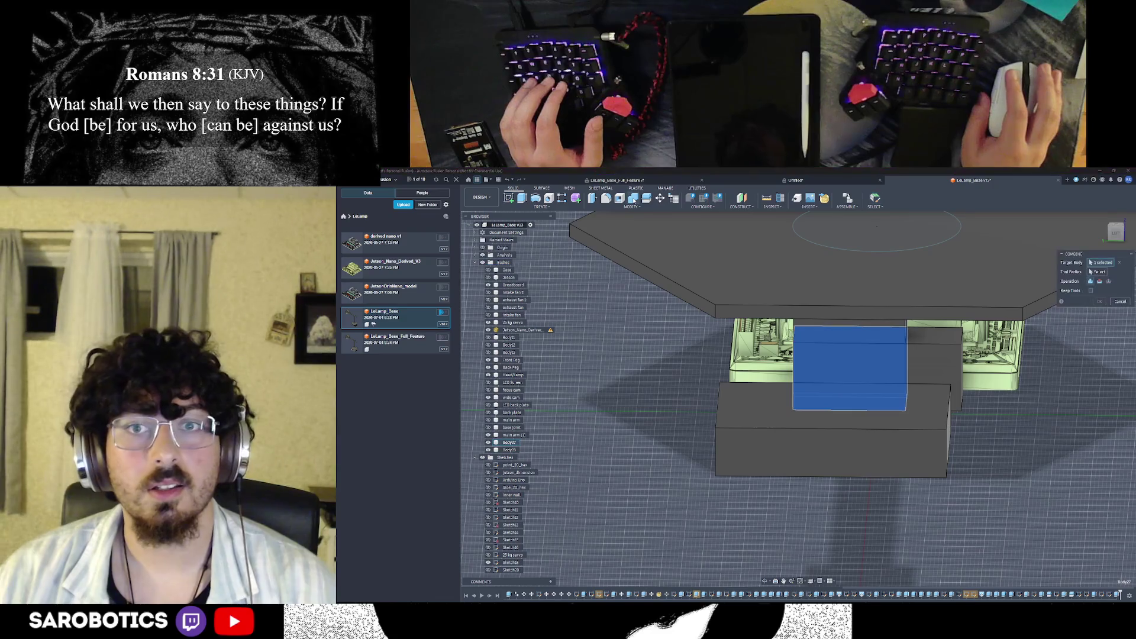
click(950, 352)
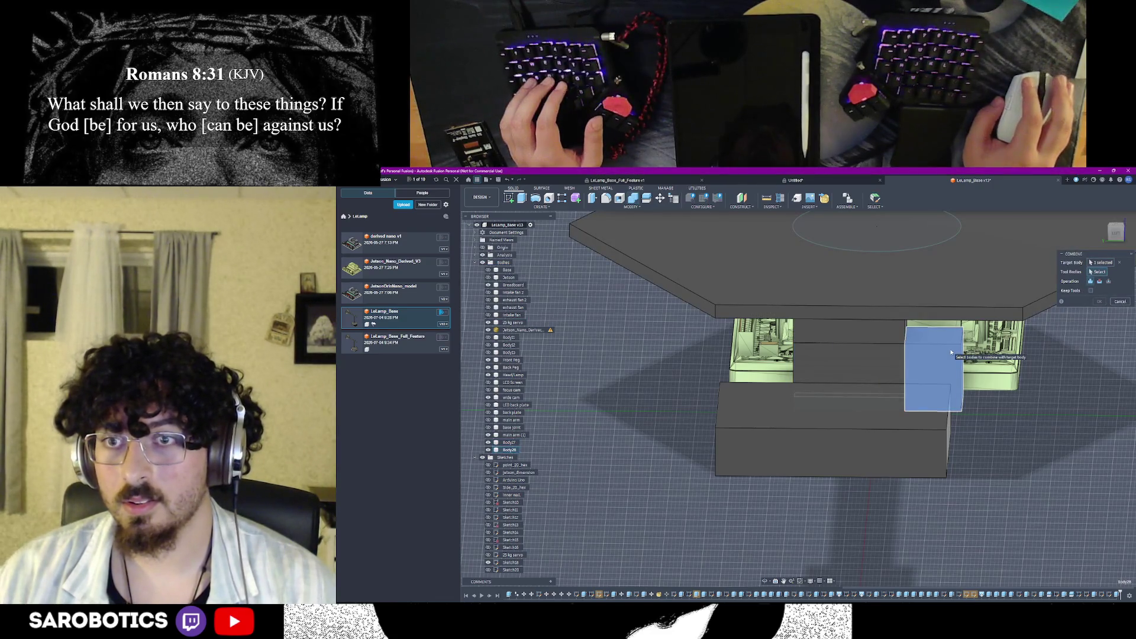
click(895, 352)
click(1097, 302)
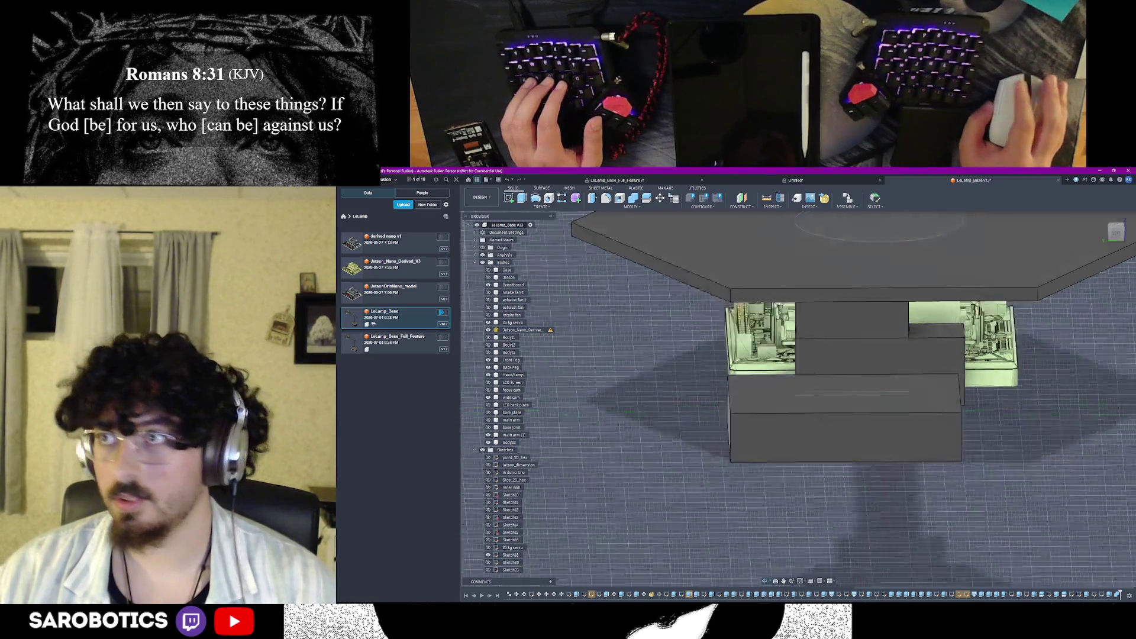
shift+middle_drag(799, 400, 852, 382)
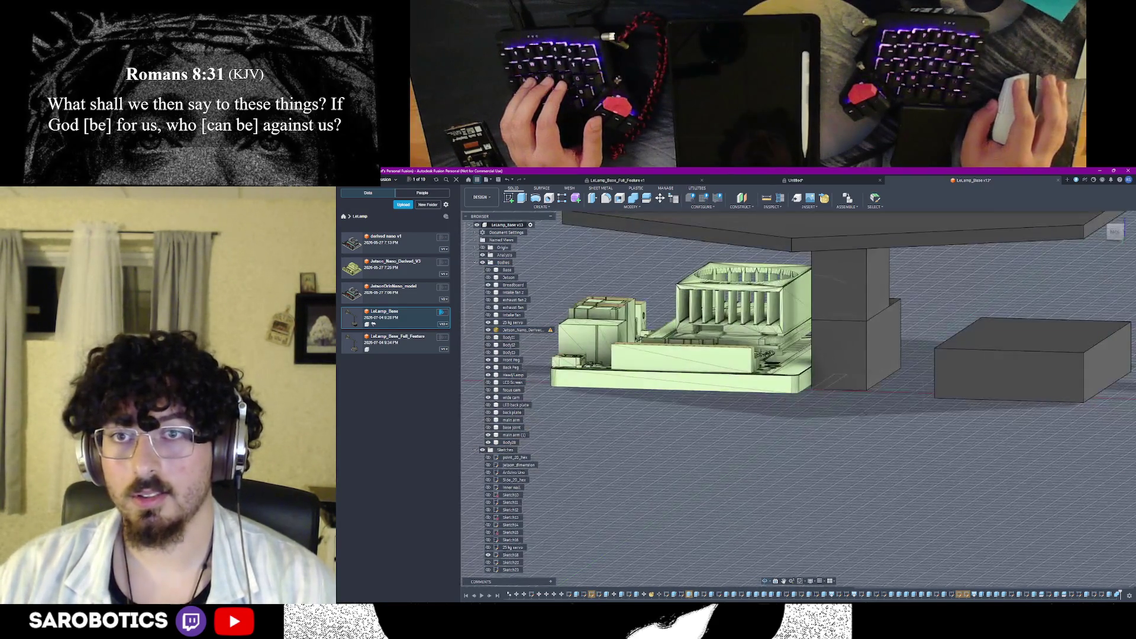
Sketch a two-point rectangle on the grey block's face beside the board and finish the sketch
click(910, 382)
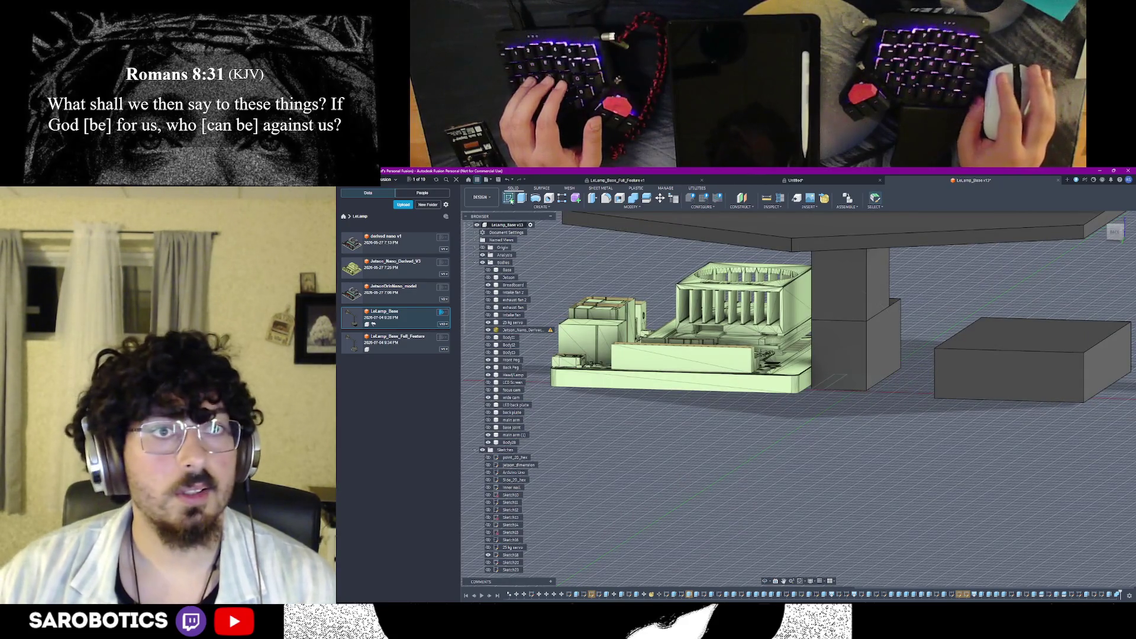
click(815, 328)
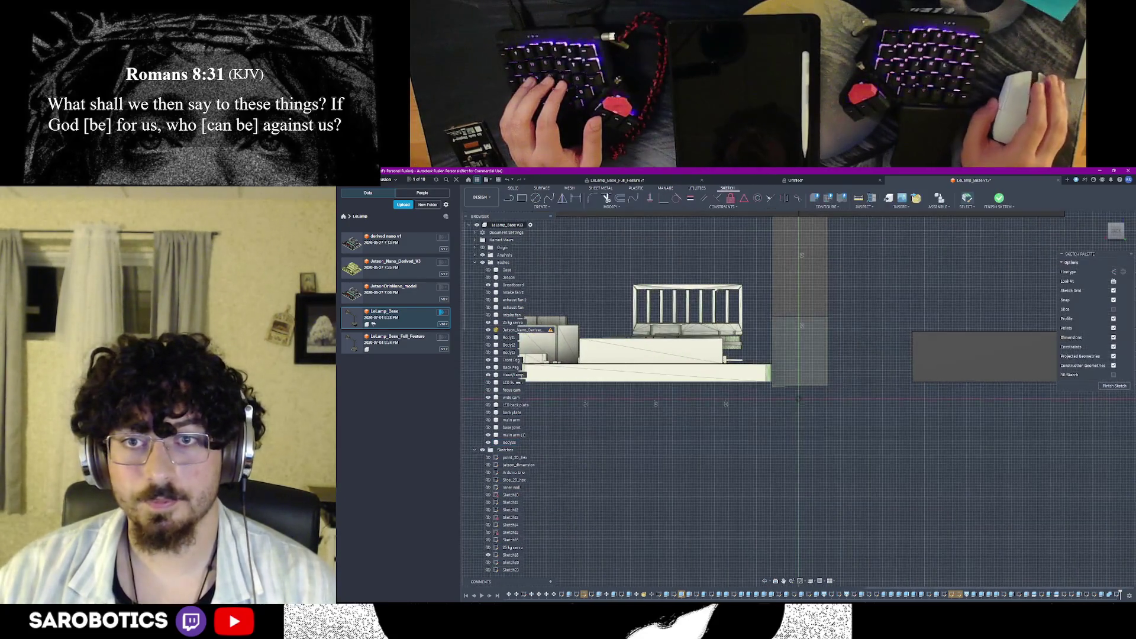
click(521, 199)
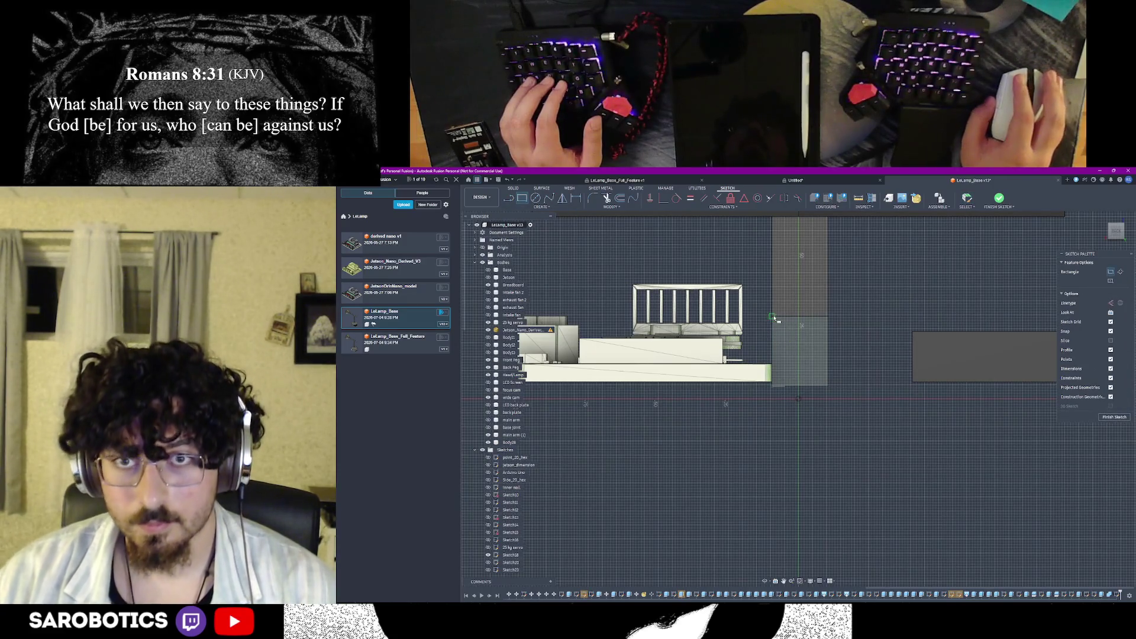
click(773, 317)
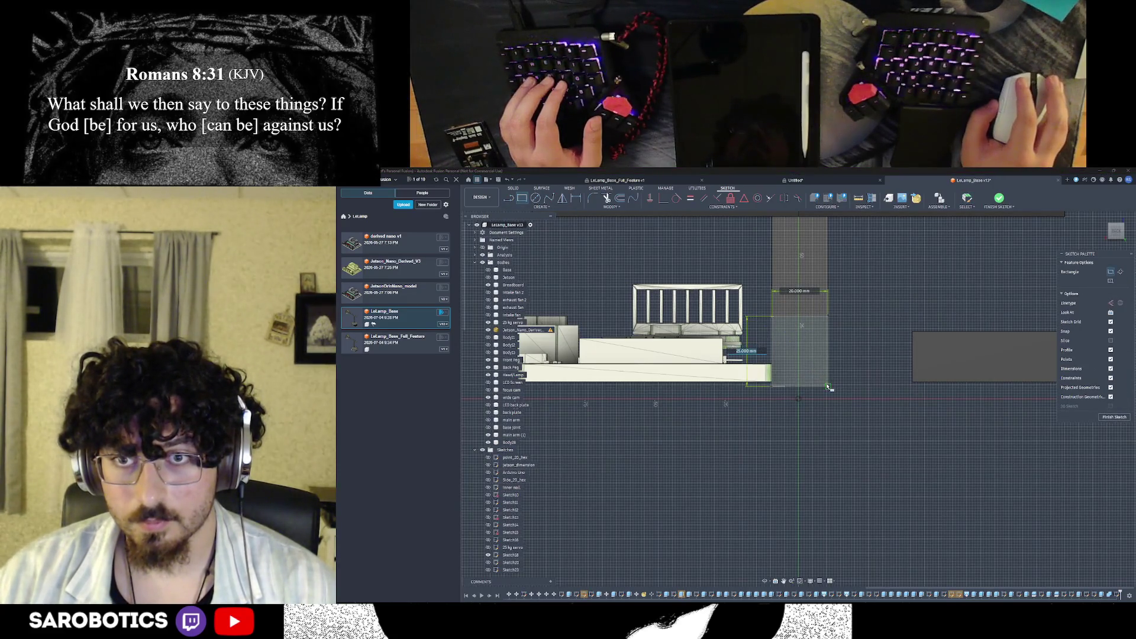
click(828, 387)
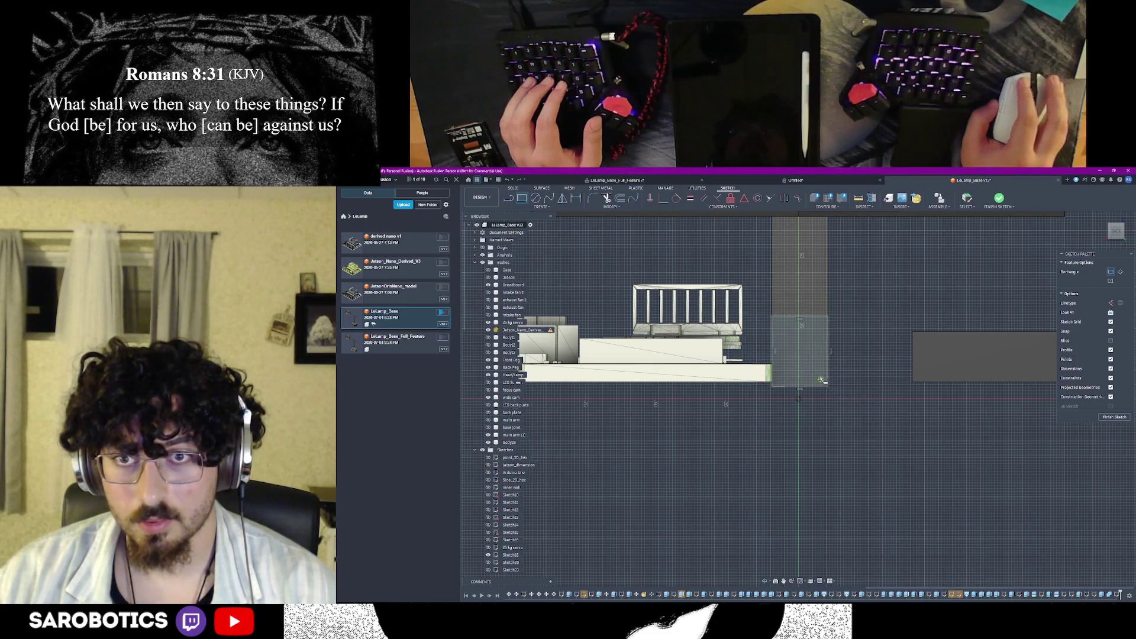
scroll(821, 377, down, 2)
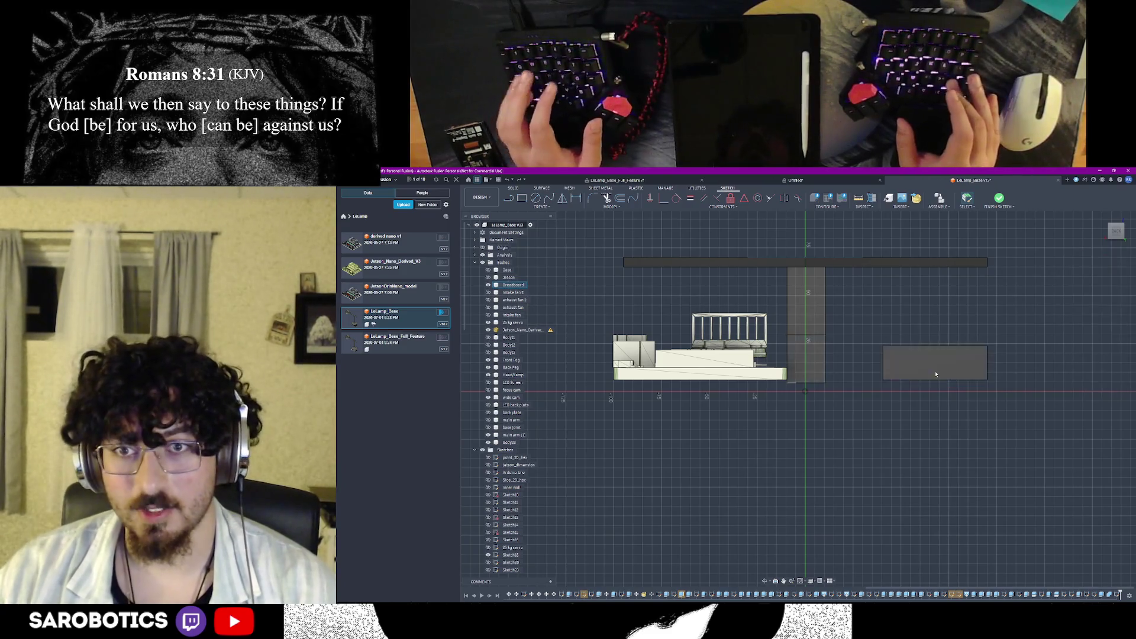
key(Escape)
Extrude the new rectangle profile as a separate new body
click(806, 359)
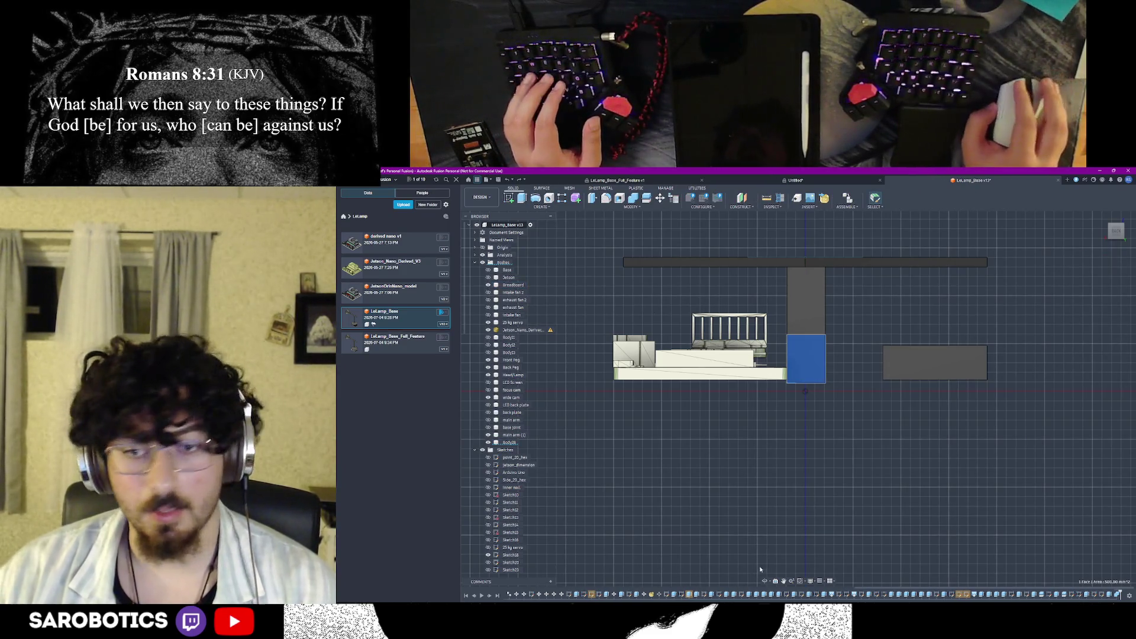
shift+middle_drag(805, 392, 841, 375)
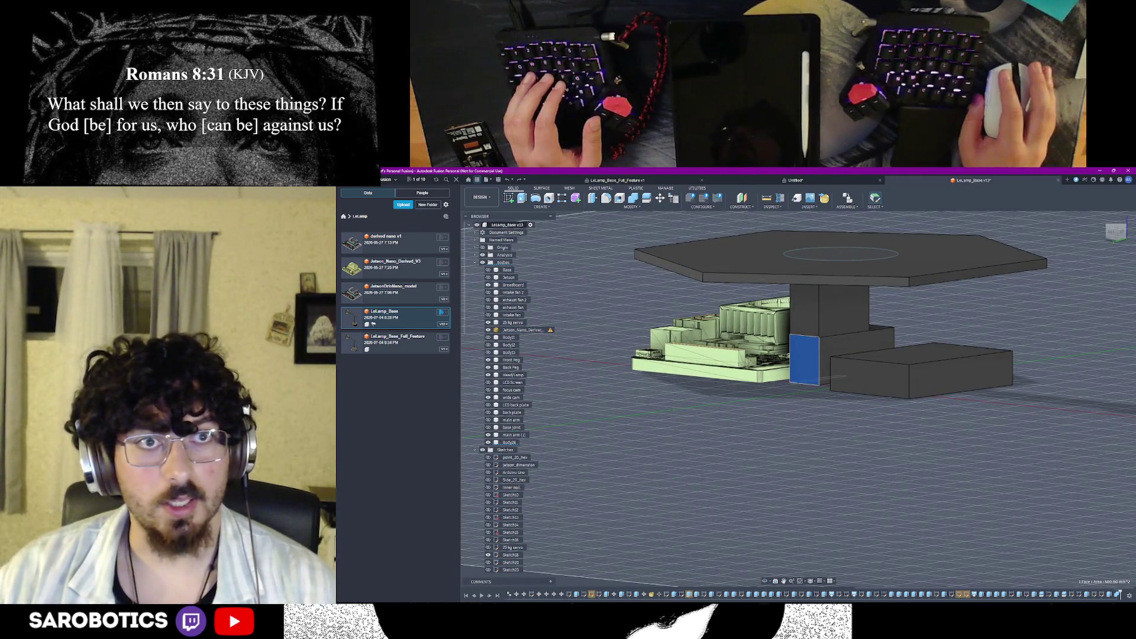
key(e)
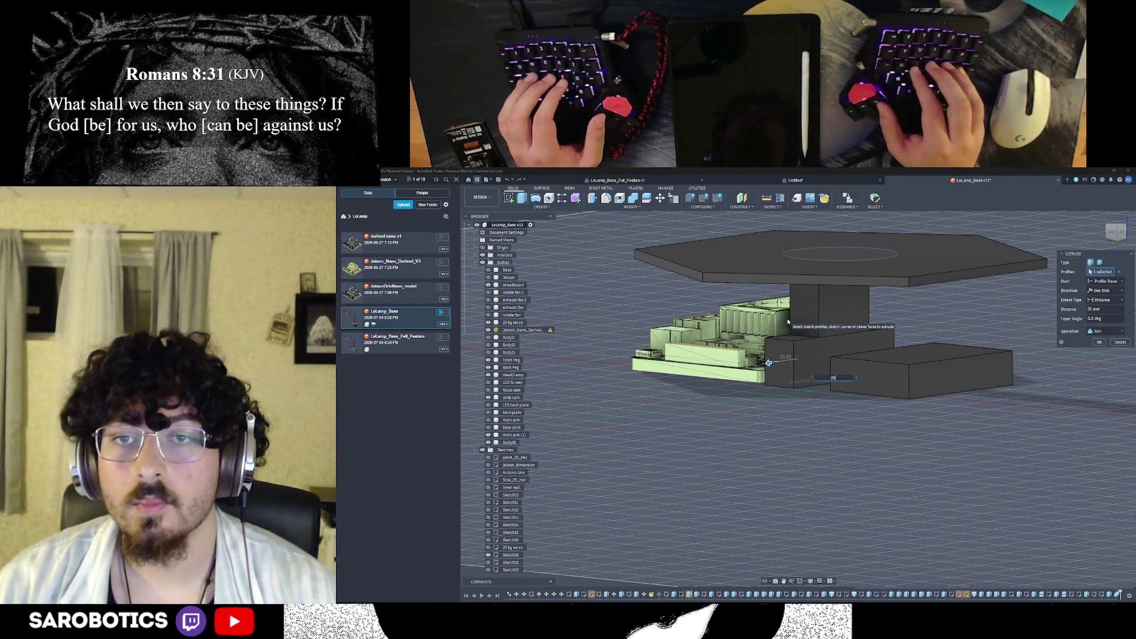
key(Return)
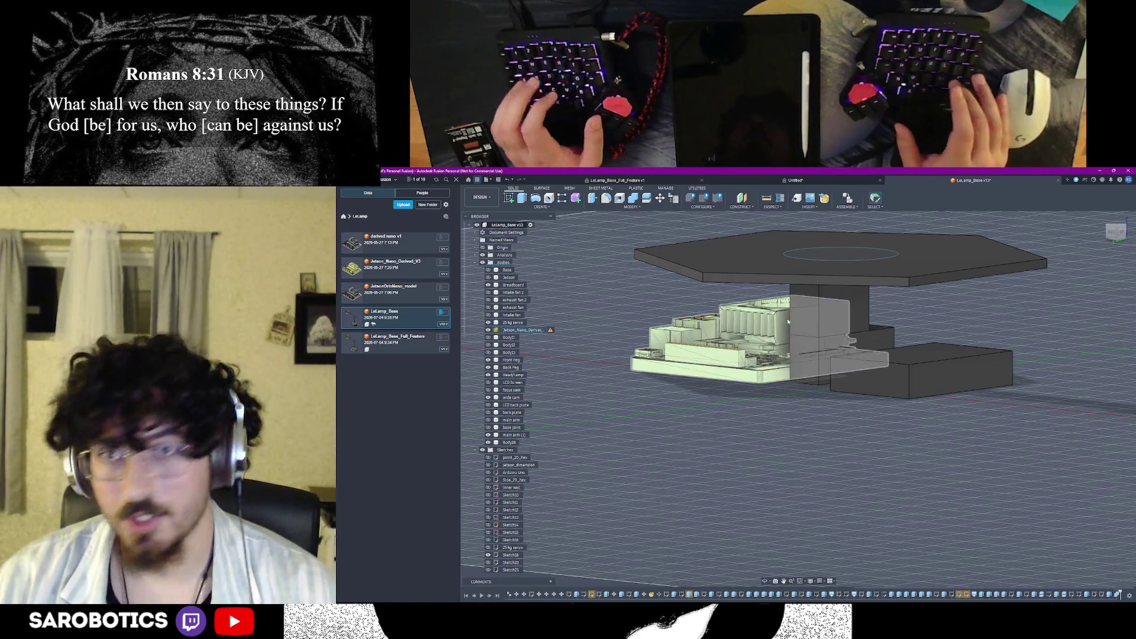
key(e)
click(820, 357)
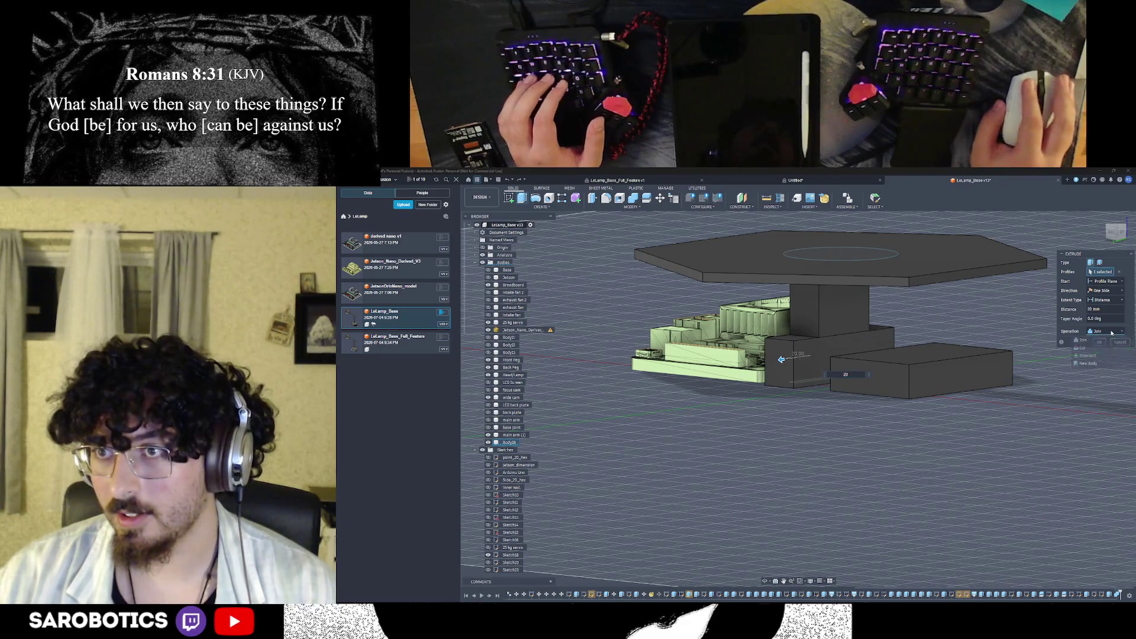
click(1085, 359)
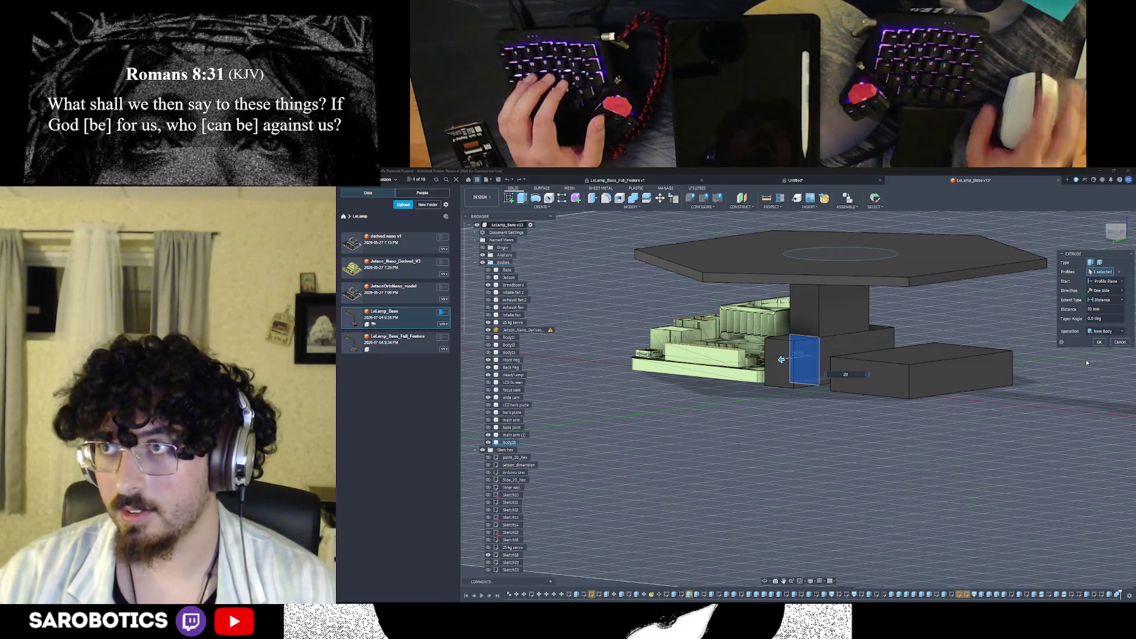
key(Return)
scroll(828, 353, down, 2)
scroll(828, 354, up, 3)
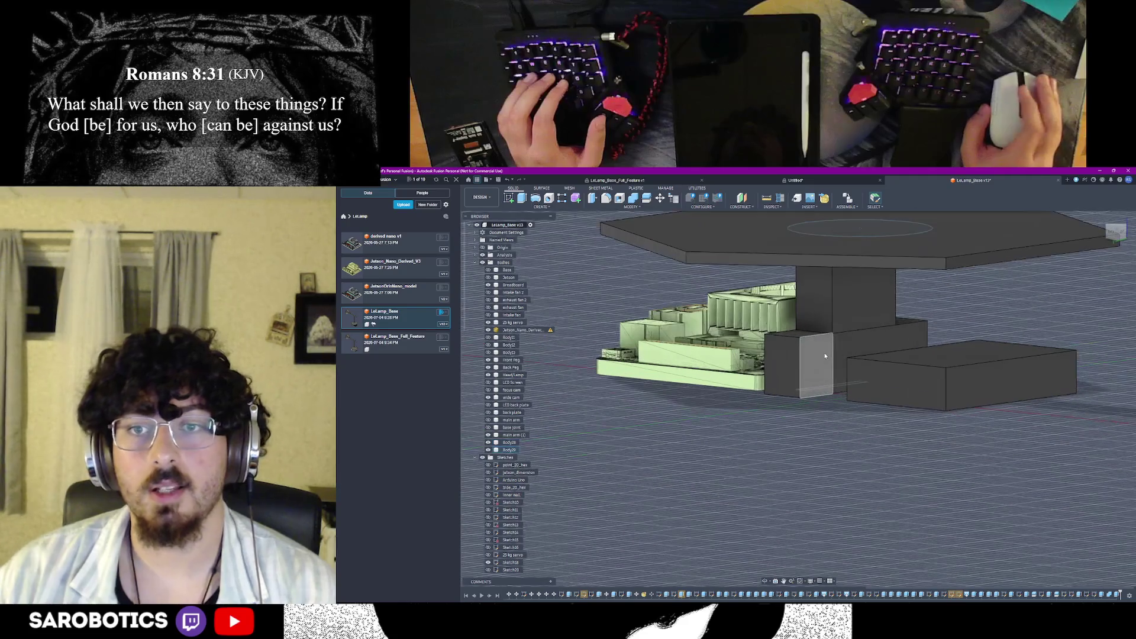
Combine the new block with the neighbouring body into one solid and inspect it
click(824, 352)
key(c)
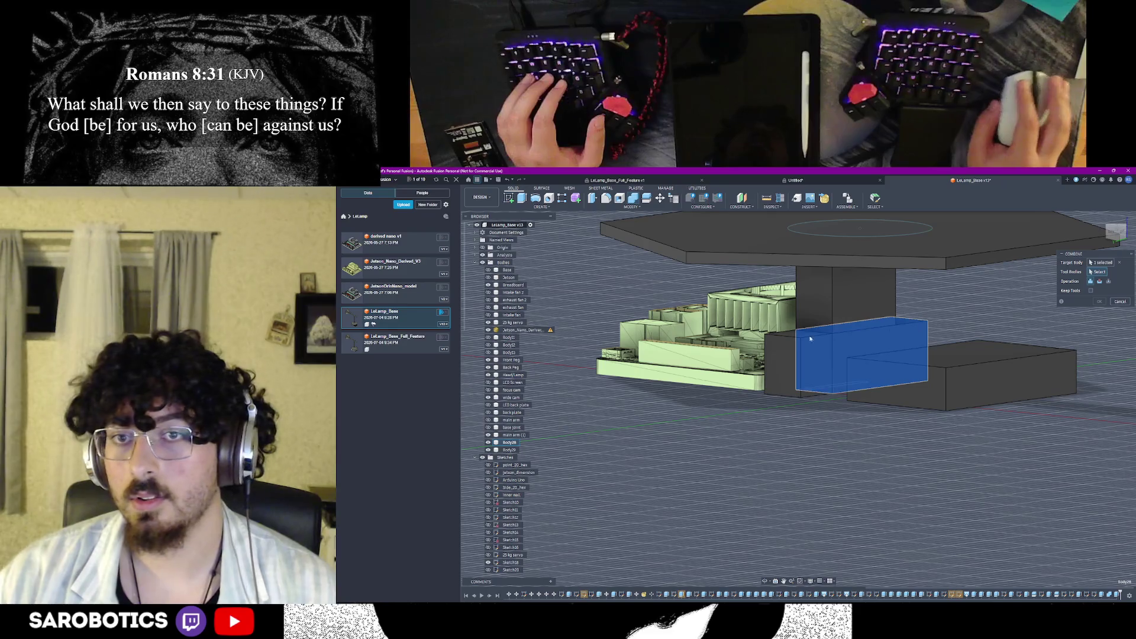
click(781, 360)
key(Return)
mouse_move(826, 356)
shift+middle_down()
mouse_move(867, 376)
mouse_move(782, 558)
mouse_move(871, 430)
shift+middle_up()
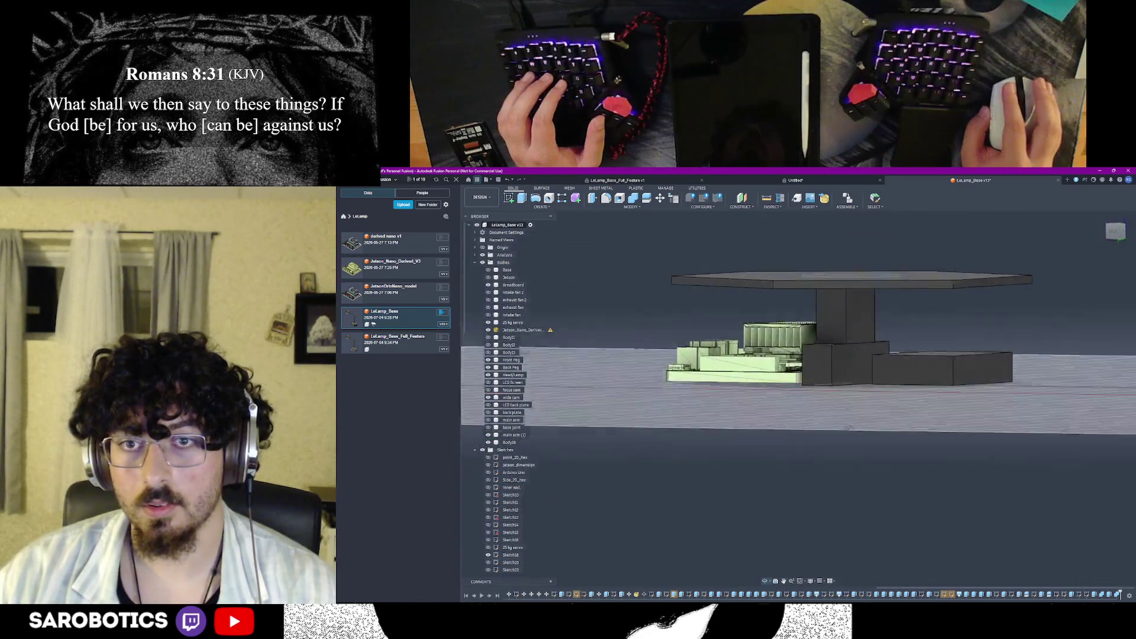
mouse_move(871, 428)
shift+middle_down()
mouse_move(820, 429)
mouse_move(826, 497)
mouse_move(799, 546)
shift+middle_up()
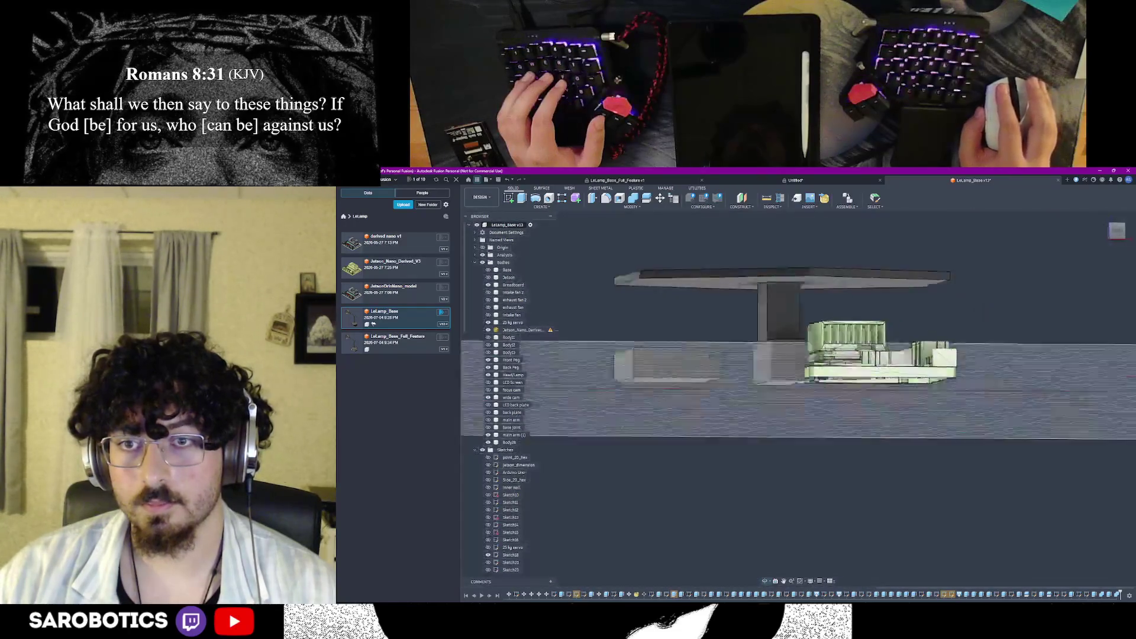
click(778, 387)
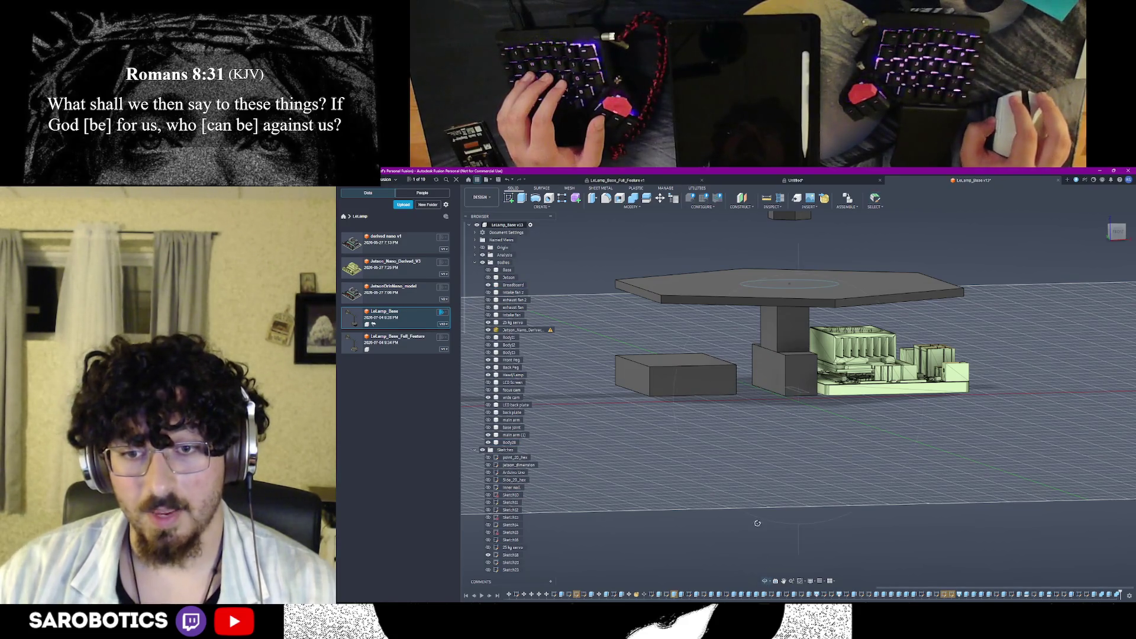
Press-pull the central column's left face outward, then inspect the lamp base from several angles
shift+middle_drag(799, 543, 738, 456)
click(761, 451)
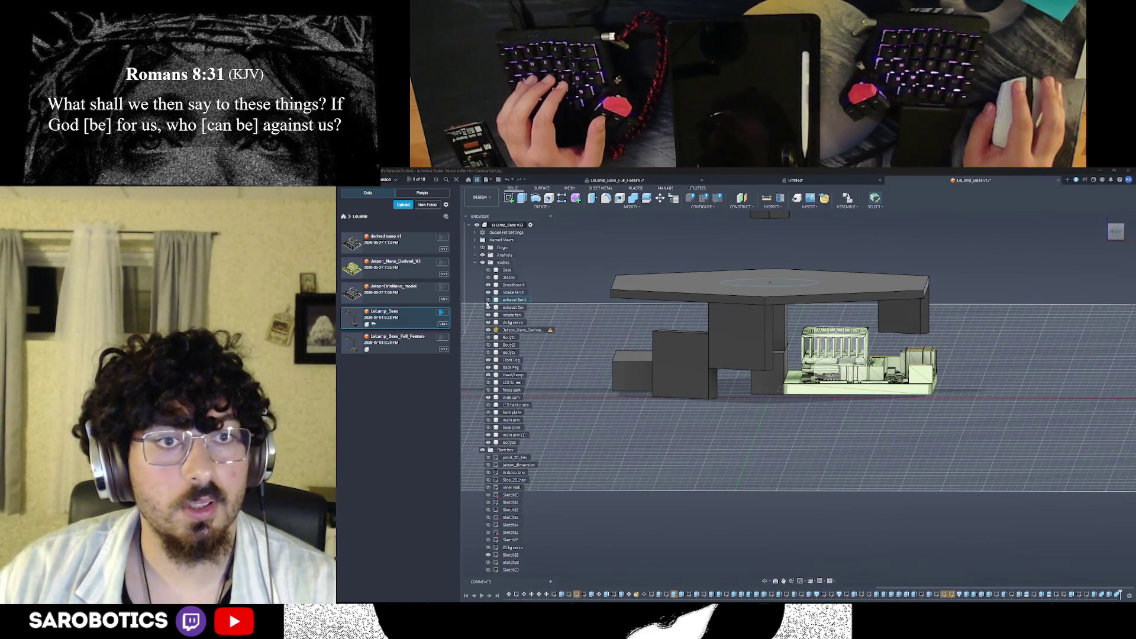
shift+middle_drag(798, 399, 799, 400)
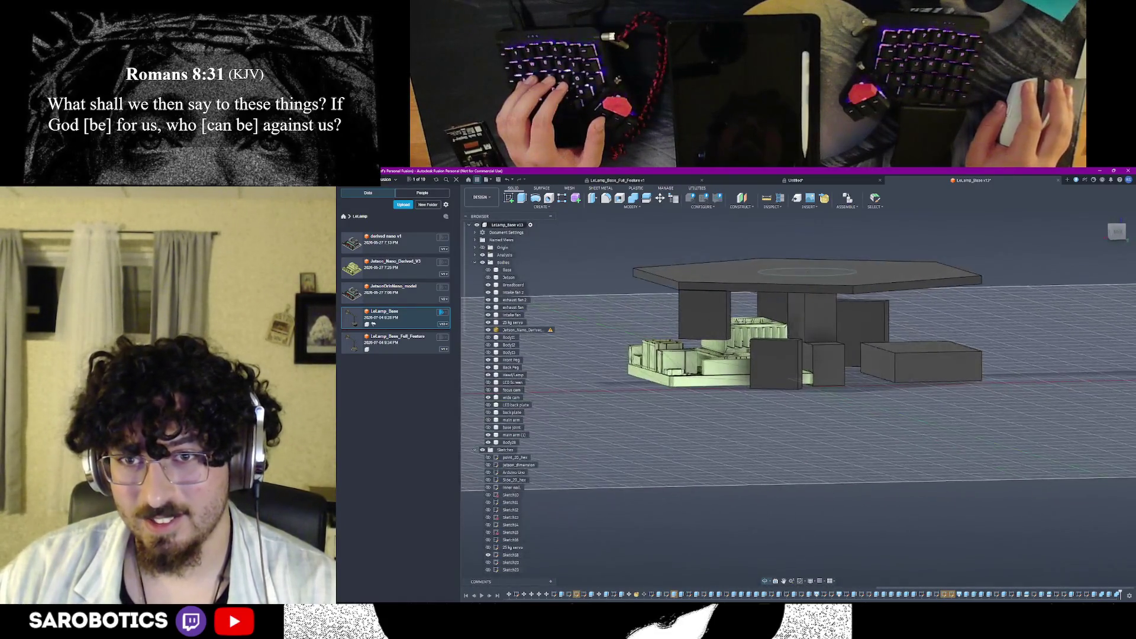
shift+middle_drag(799, 400, 798, 399)
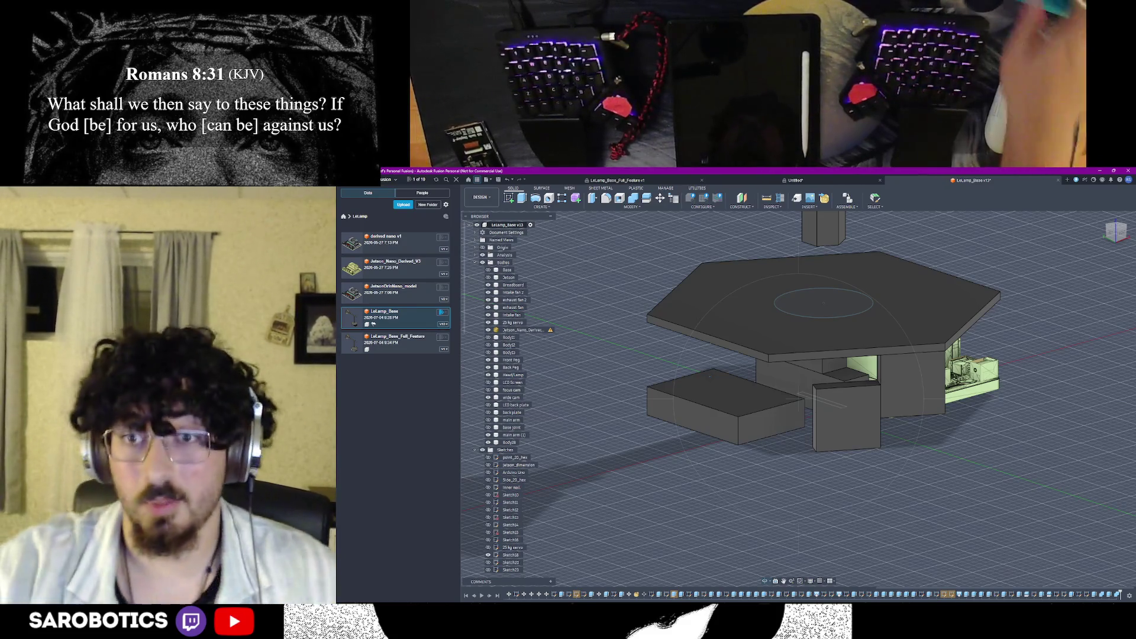
scroll(790, 355, up, 5)
mouse_move(790, 373)
shift+middle_down()
mouse_move(799, 302)
mouse_move(799, 355)
shift+middle_up()
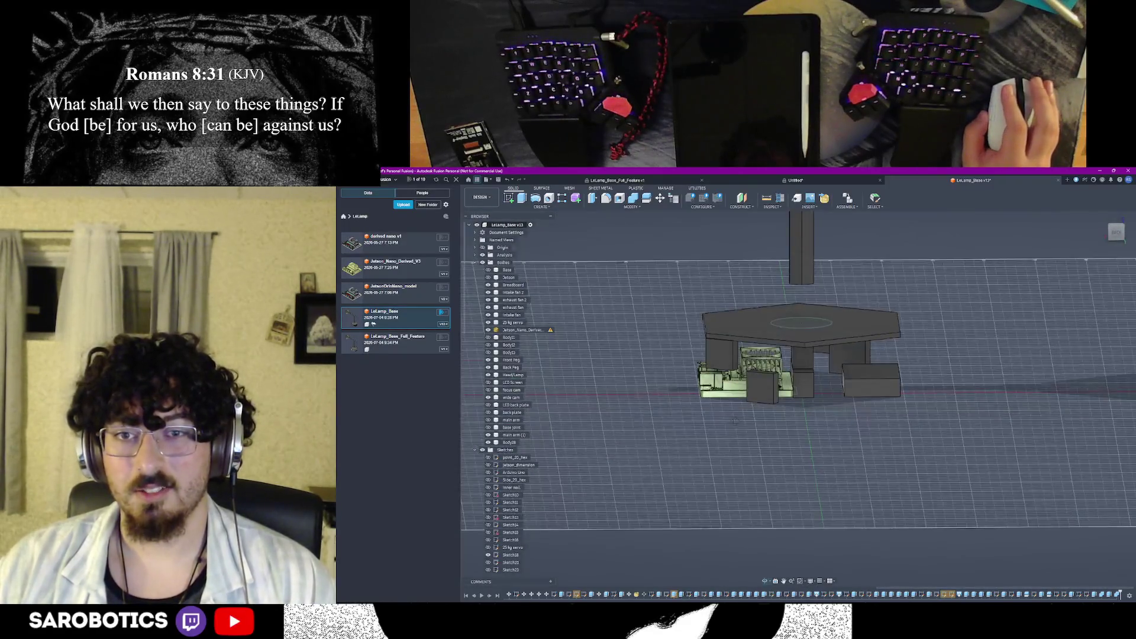
mouse_move(734, 420)
shift+middle_down()
mouse_move(735, 372)
mouse_move(782, 435)
shift+middle_up()
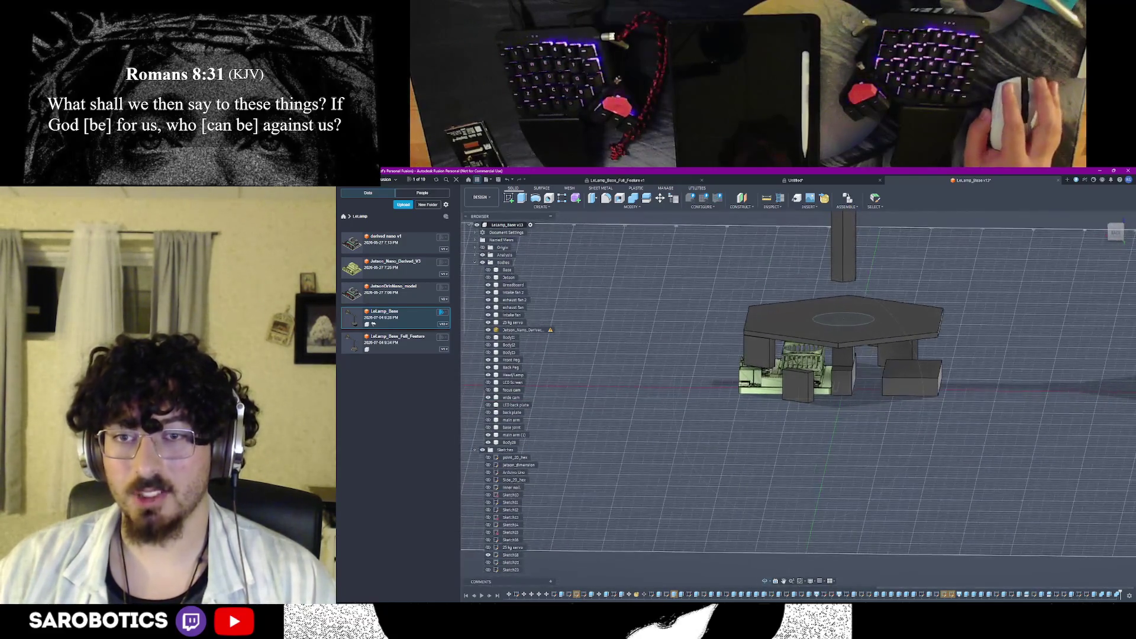
mouse_move(852, 400)
shift+middle_down()
mouse_move(912, 415)
mouse_move(786, 399)
mouse_move(843, 404)
mouse_move(799, 399)
mouse_move(851, 390)
mouse_move(817, 398)
shift+middle_up()
right_click(818, 397)
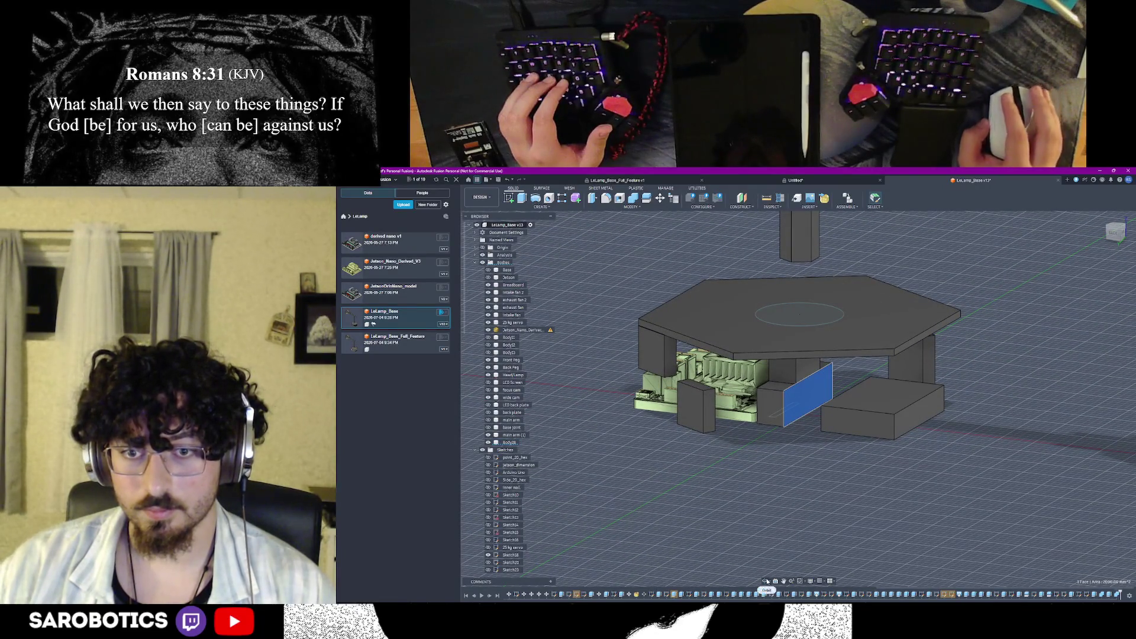
click(1115, 233)
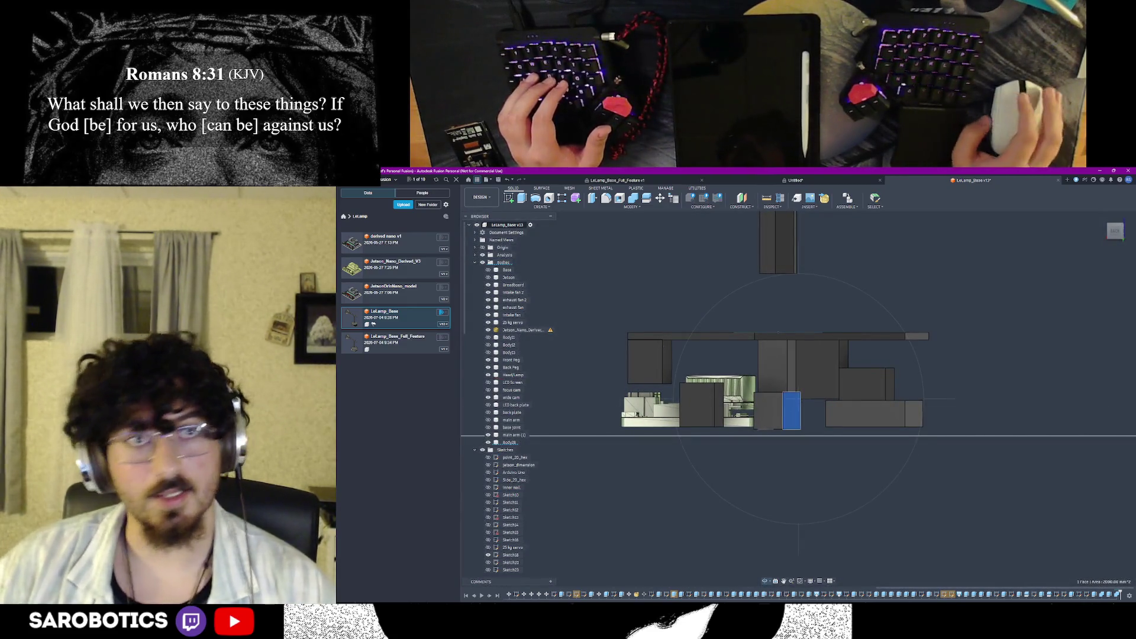
key(e)
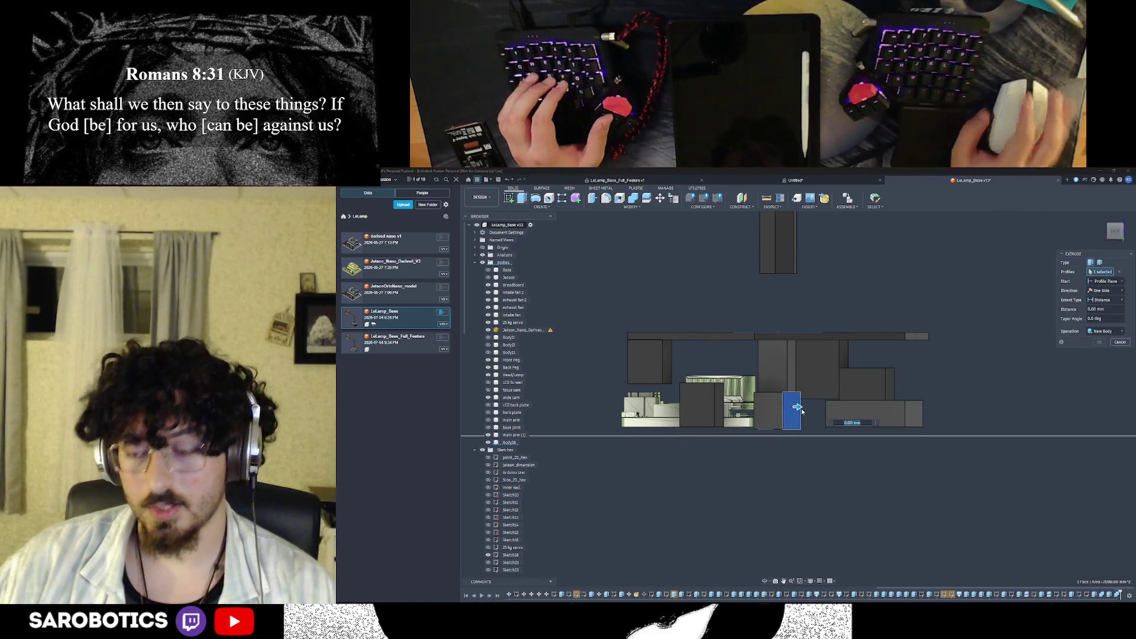
drag(794, 406, 812, 407)
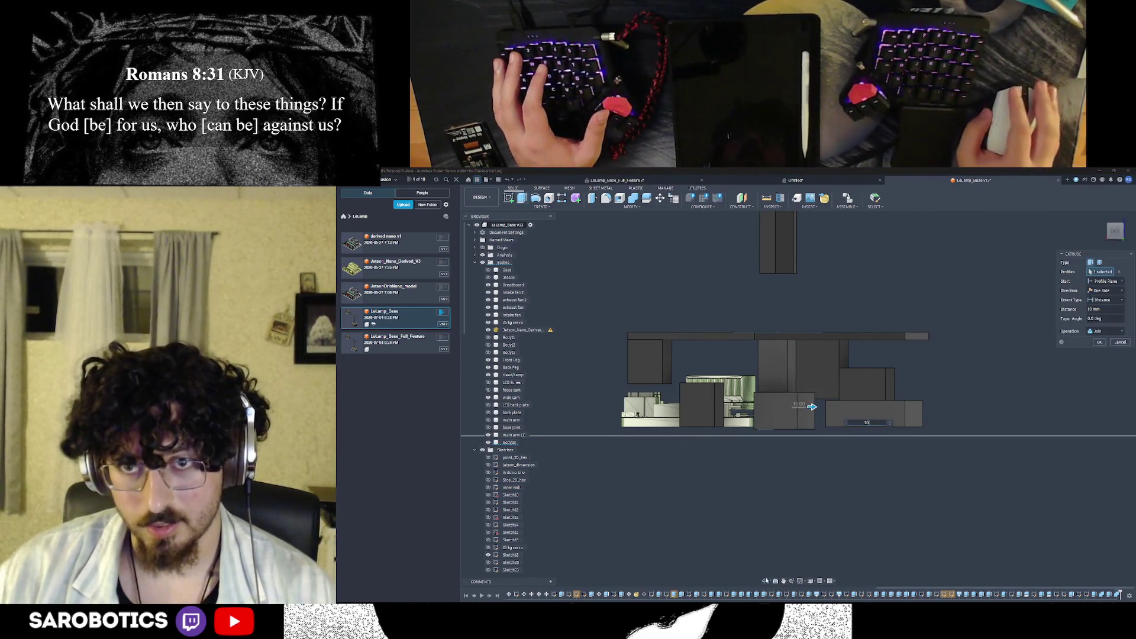
shift+middle_drag(812, 407, 795, 379)
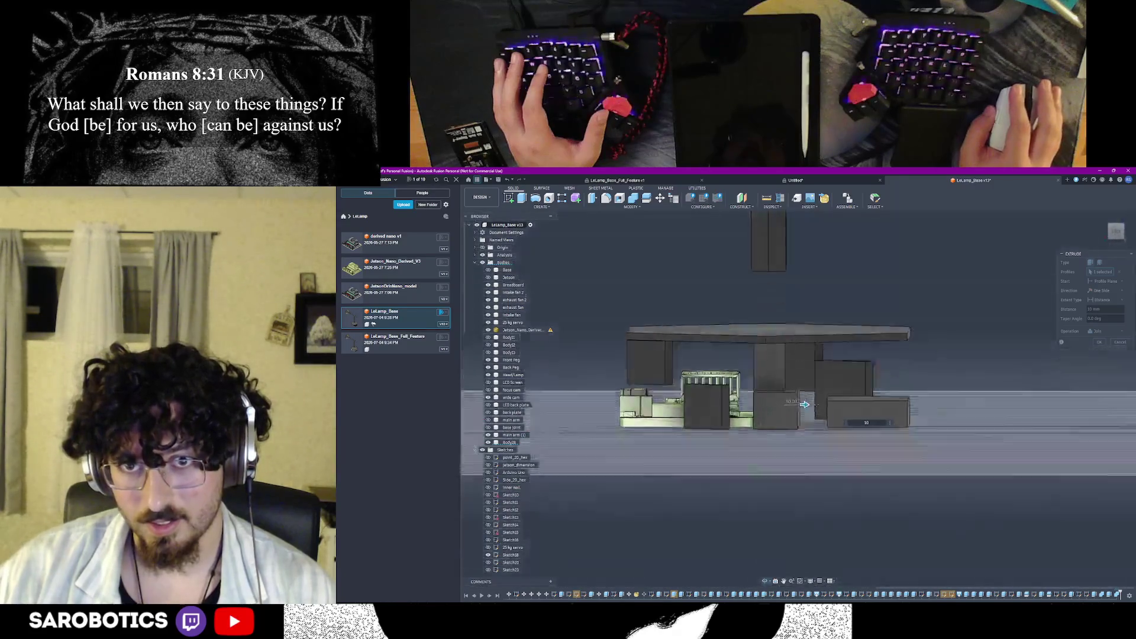
mouse_move(795, 379)
shift+middle_down()
mouse_move(809, 401)
mouse_move(809, 391)
shift+middle_up()
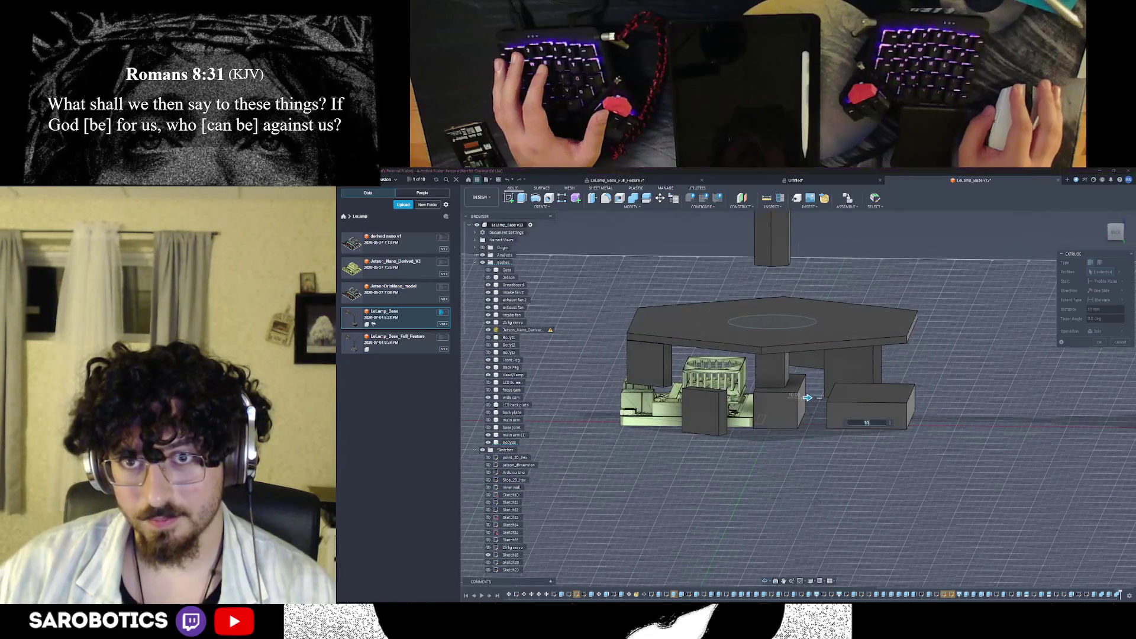
click(1094, 332)
click(1087, 364)
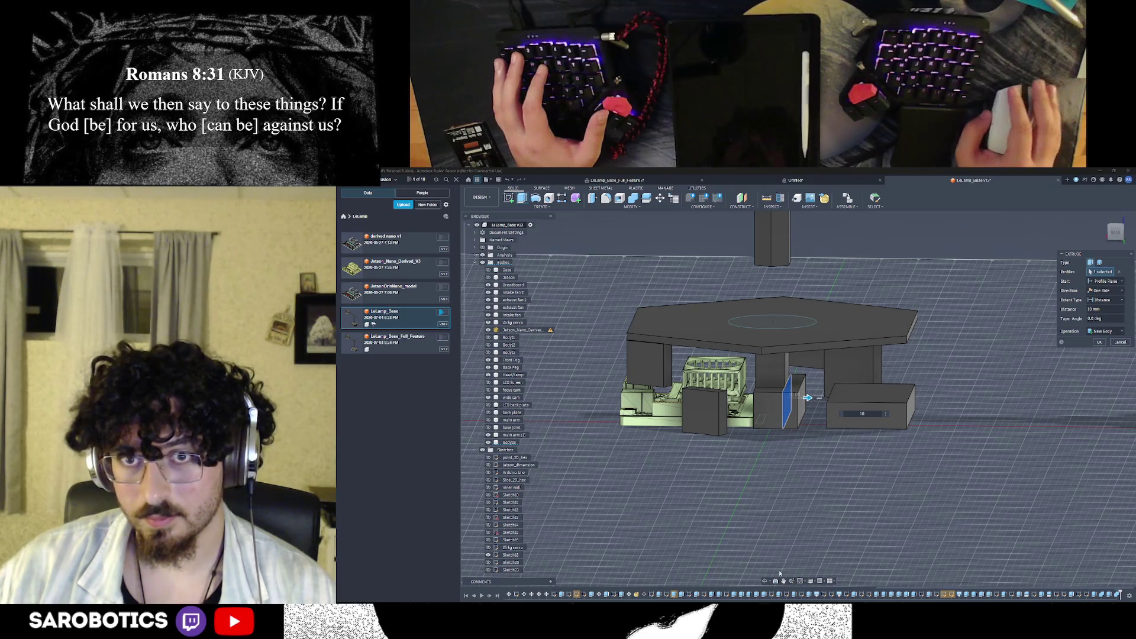
shift+middle_drag(808, 390, 825, 400)
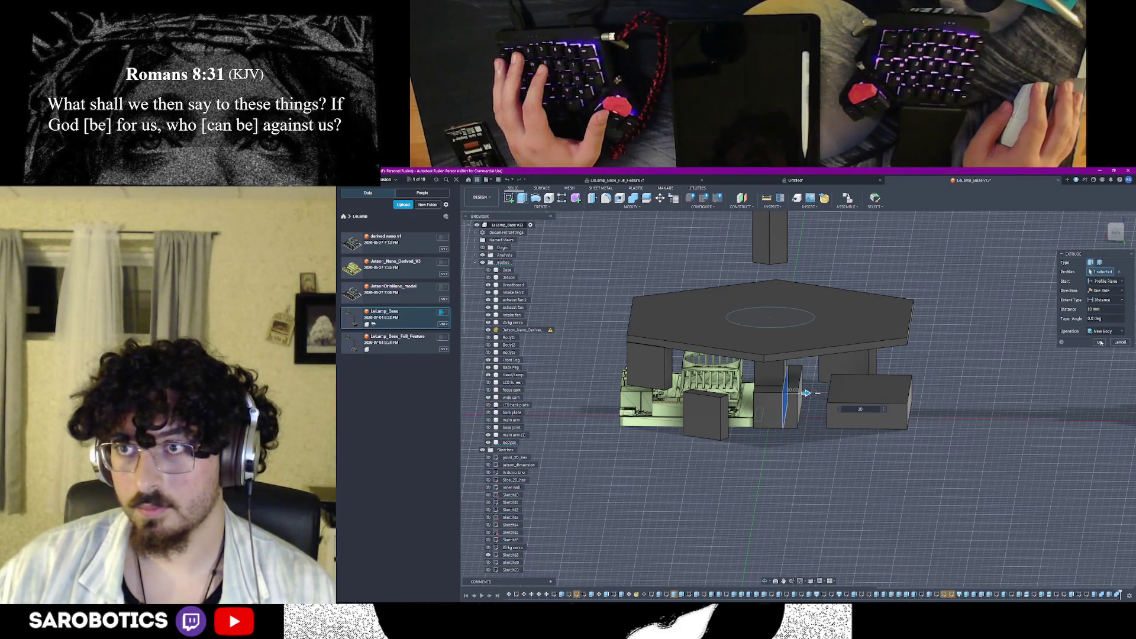
key(Return)
shift+middle_drag(805, 393, 798, 402)
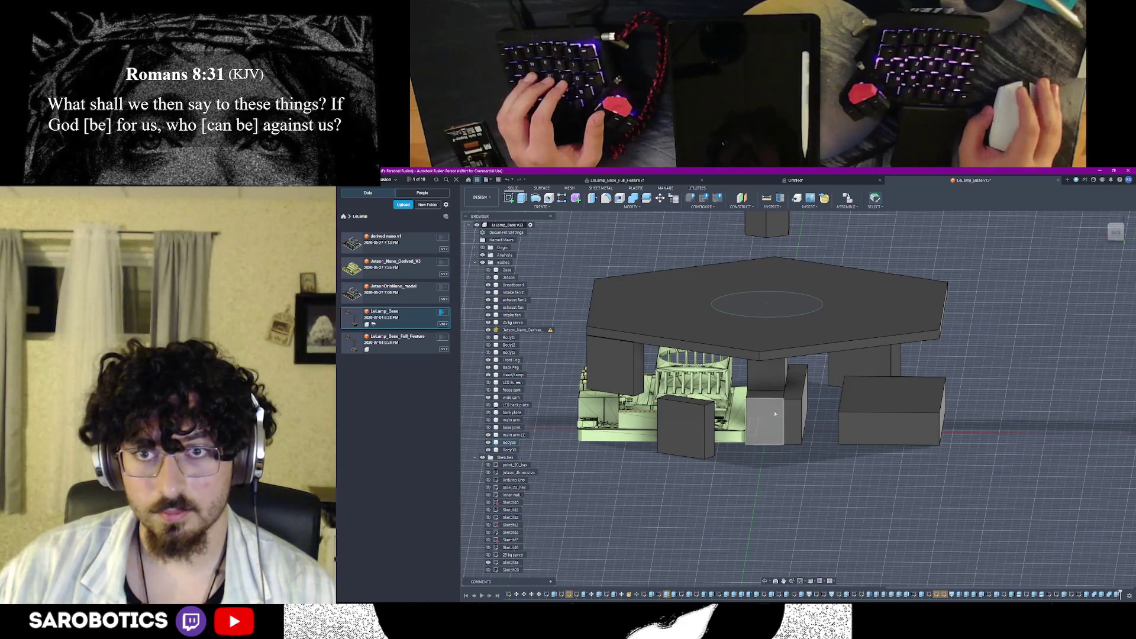
click(780, 427)
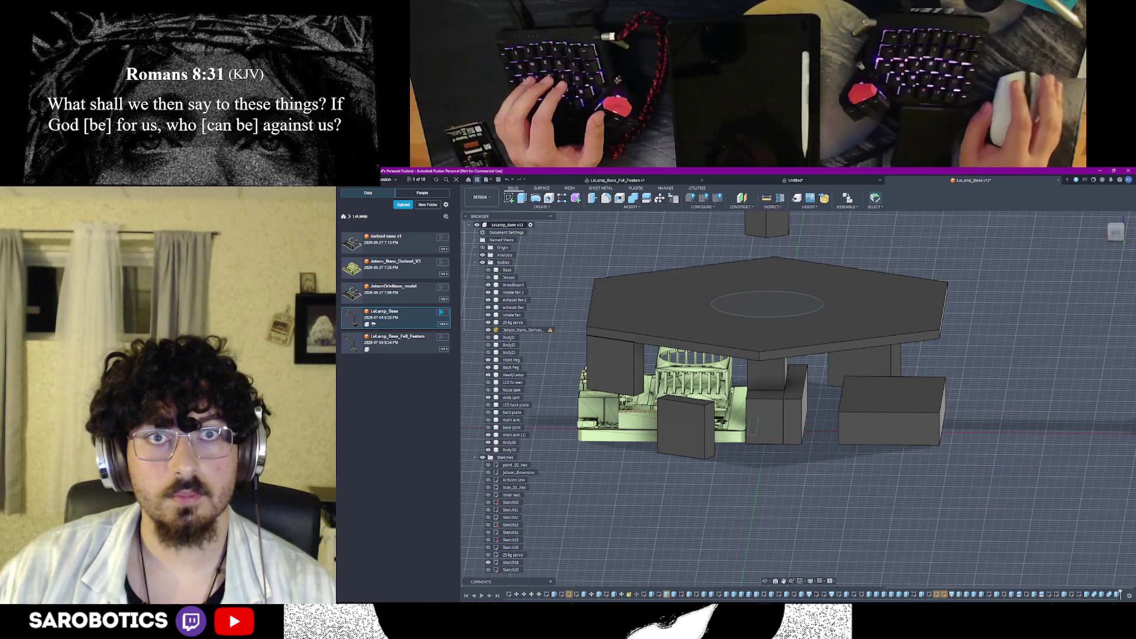
click(769, 411)
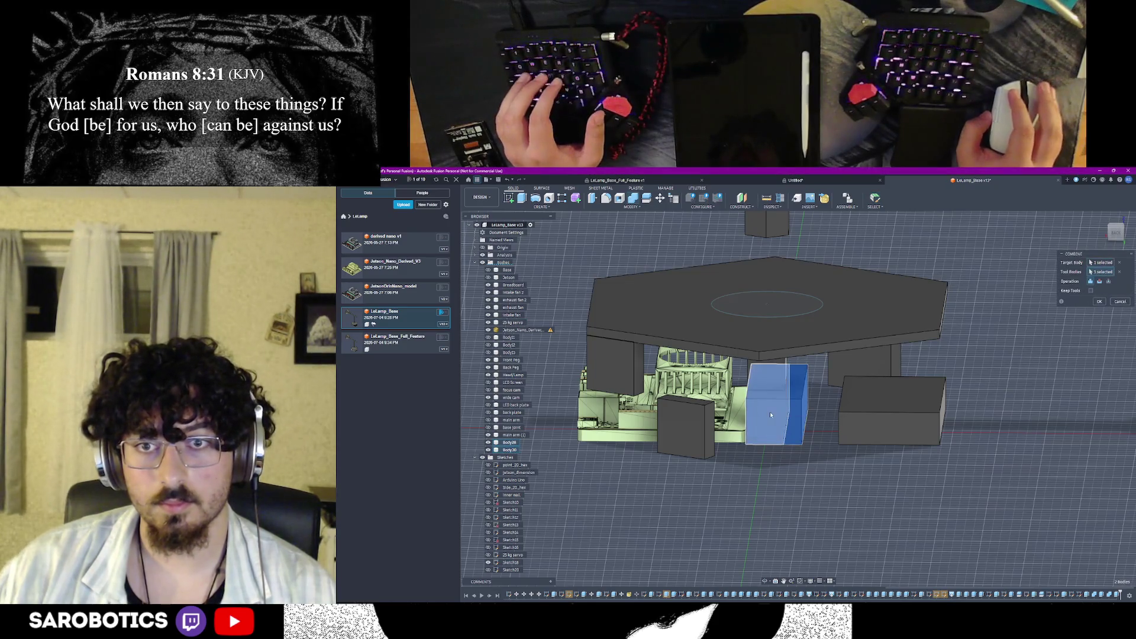
click(1100, 301)
shift+middle_drag(795, 456, 786, 533)
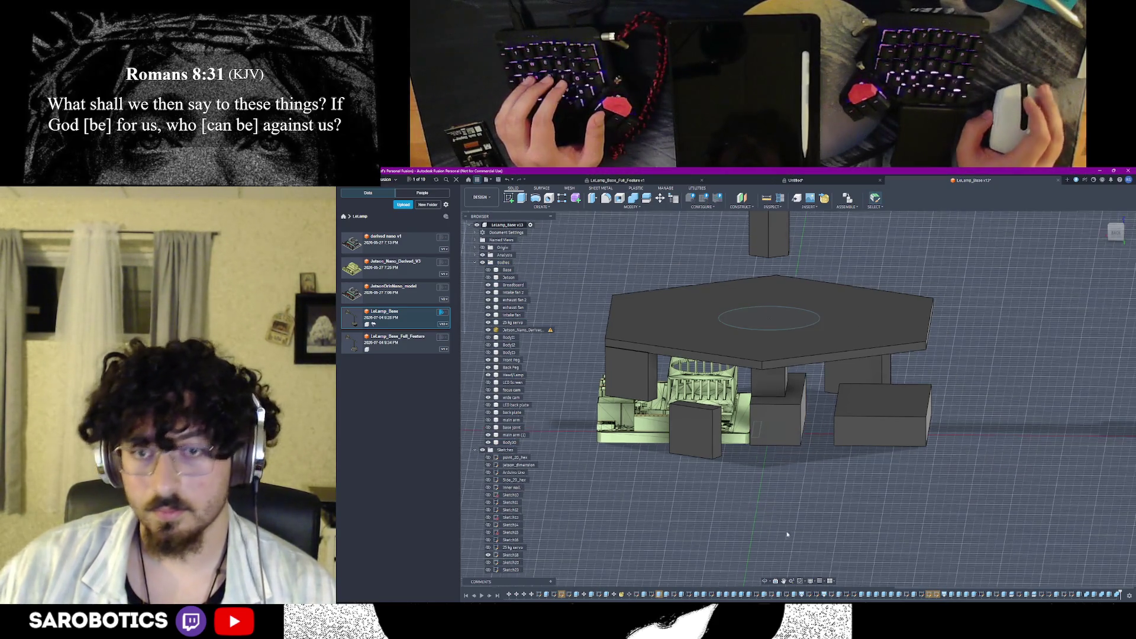
mouse_move(765, 581)
shift+middle_down()
mouse_move(799, 497)
mouse_move(781, 479)
shift+middle_up()
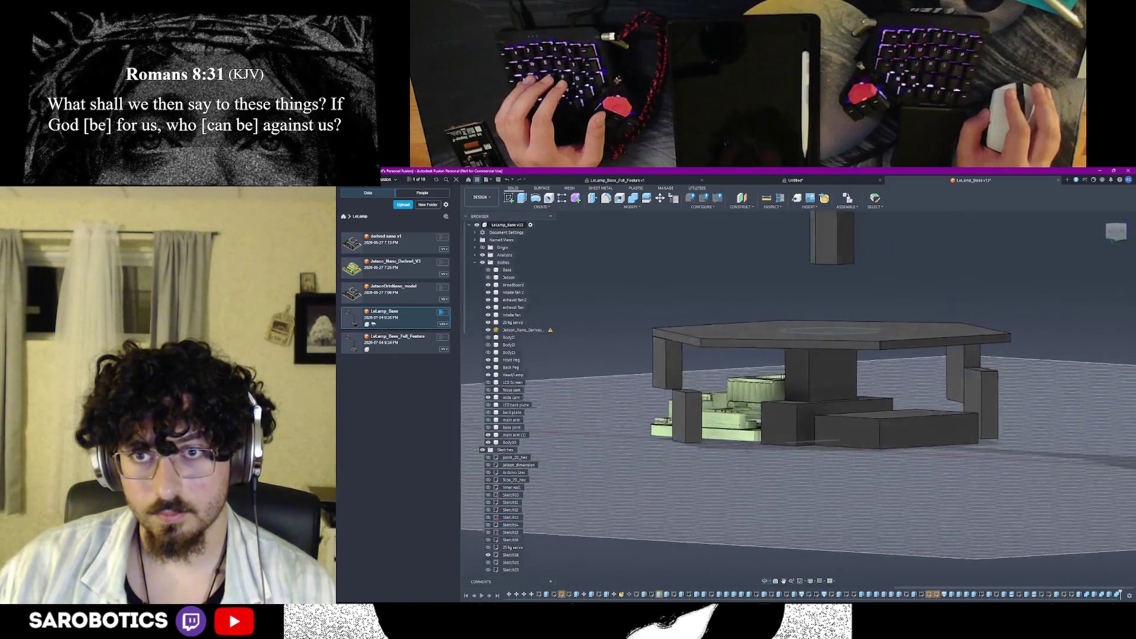
shift+middle_drag(781, 479, 792, 455)
right_click(793, 454)
click(743, 417)
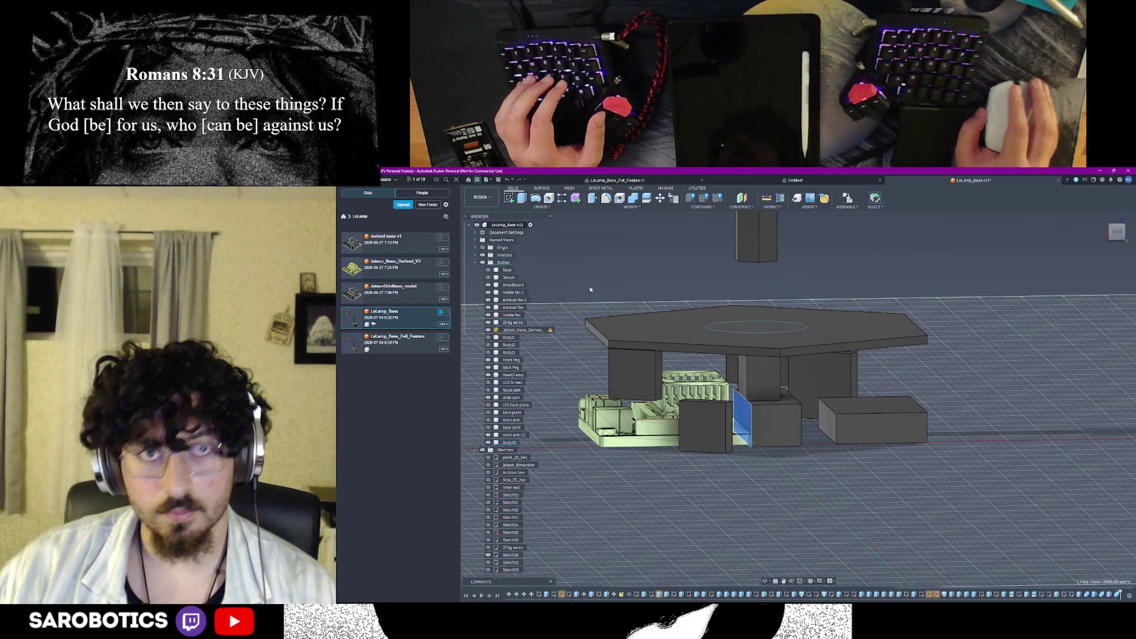
key(s)
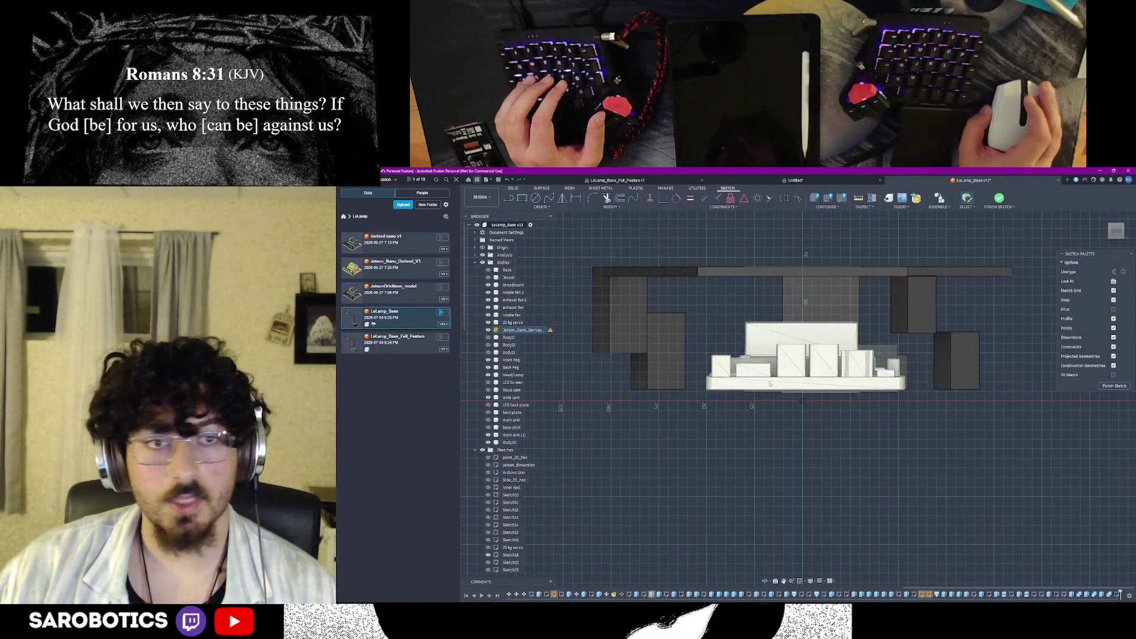
Toggle the slice view, hide the electronics board, and face the sketch plane front-on
key(F7)
scroll(822, 359, up, 2)
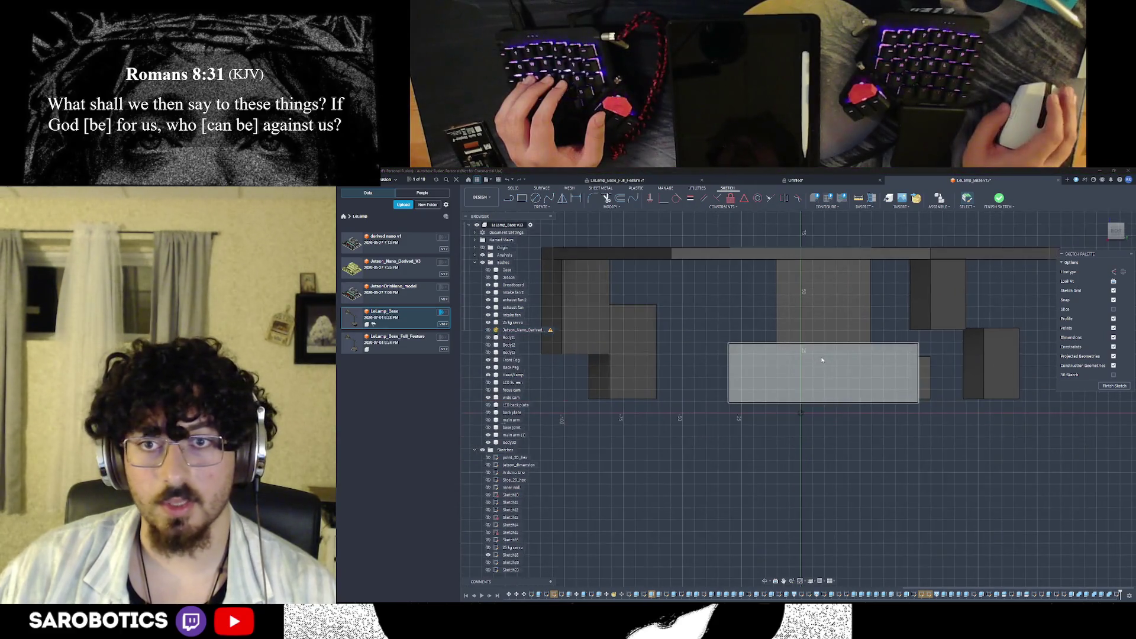
key(F7)
mouse_move(791, 358)
shift+middle_down()
mouse_move(804, 350)
mouse_move(825, 373)
shift+middle_up()
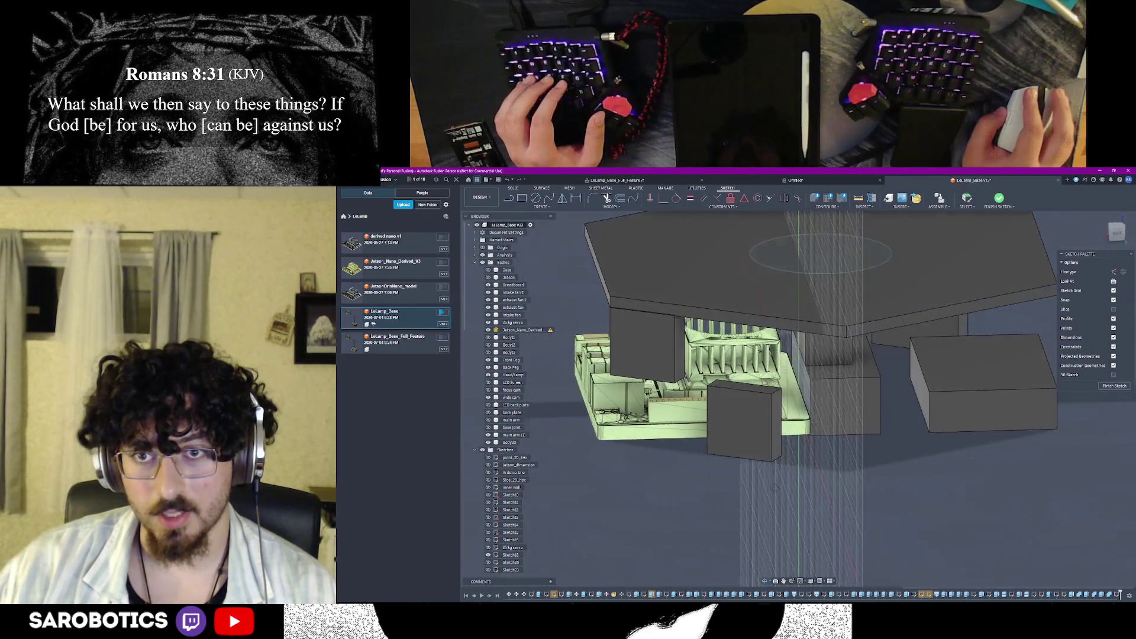
right_click(818, 483)
click(846, 480)
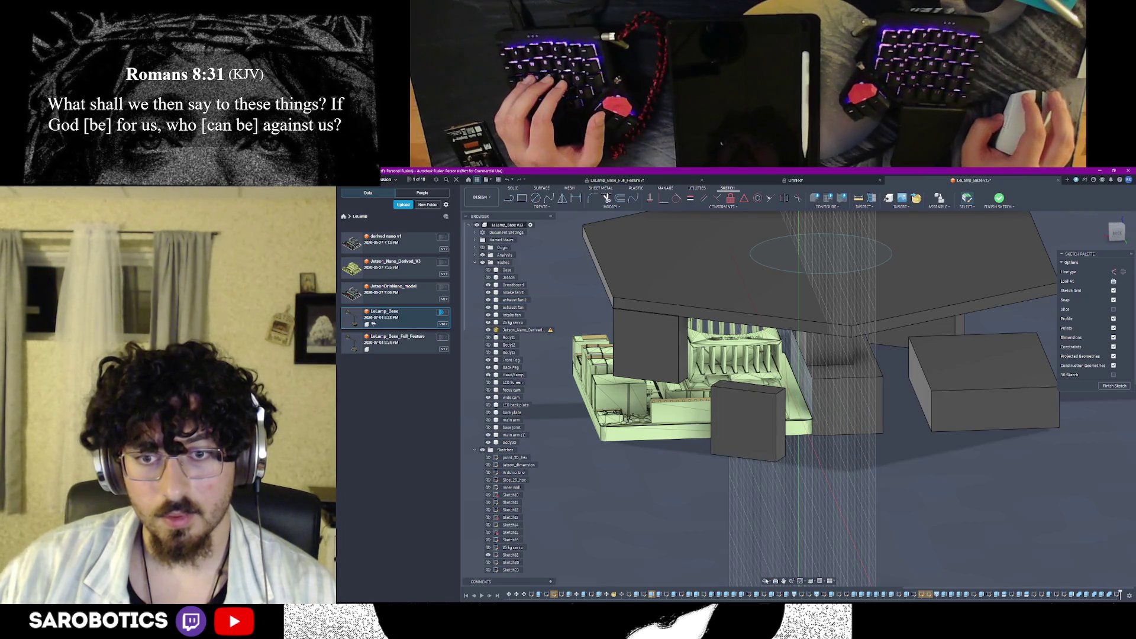
key(v)
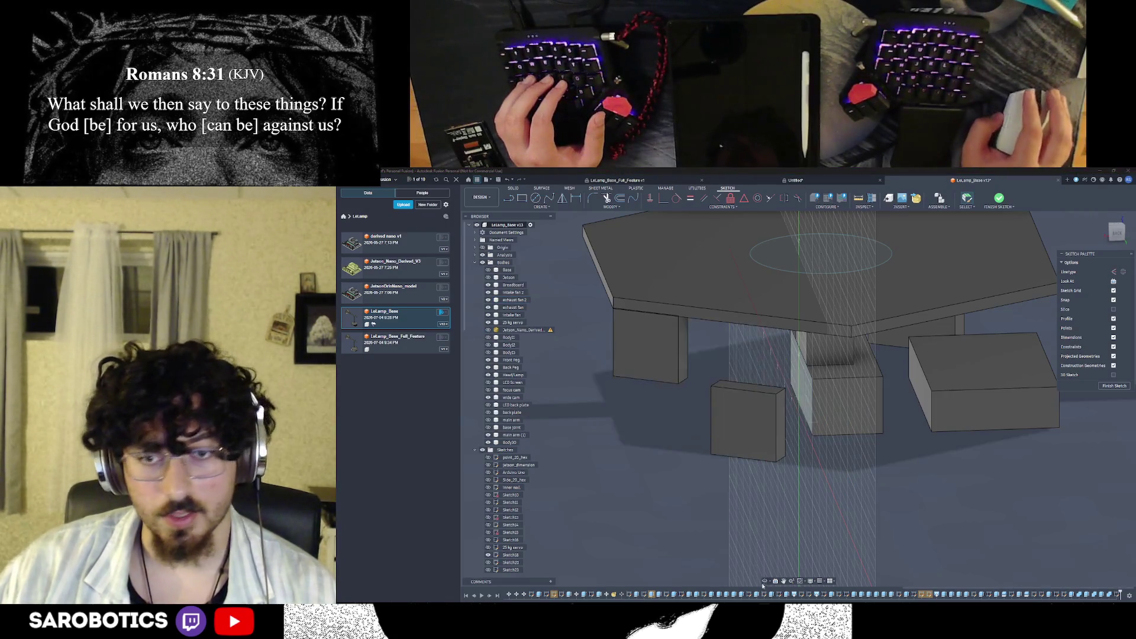
click(765, 583)
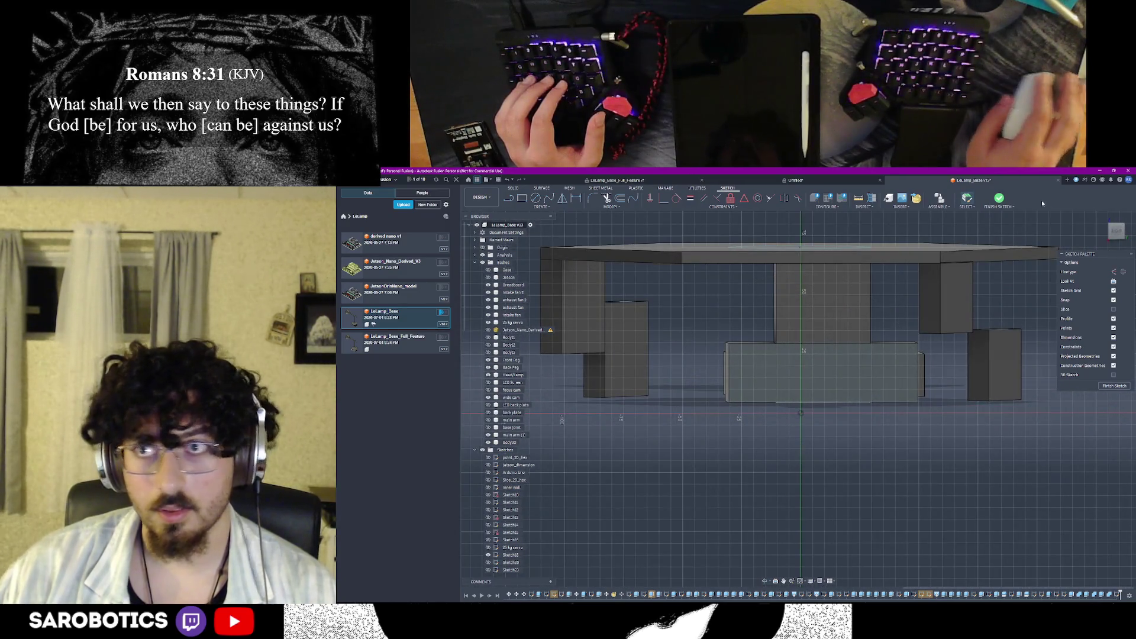
click(1115, 231)
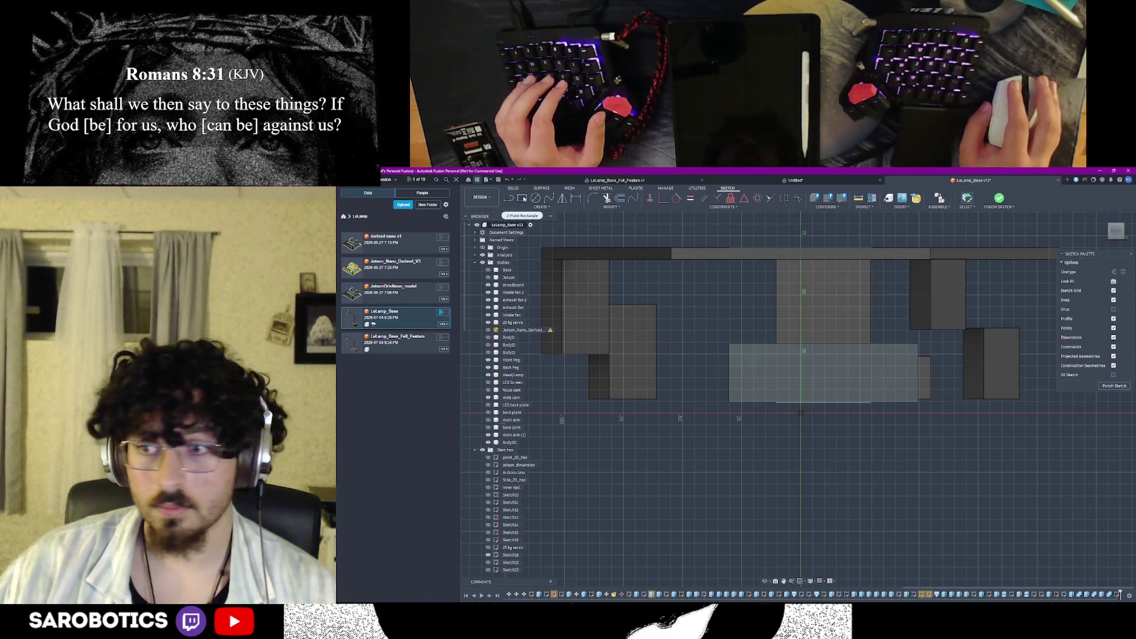
Draw a two-point rectangle over the lower block and start dimensioning its edge
key(r)
click(729, 318)
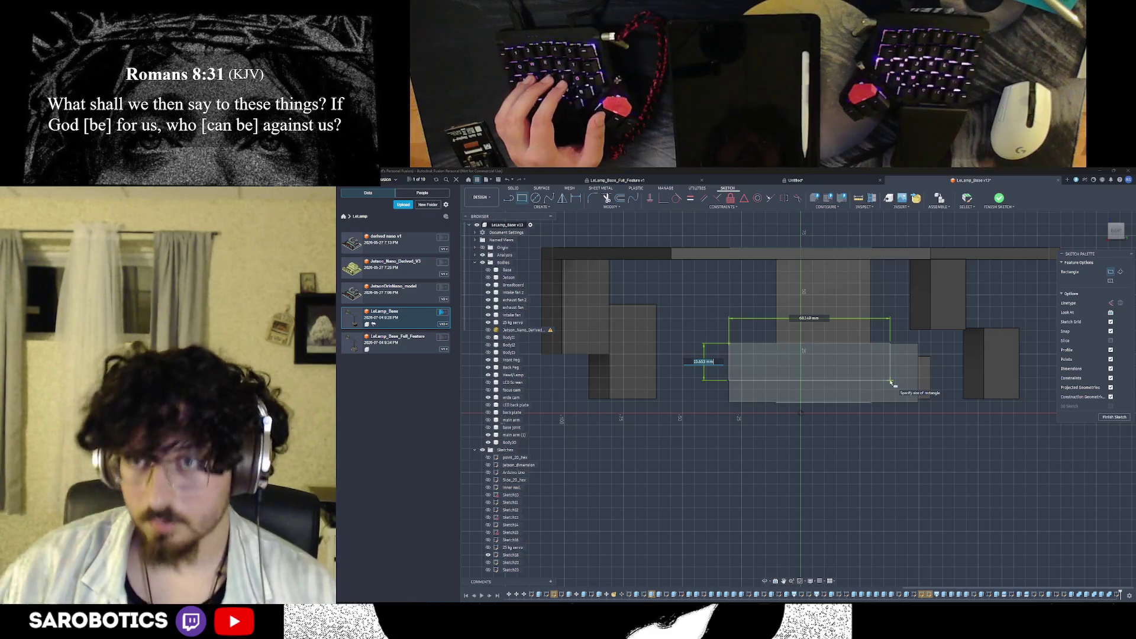
click(918, 404)
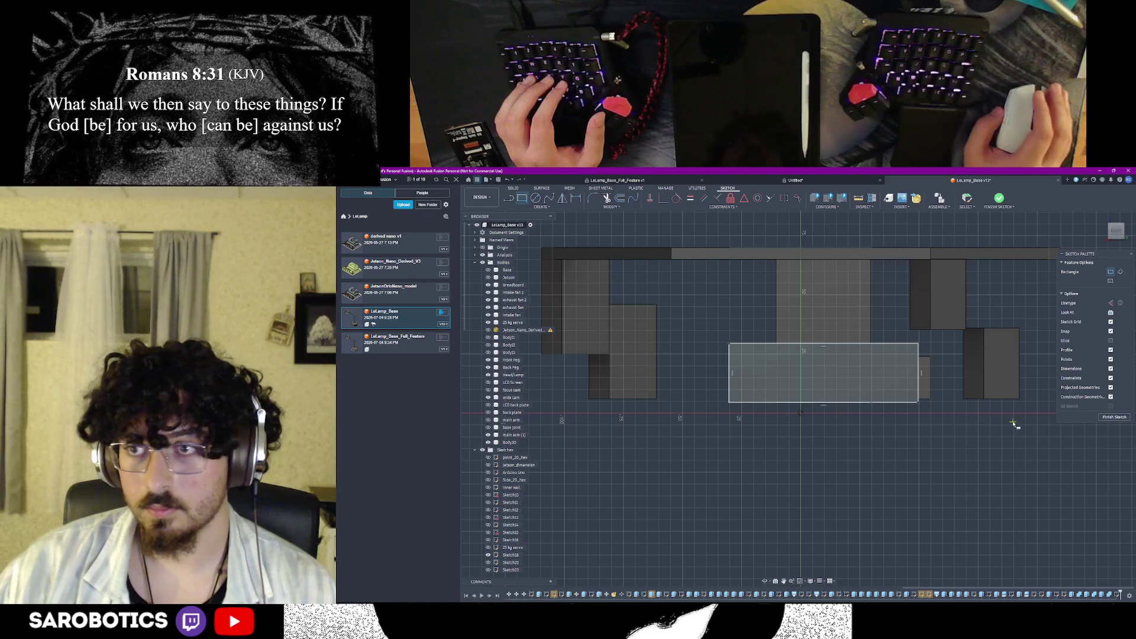
scroll(878, 401, down, 2)
click(769, 581)
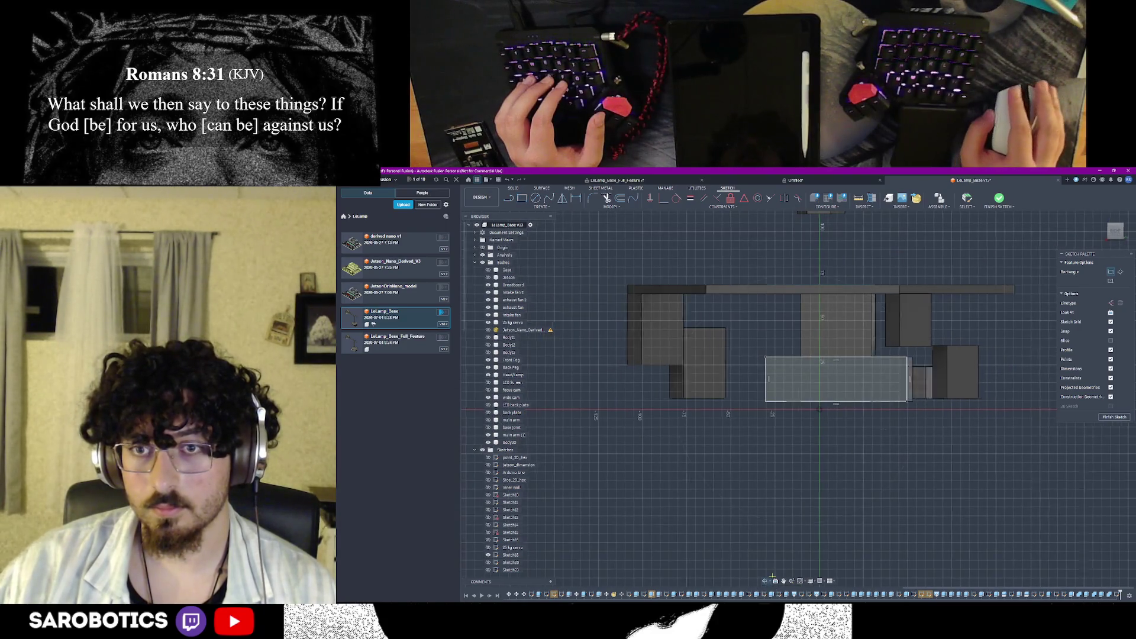
drag(769, 582, 789, 568)
click(772, 578)
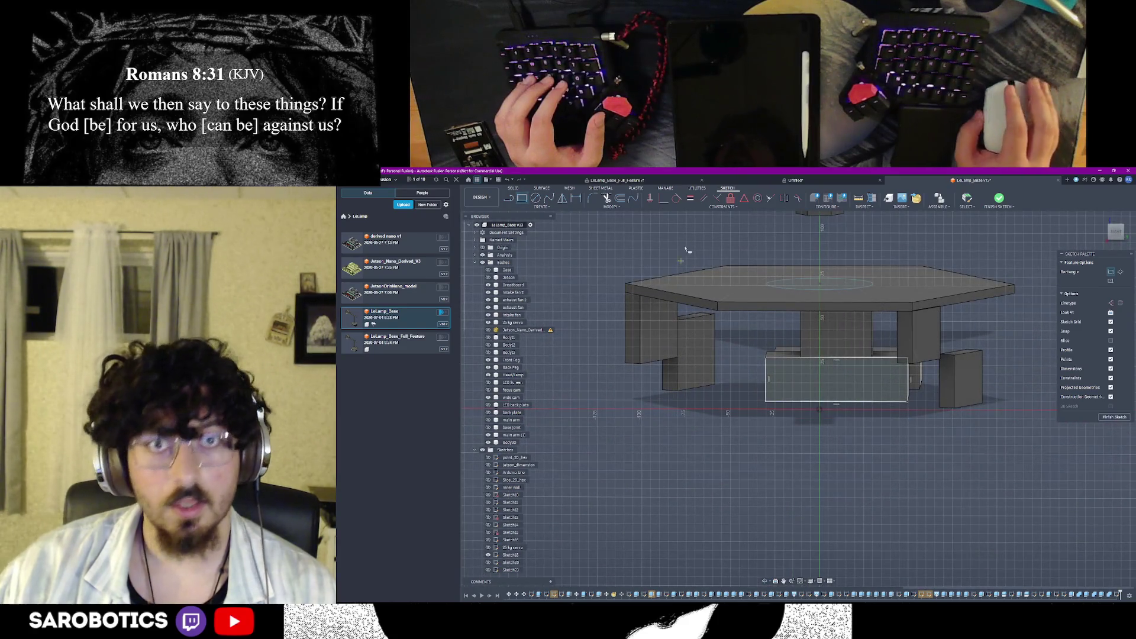
scroll(913, 467, up, 3)
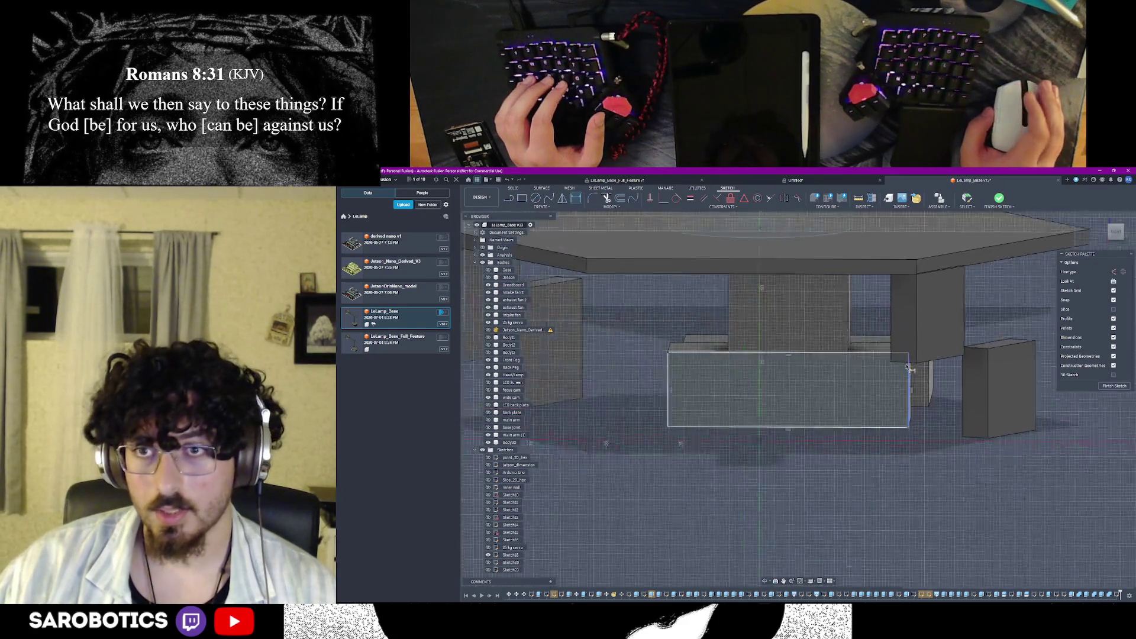
scroll(913, 467, up, 3)
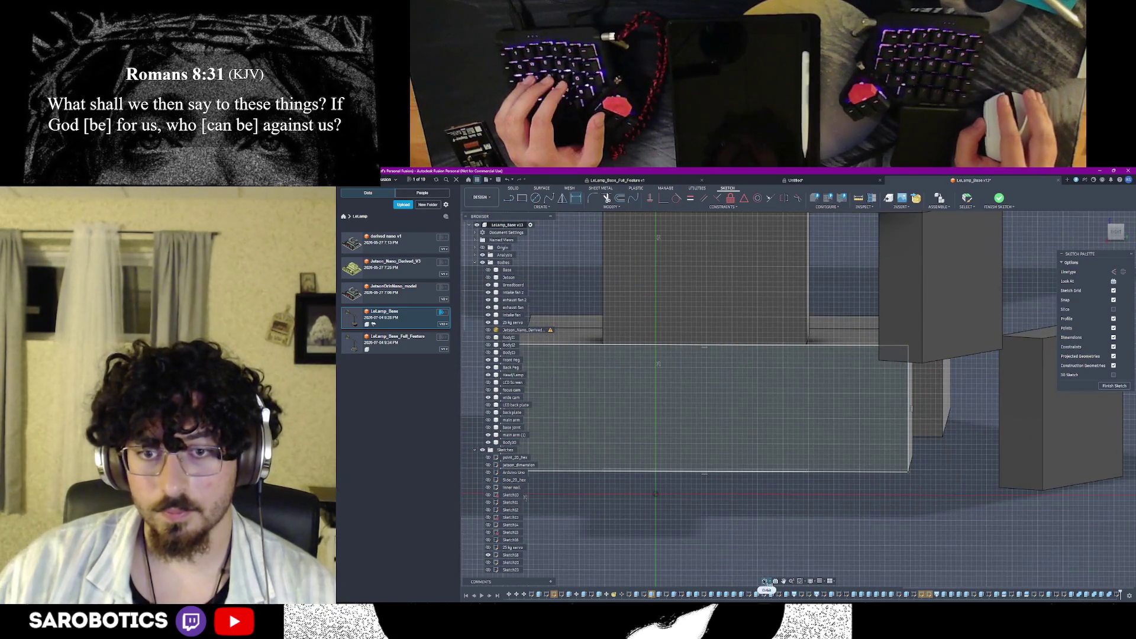
click(765, 581)
key(Escape)
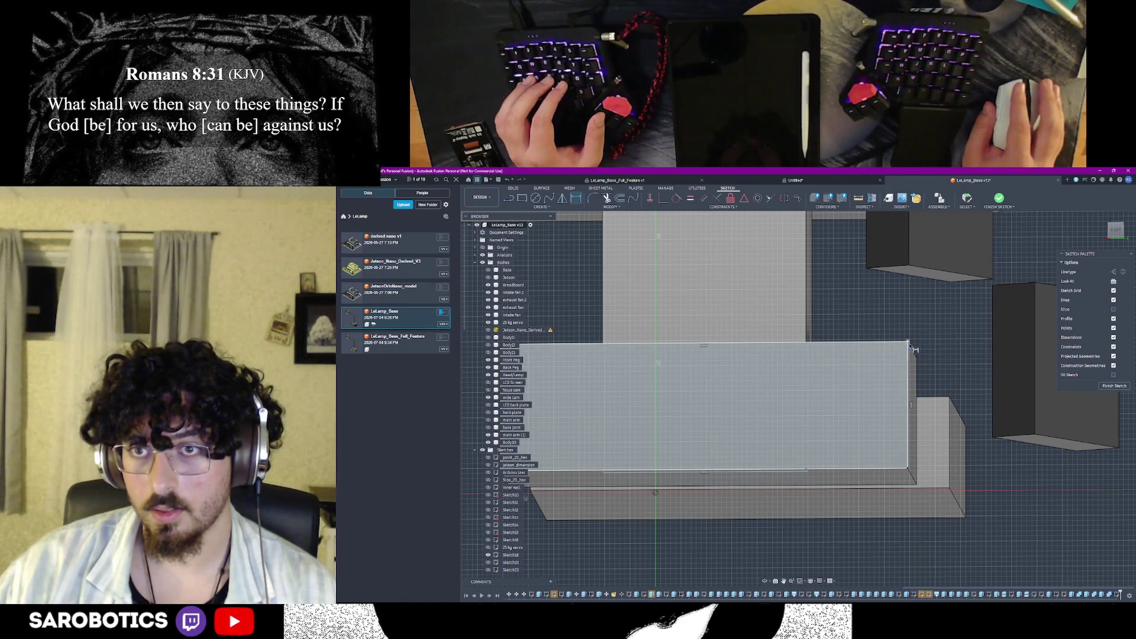
click(936, 358)
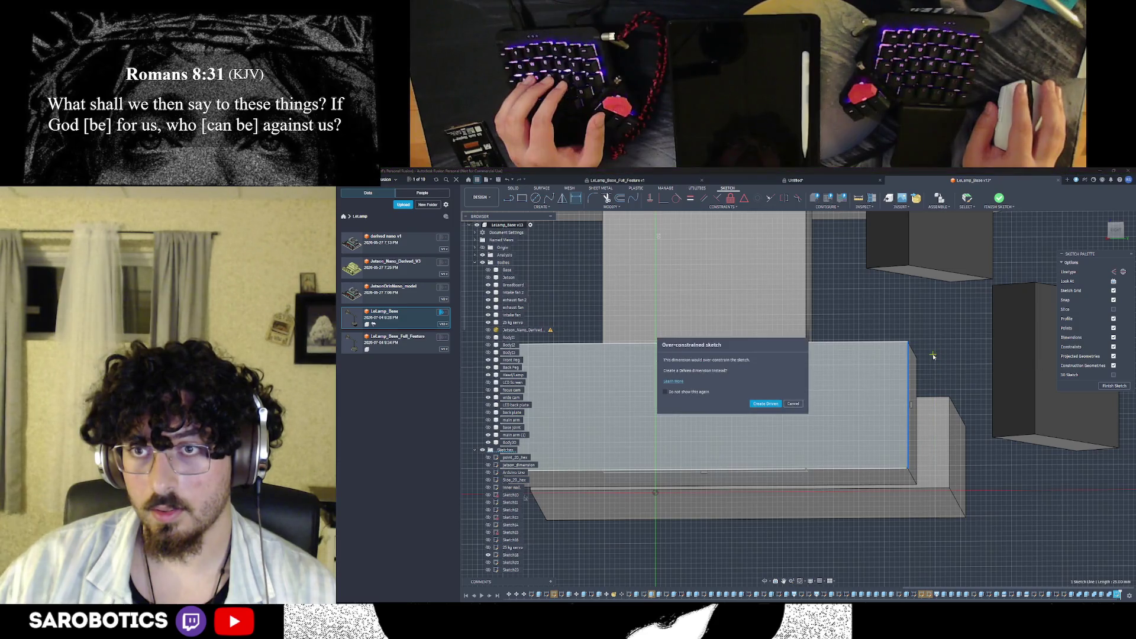
click(792, 404)
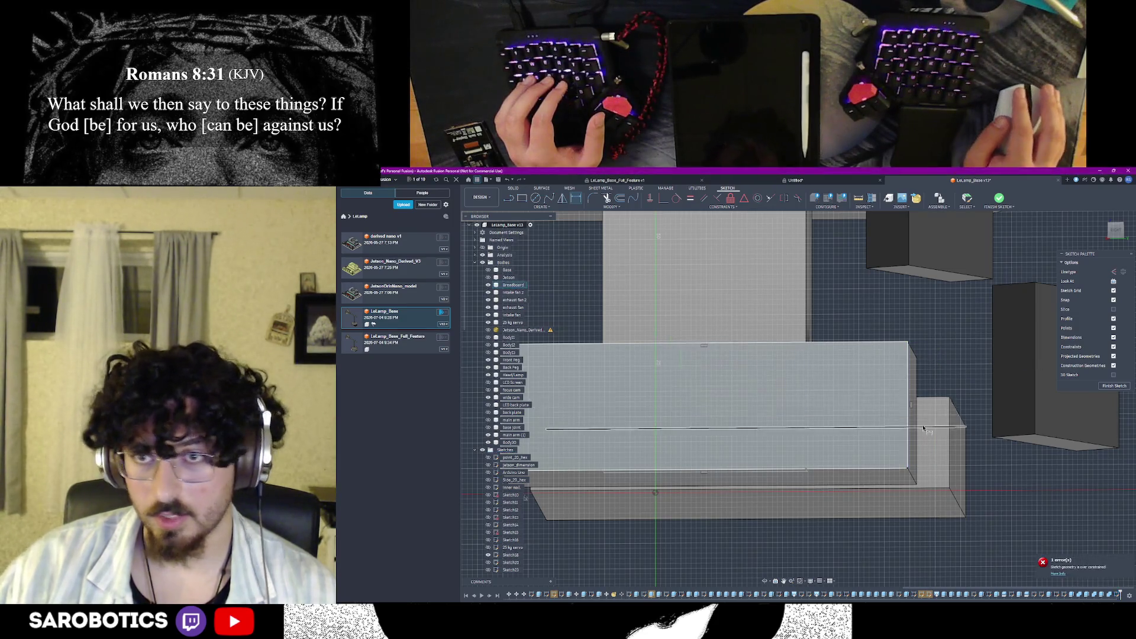
scroll(904, 424, up, 2)
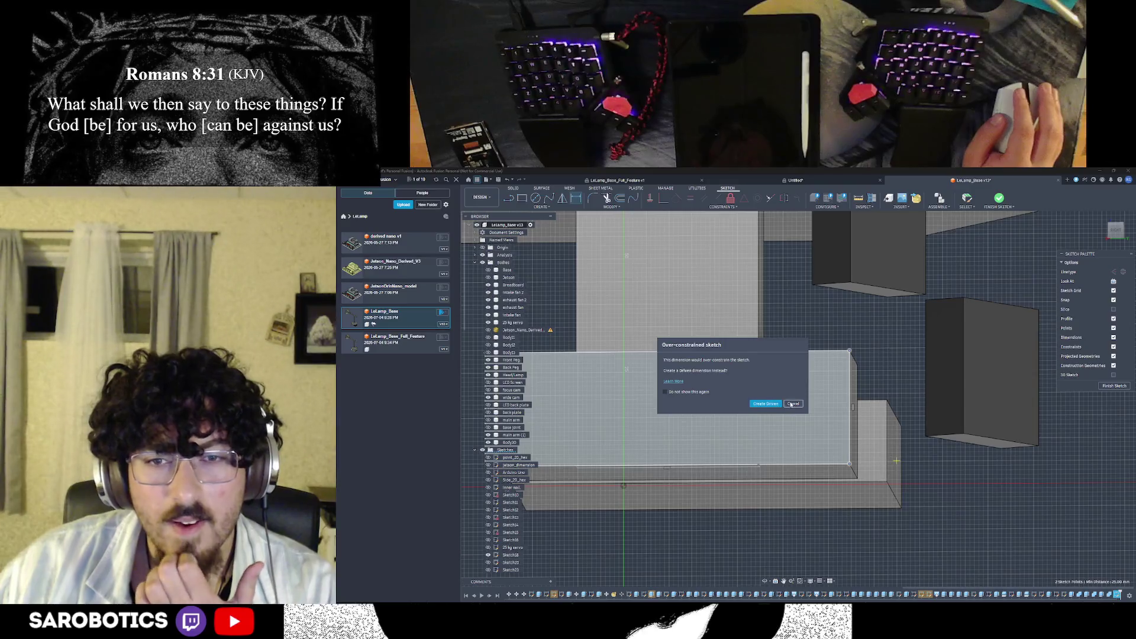
click(792, 404)
scroll(701, 521, up, 2)
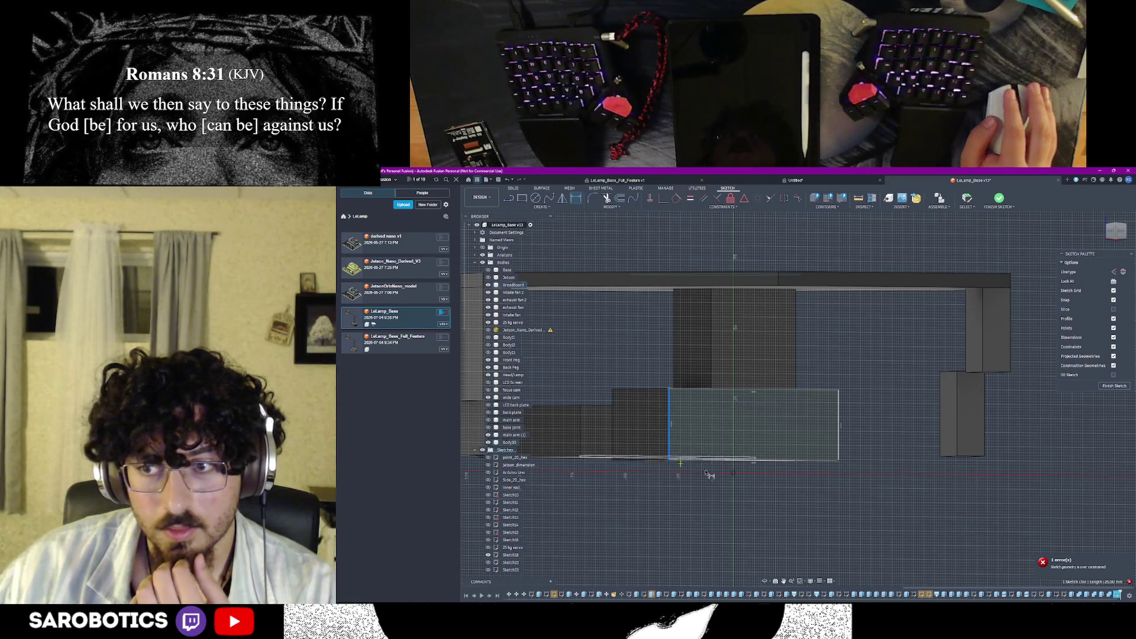
shift+middle_drag(769, 480, 718, 475)
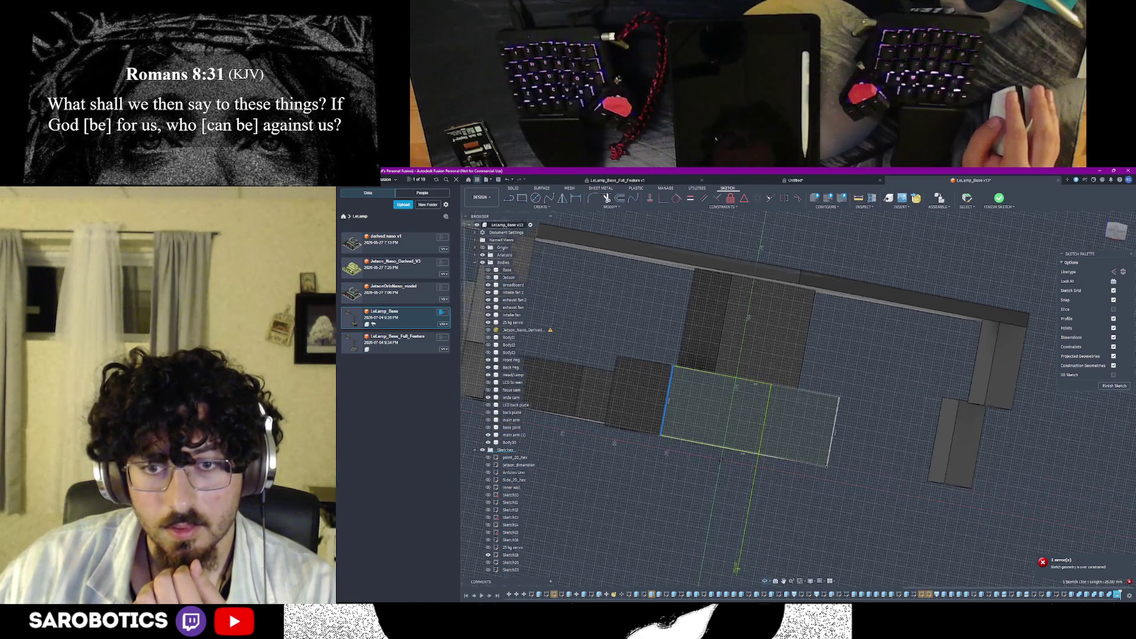
right_click(718, 474)
Cancel the dimension and a started rectangle, unhide the board, and restart the rectangle tool
click(706, 452)
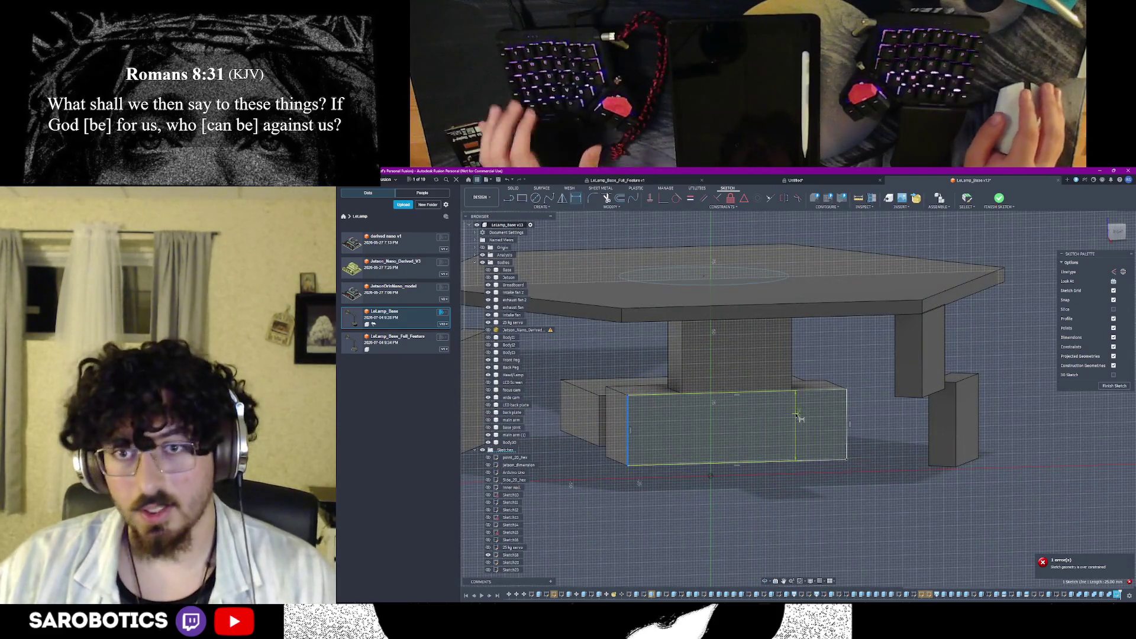
key(Escape)
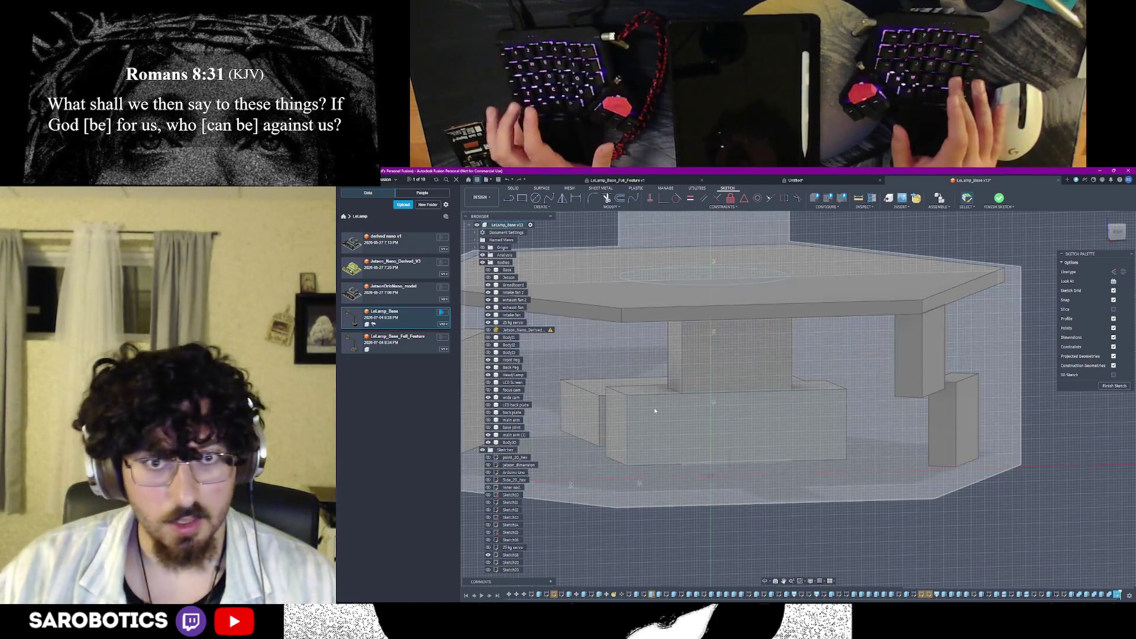
key(r)
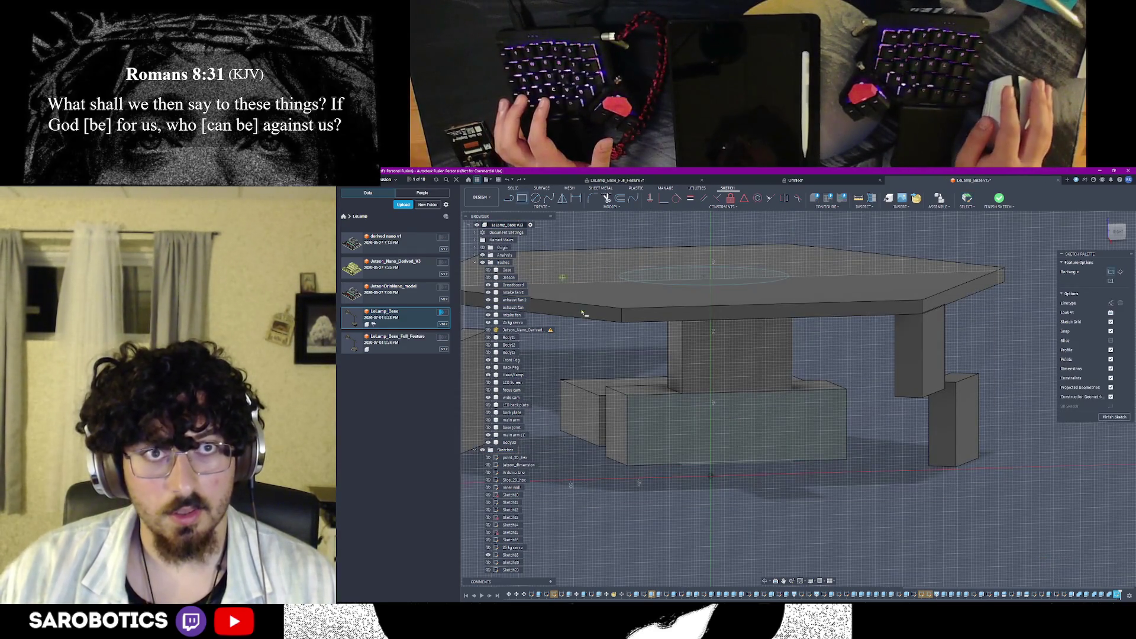
click(628, 396)
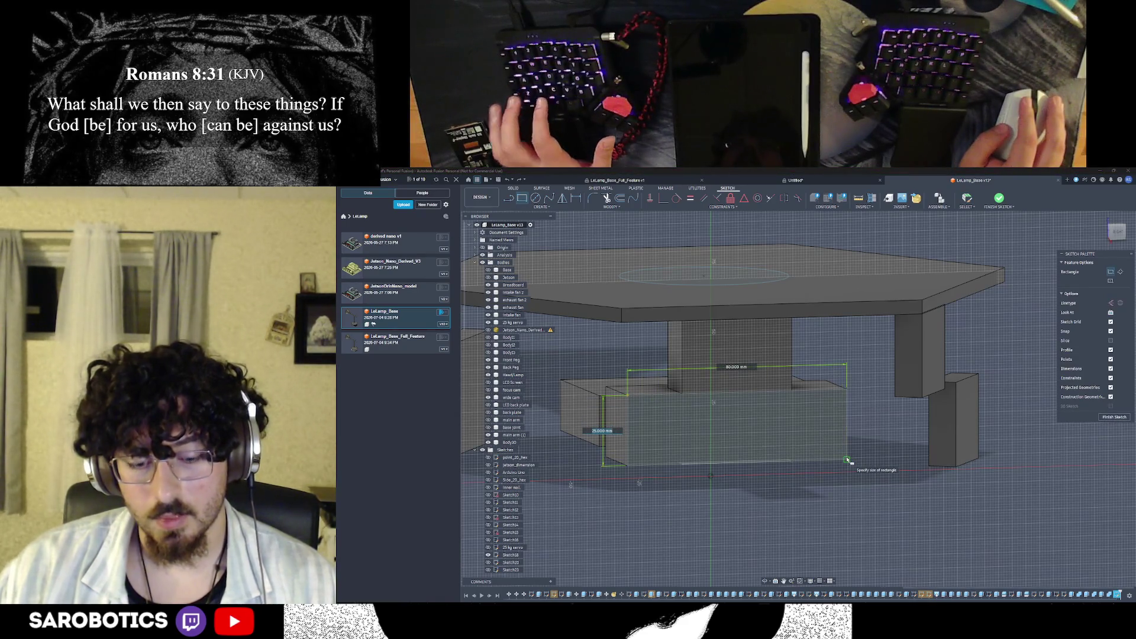
key(Escape)
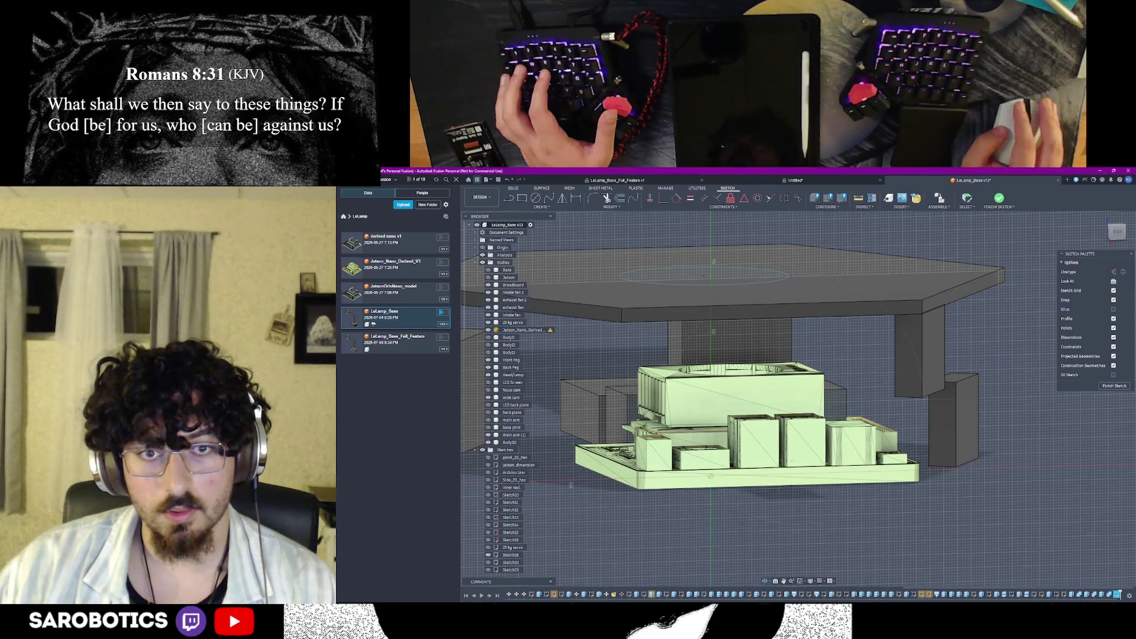
shift+middle_drag(766, 584, 711, 479)
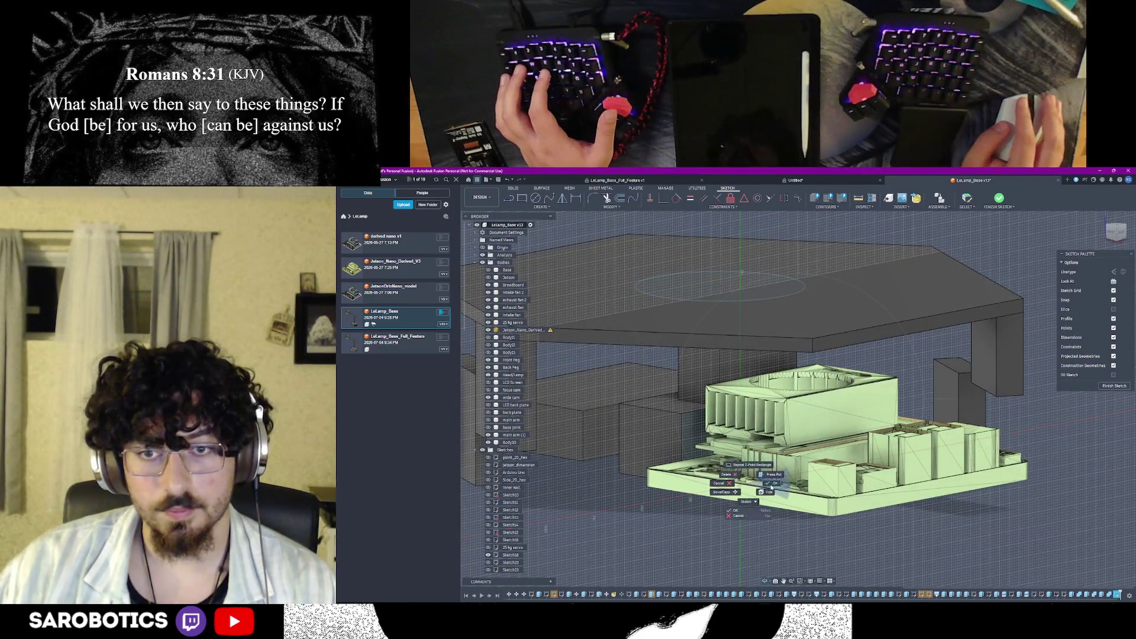
key(r)
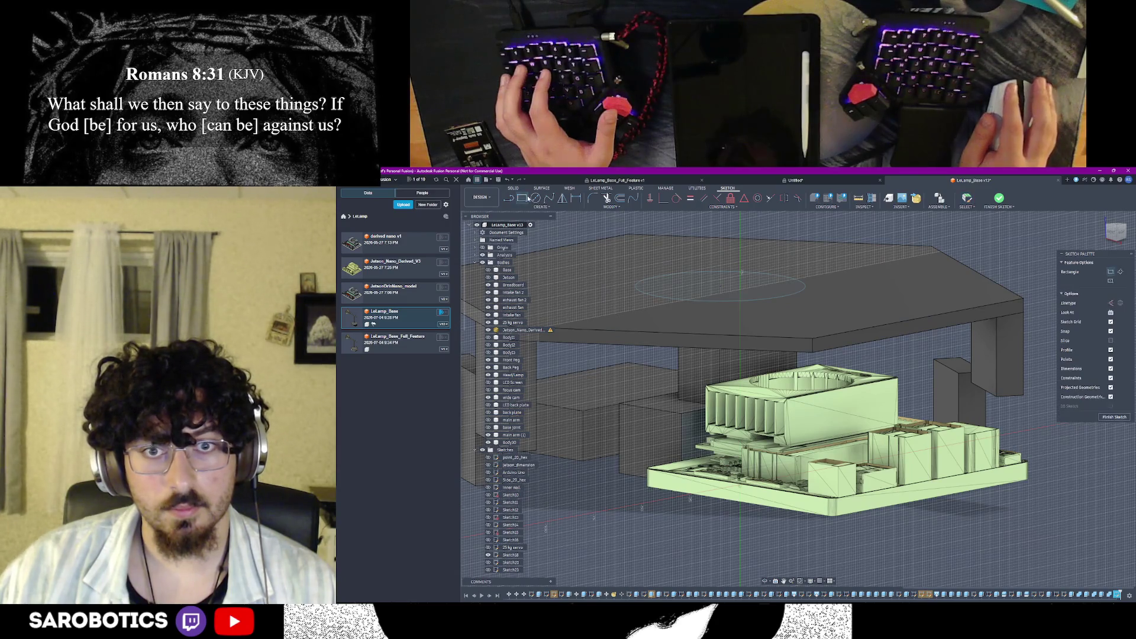
Abandon a first rectangle attempt, hide the board components and look straight at the sketch plane
click(686, 416)
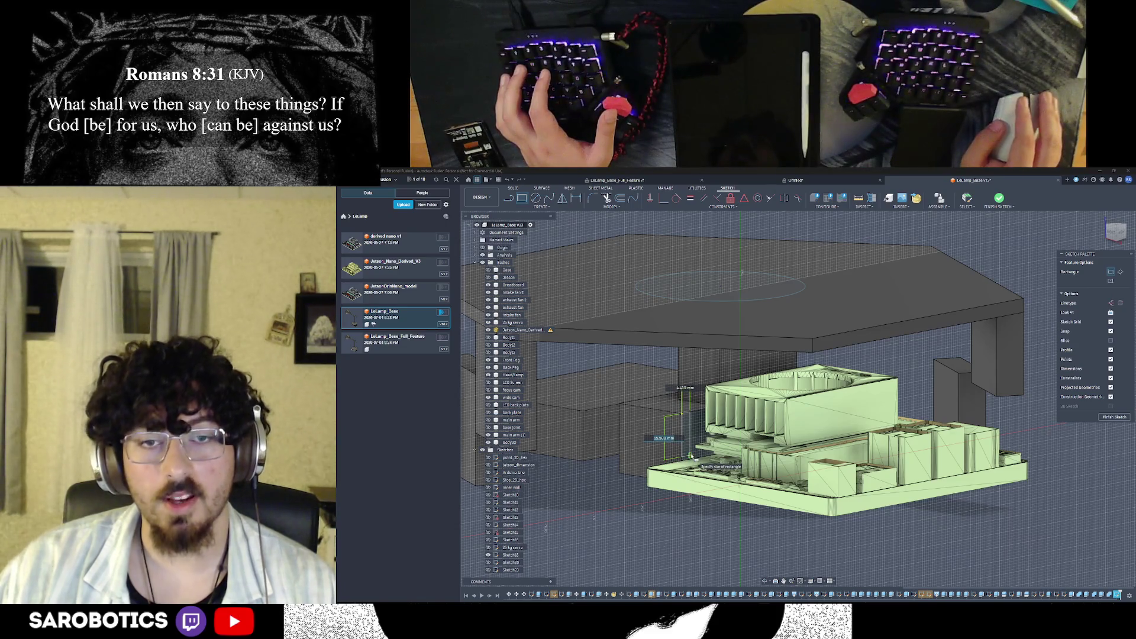
text(10)
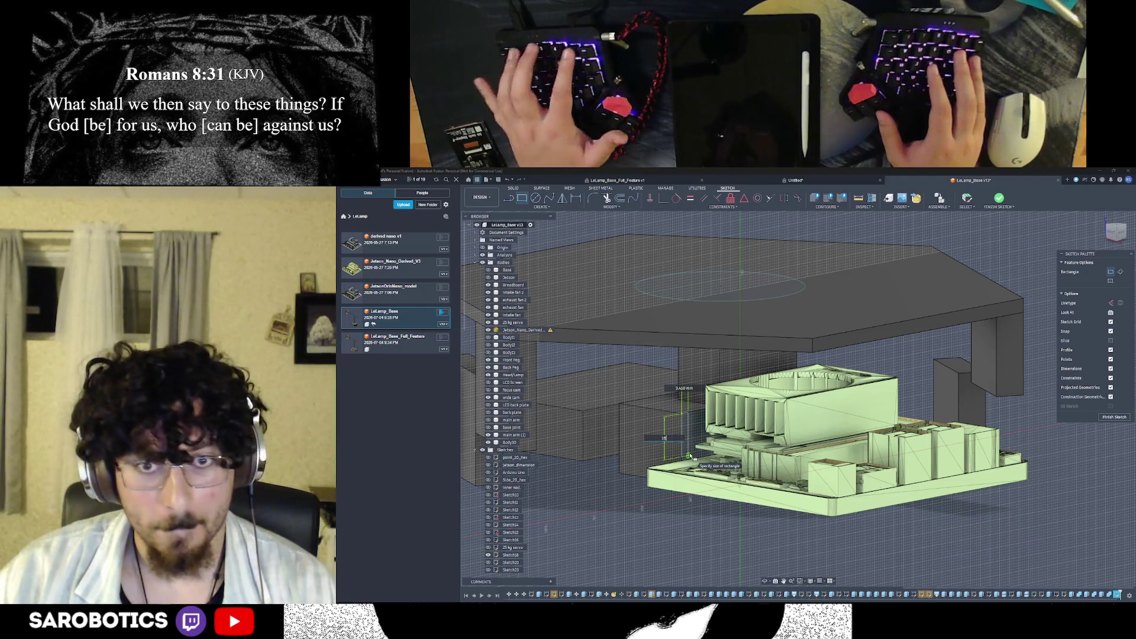
key(Tab)
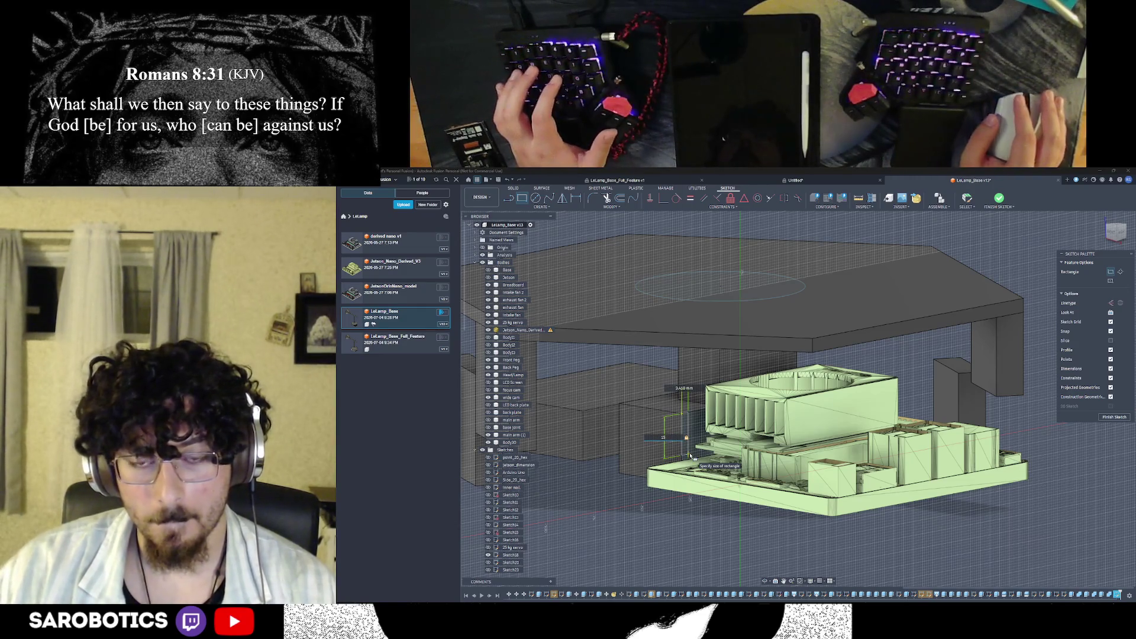
shift+middle_drag(768, 585, 710, 568)
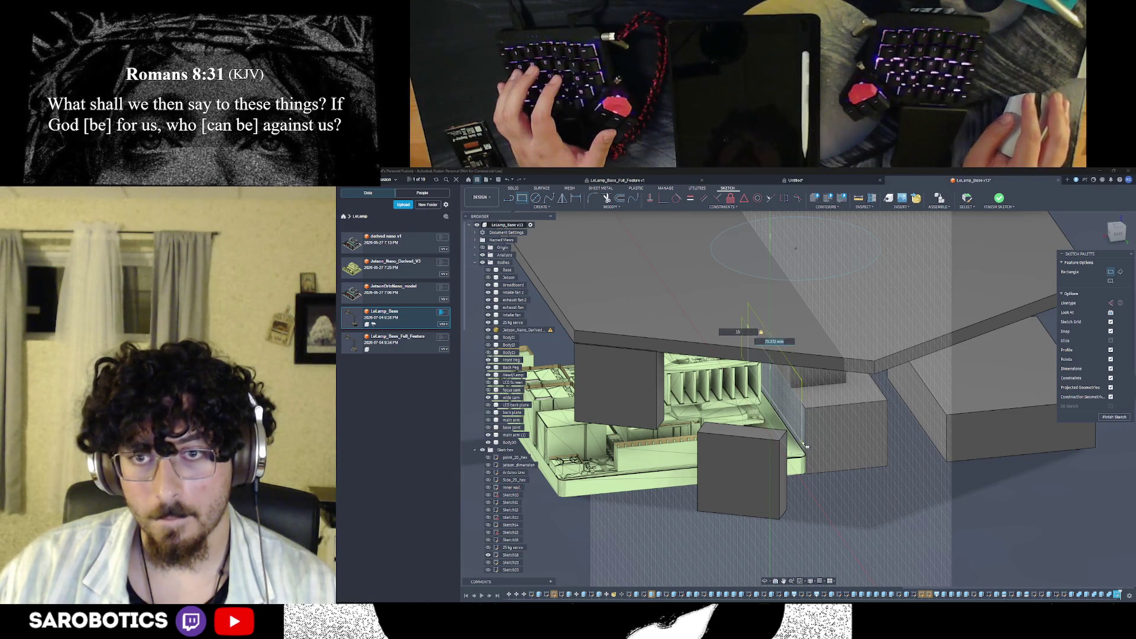
key(Escape)
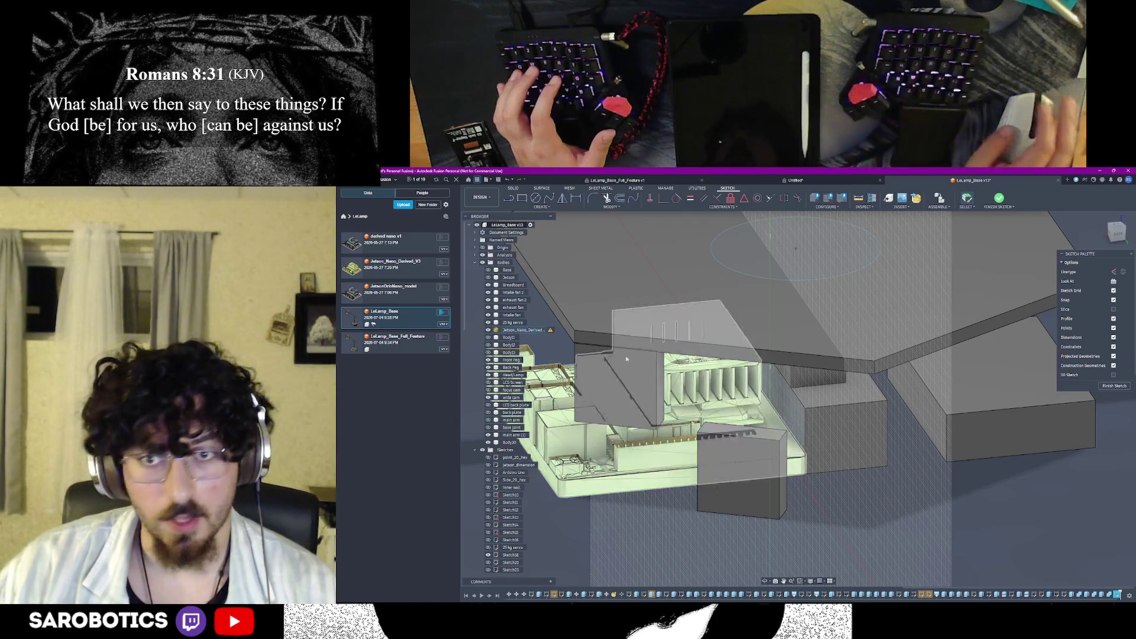
key(v)
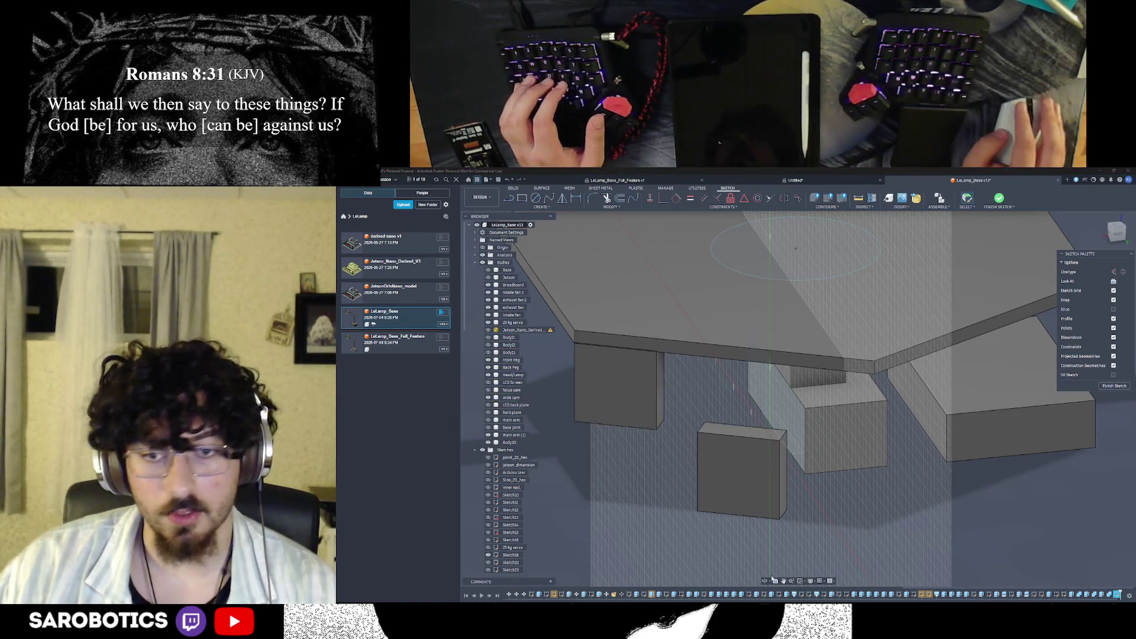
key(F6)
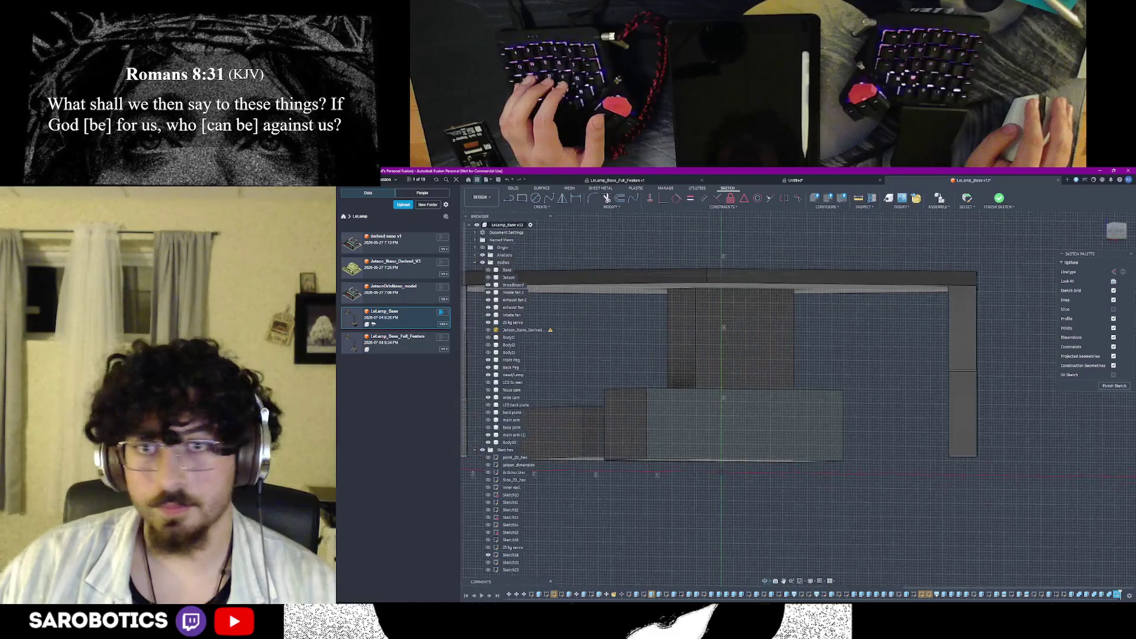
Draw the 80 x 15 mm rectangle beneath the table and finish the sketch
key(r)
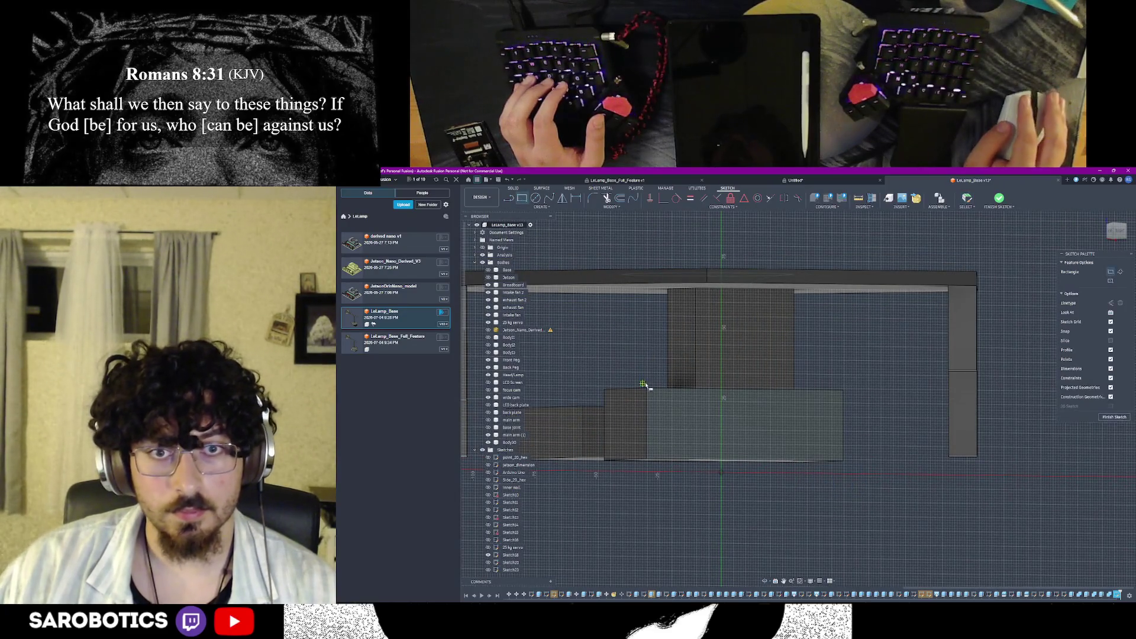
click(649, 390)
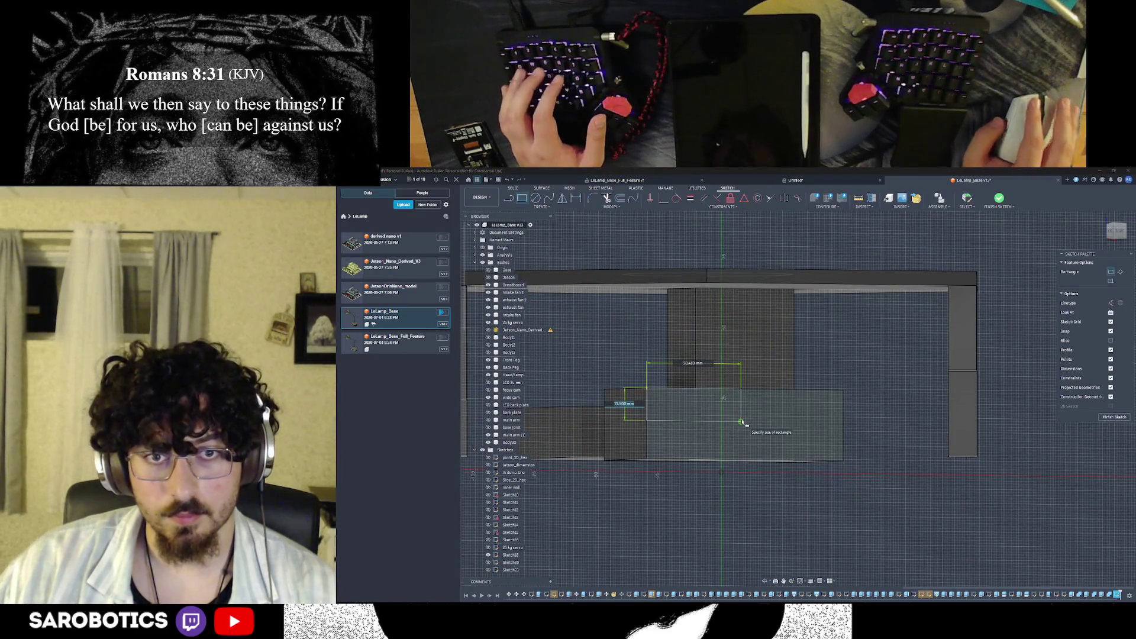
text(30)
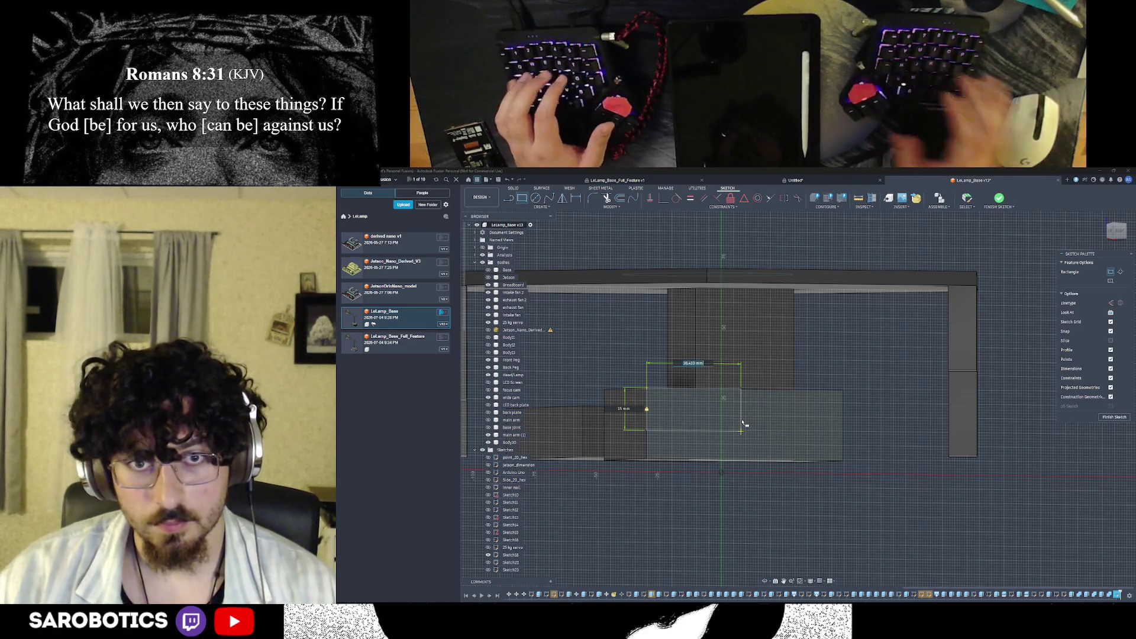
click(845, 435)
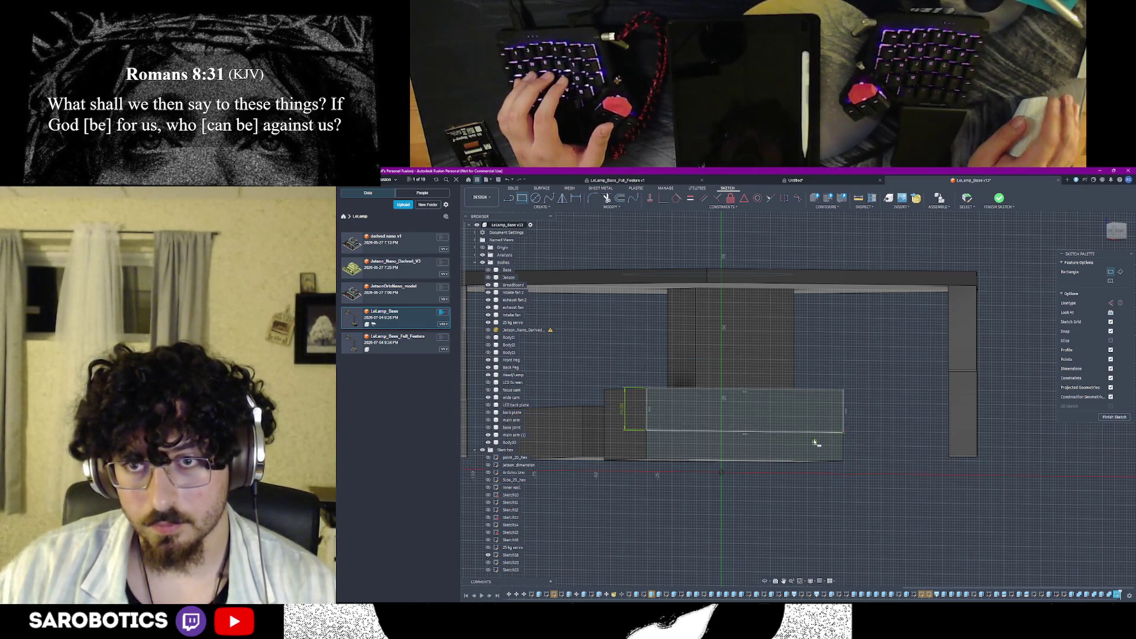
scroll(780, 546, down, 4)
shift+middle_drag(765, 578, 809, 511)
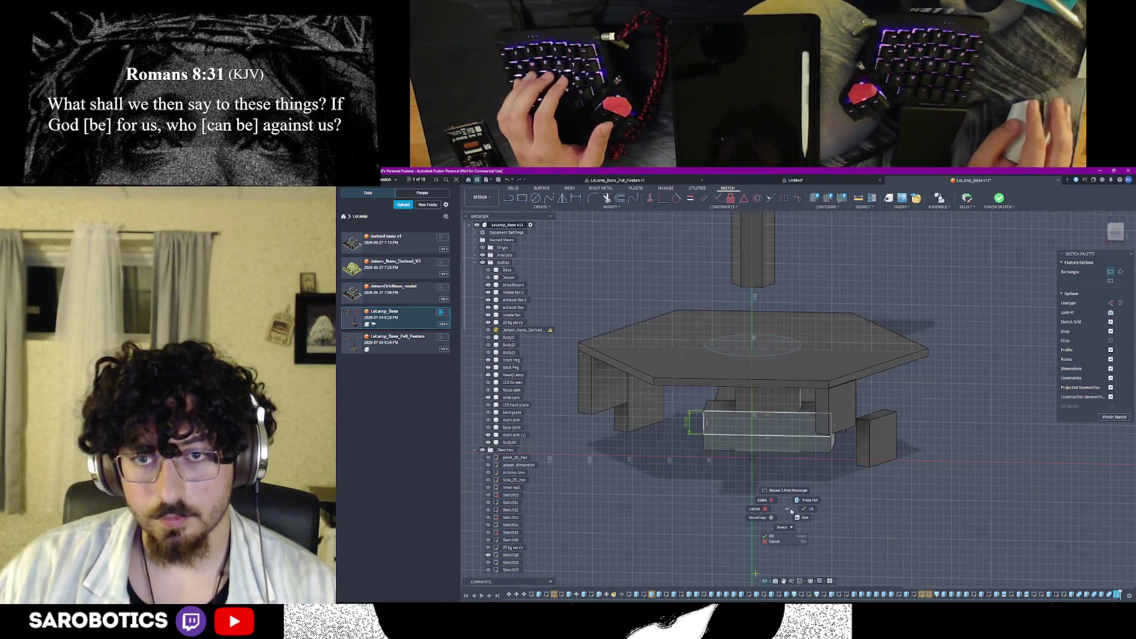
click(1124, 417)
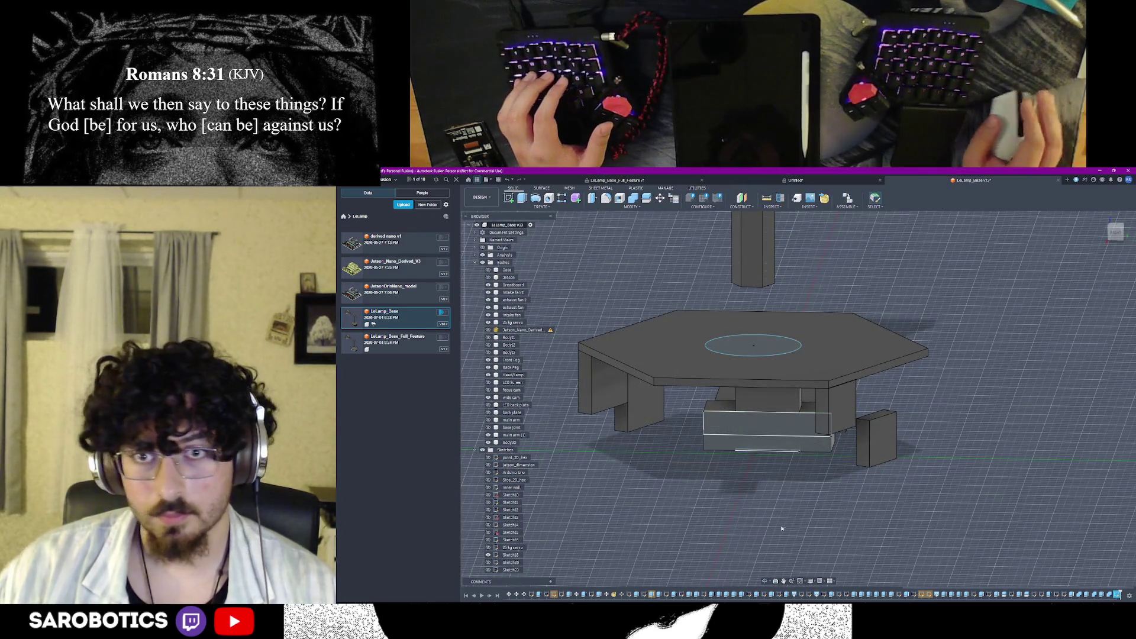
Extrude the lower rectangle about 8 mm as a new body, showing the Jetson Nano board again
shift+middle_drag(755, 399, 780, 382)
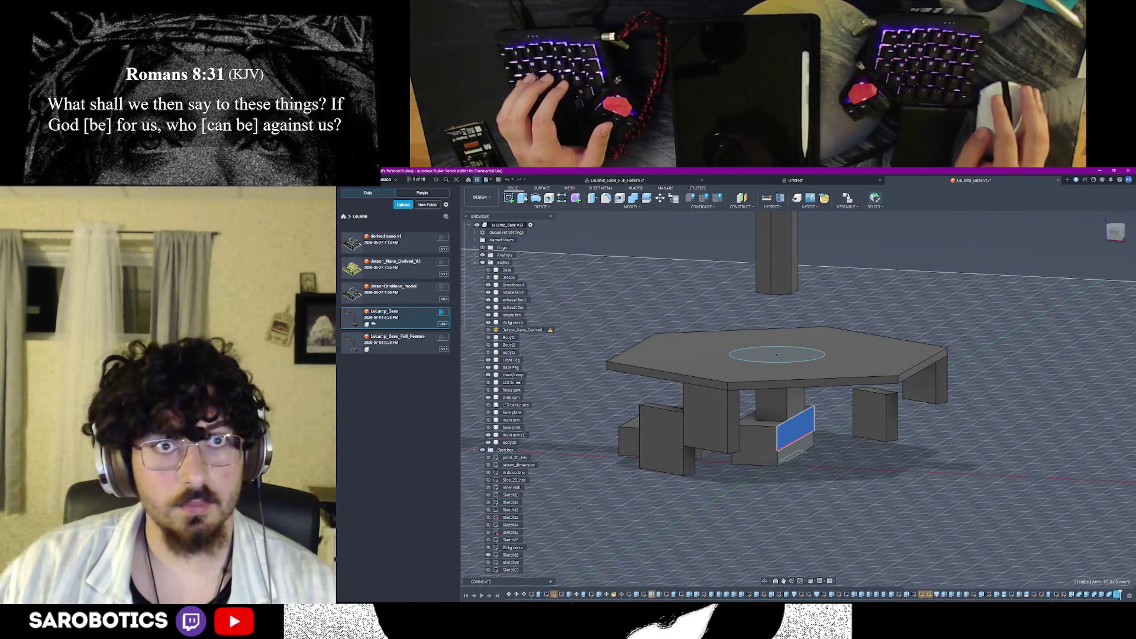
key(e)
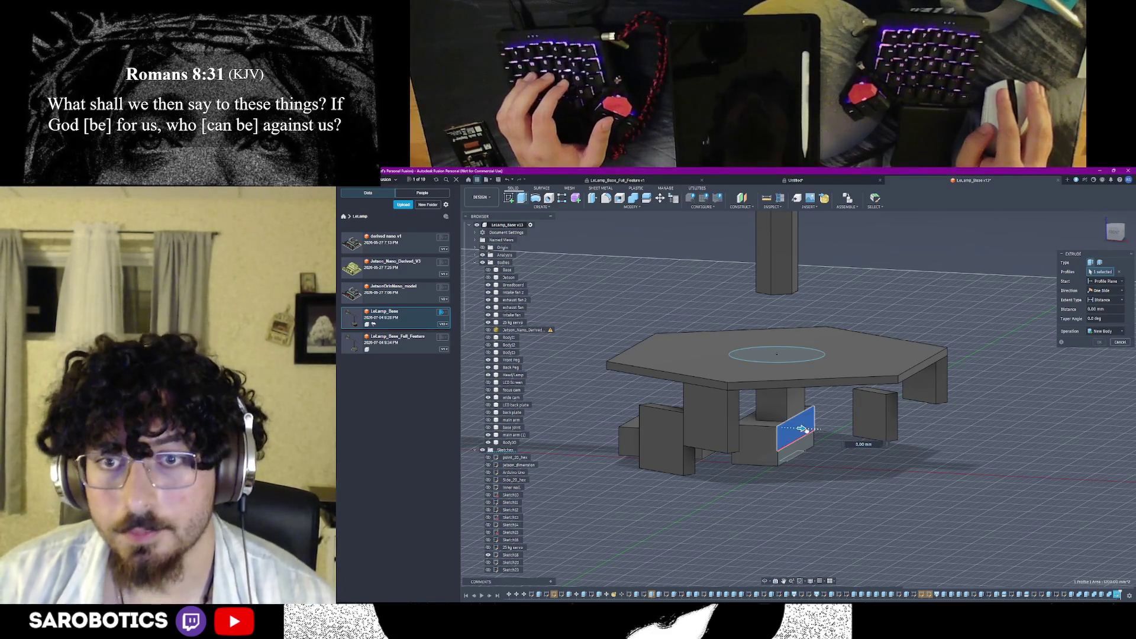
text(5)
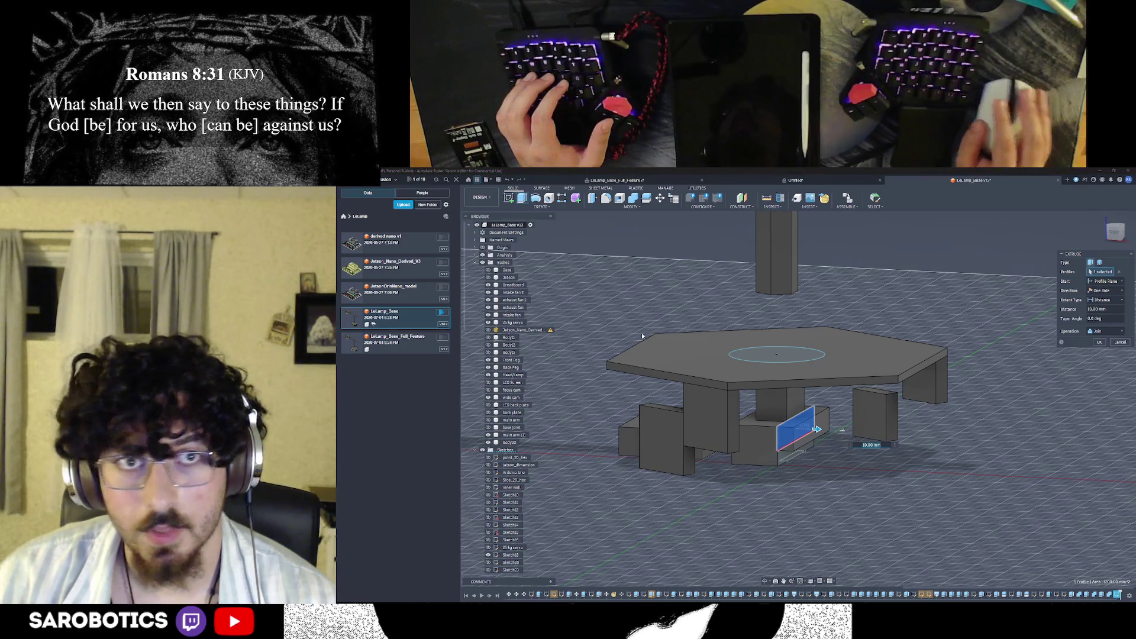
click(489, 330)
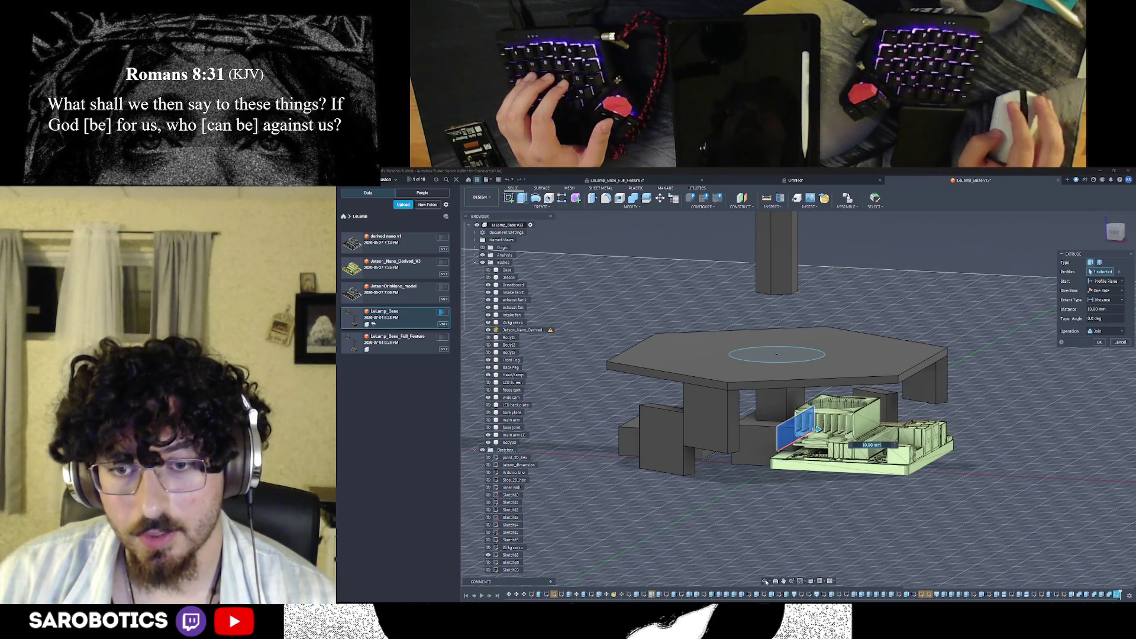
shift+middle_drag(807, 462, 826, 441)
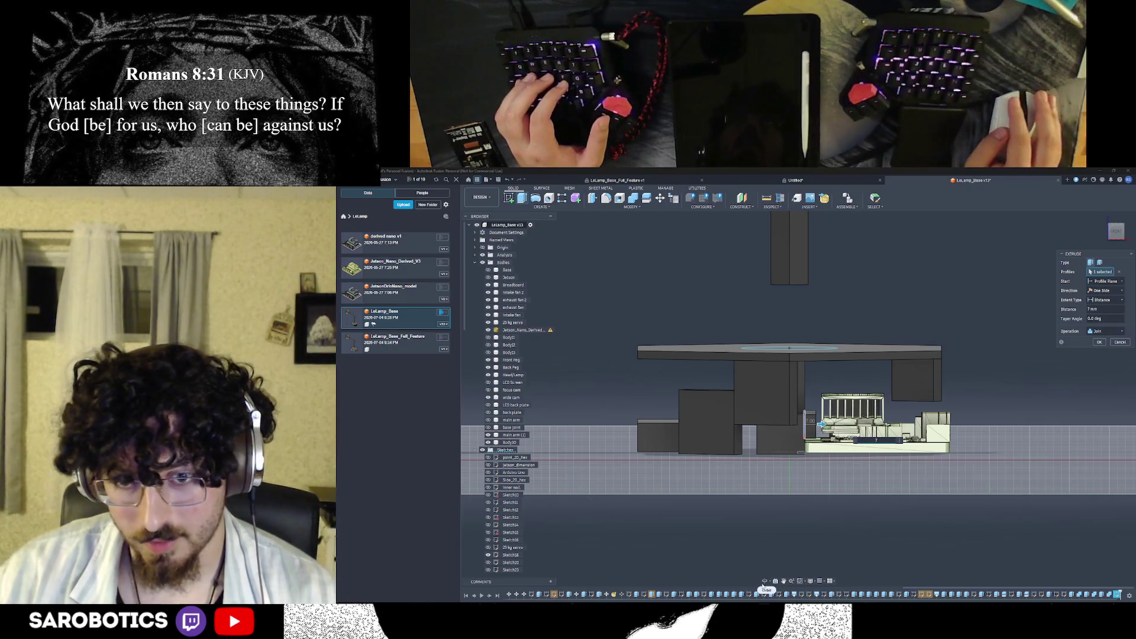
shift+middle_drag(821, 425, 831, 459)
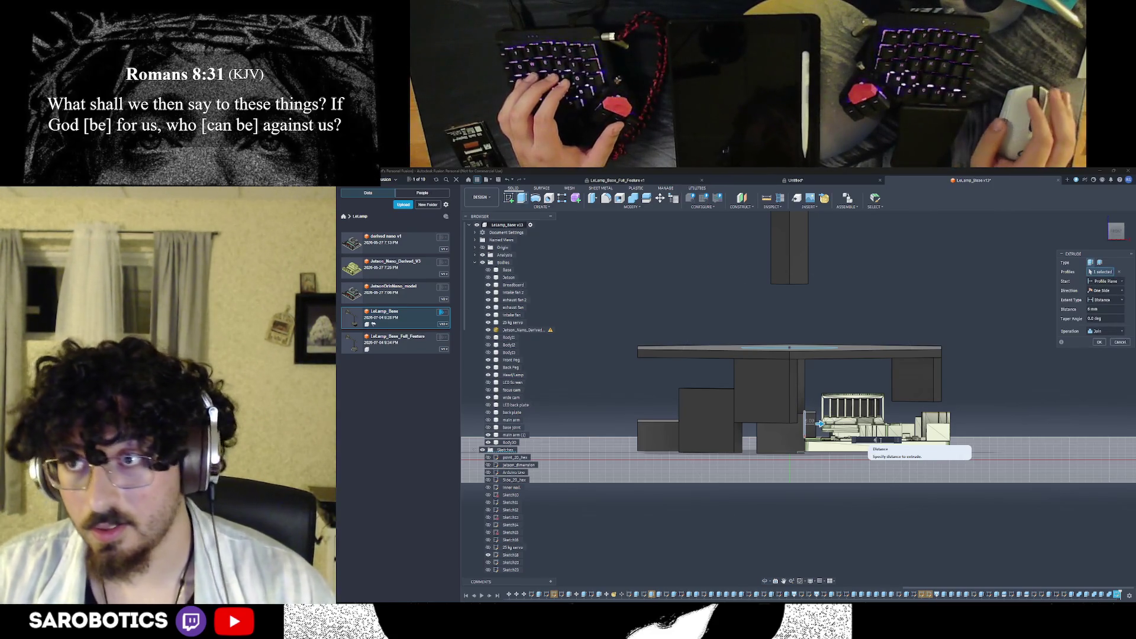
click(1104, 332)
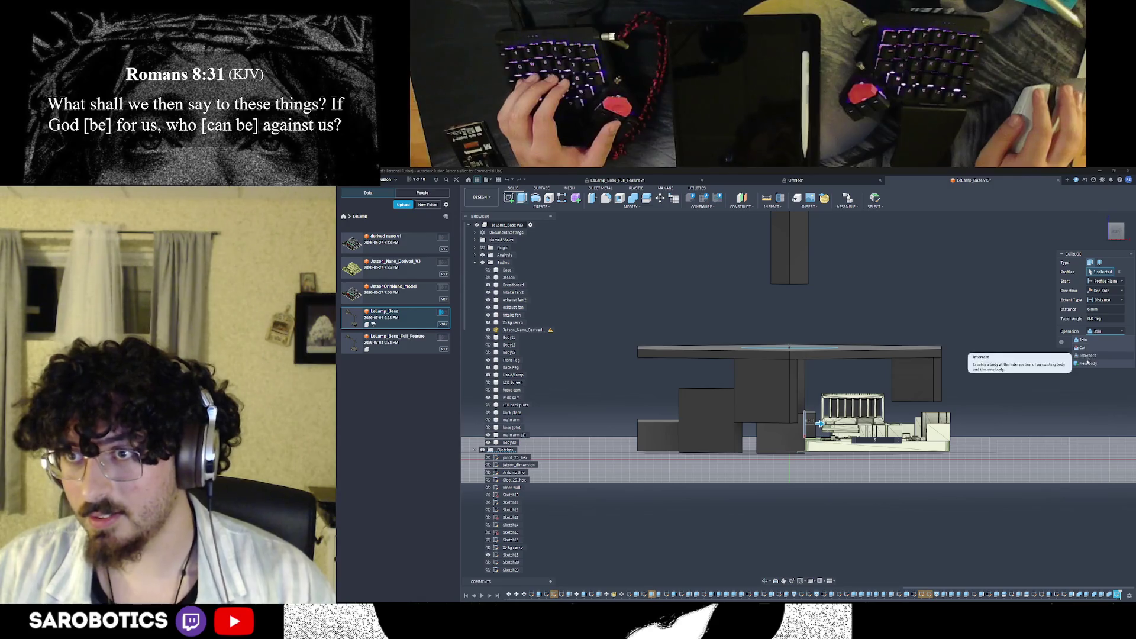
click(1085, 347)
key(Escape)
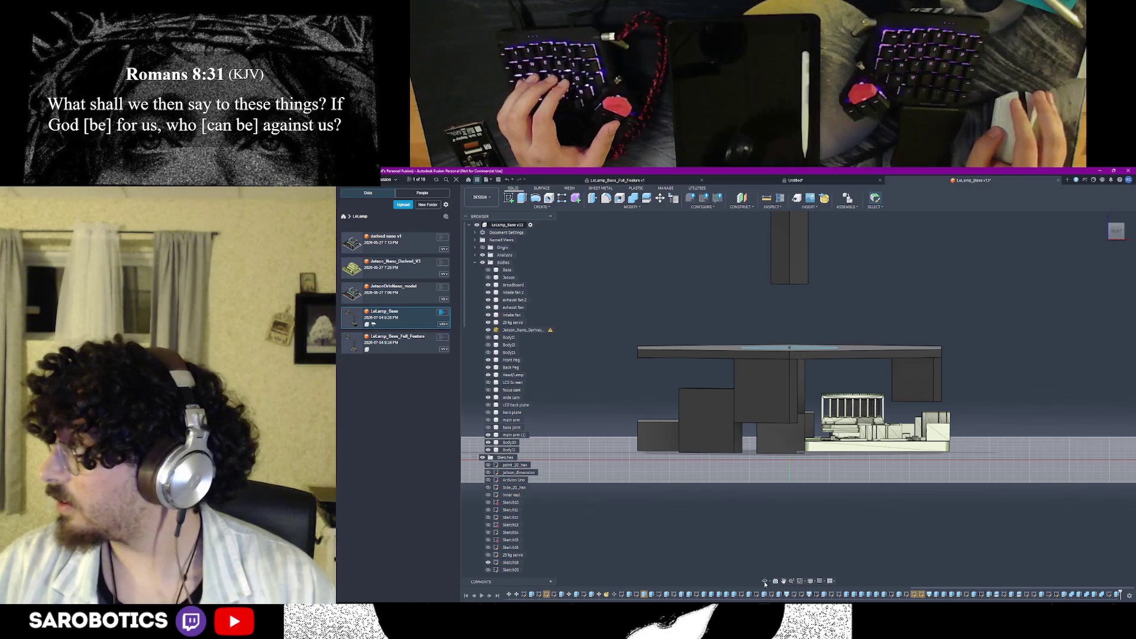
Combine the new block as target with the electronics board as tool body
shift+middle_drag(789, 399, 798, 355)
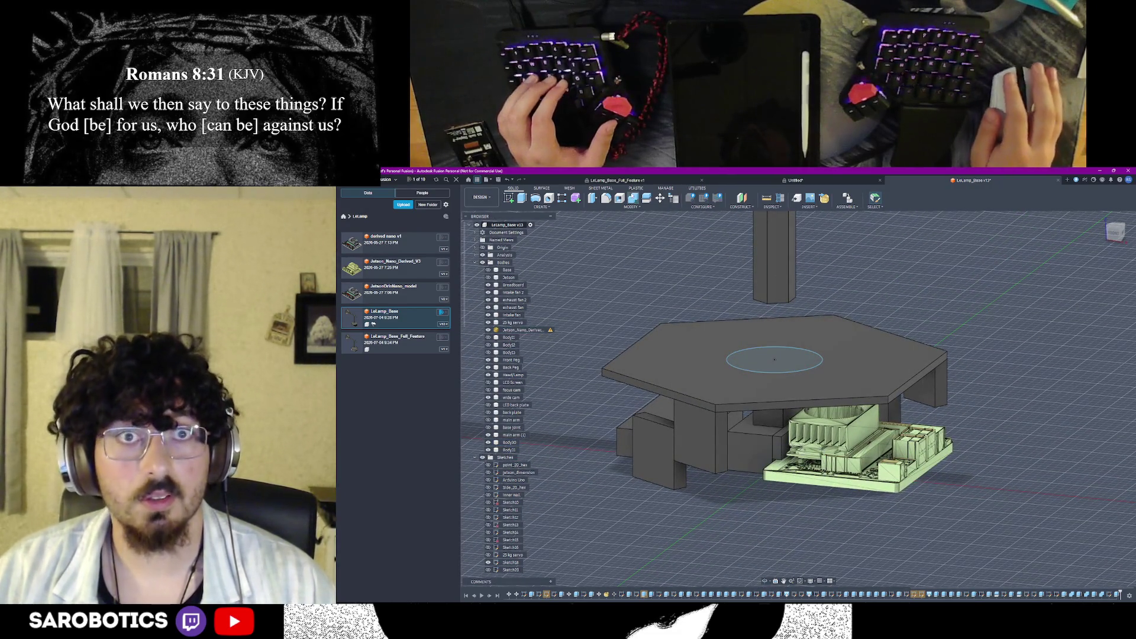
click(751, 452)
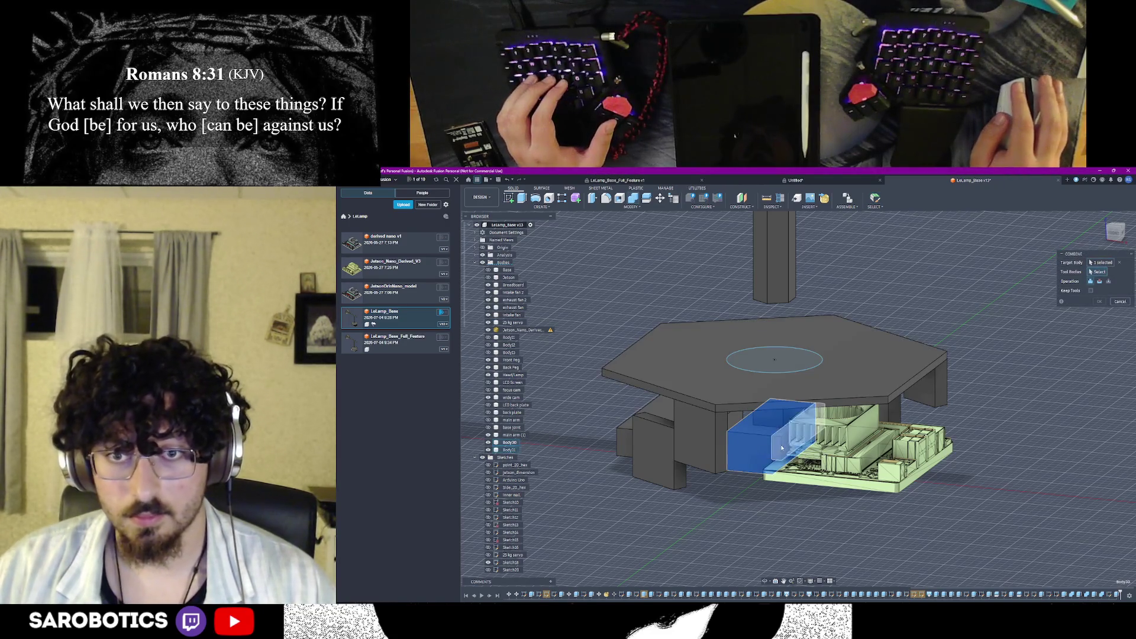
click(1120, 301)
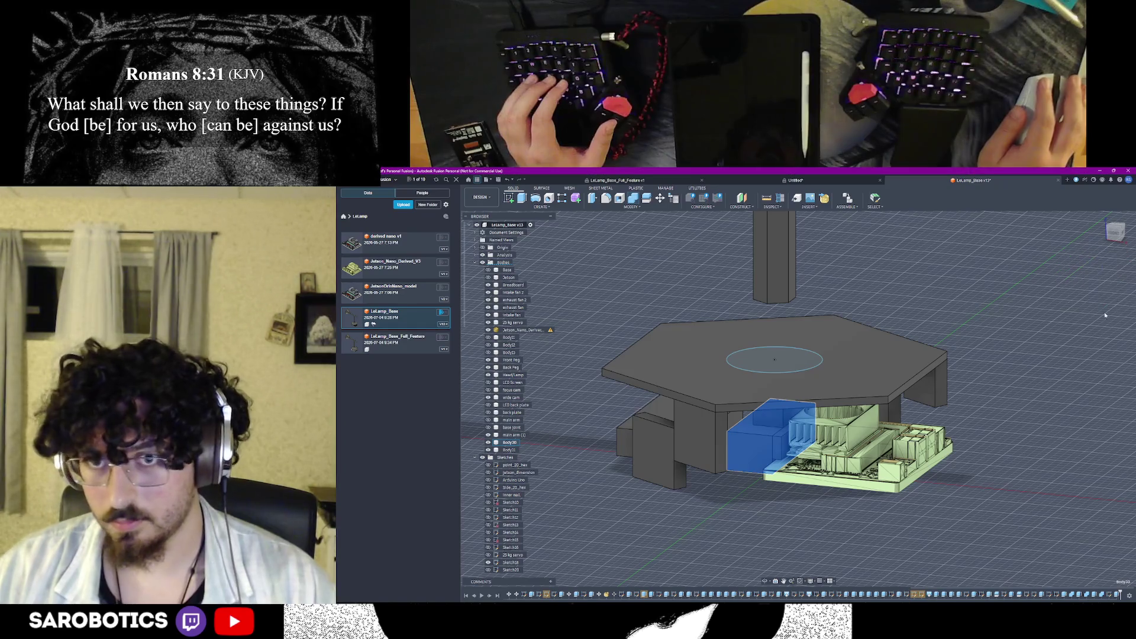
click(745, 433)
key(Return)
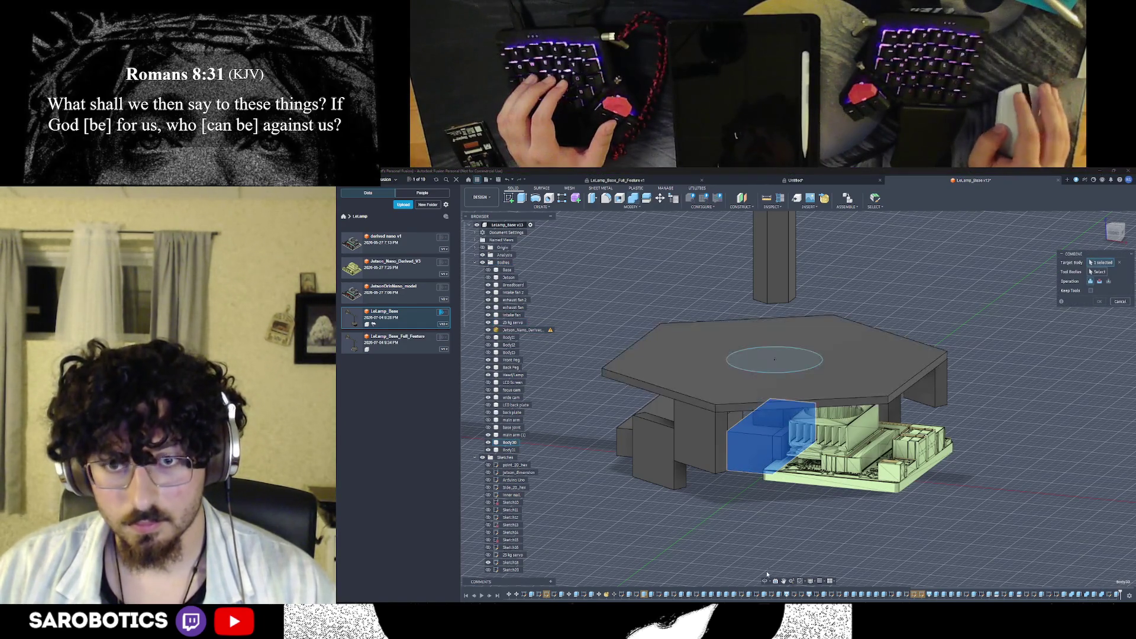
shift+middle_drag(768, 573, 771, 496)
click(792, 499)
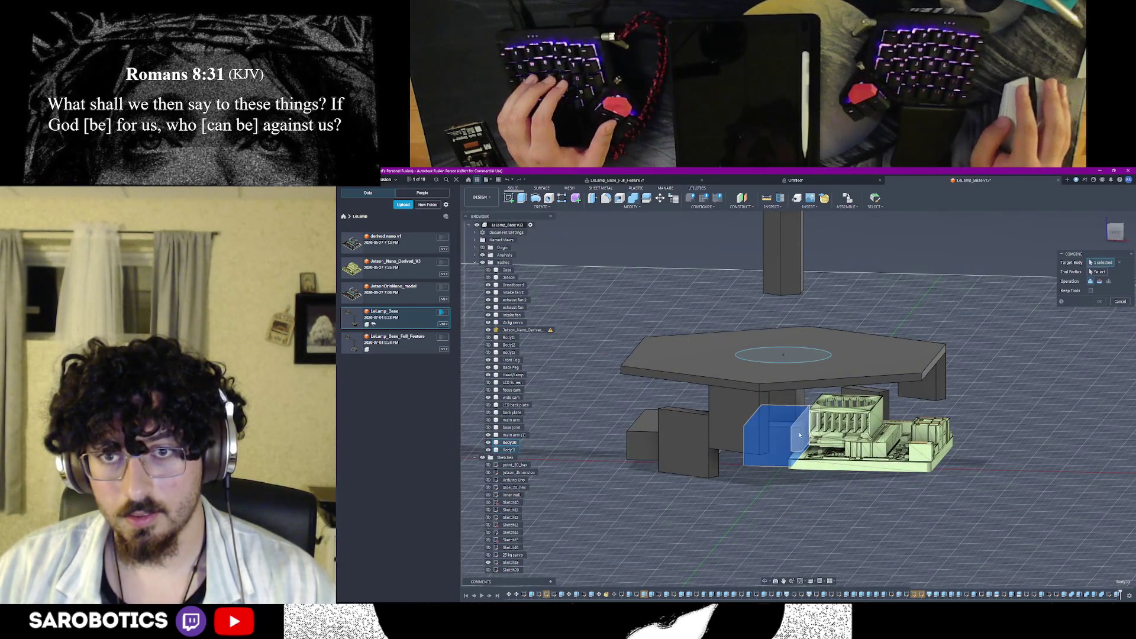
click(778, 432)
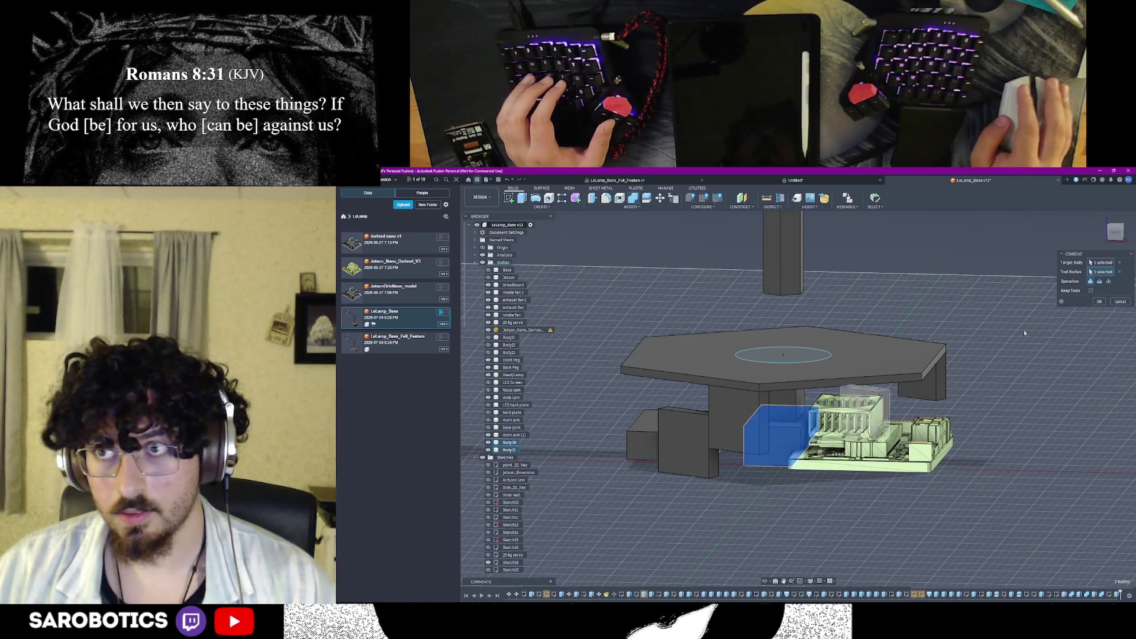
click(1099, 301)
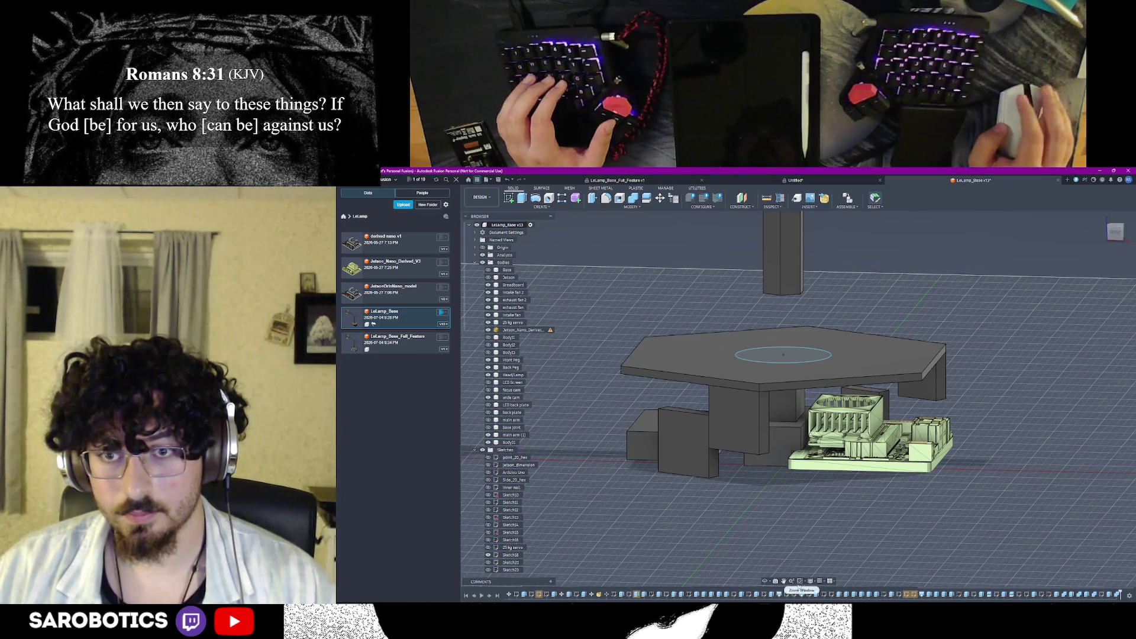
mouse_move(765, 589)
shift+middle_down()
mouse_move(816, 506)
mouse_move(803, 506)
shift+middle_up()
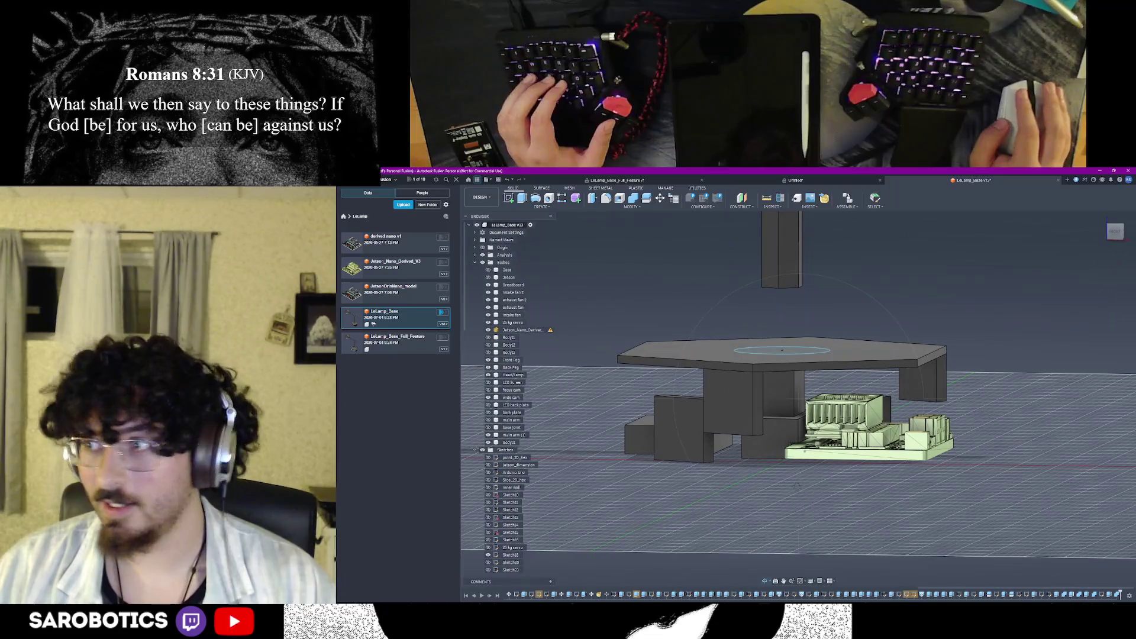
Select the small block's top face under the tabletop and start extruding it up 5 mm
right_click(796, 488)
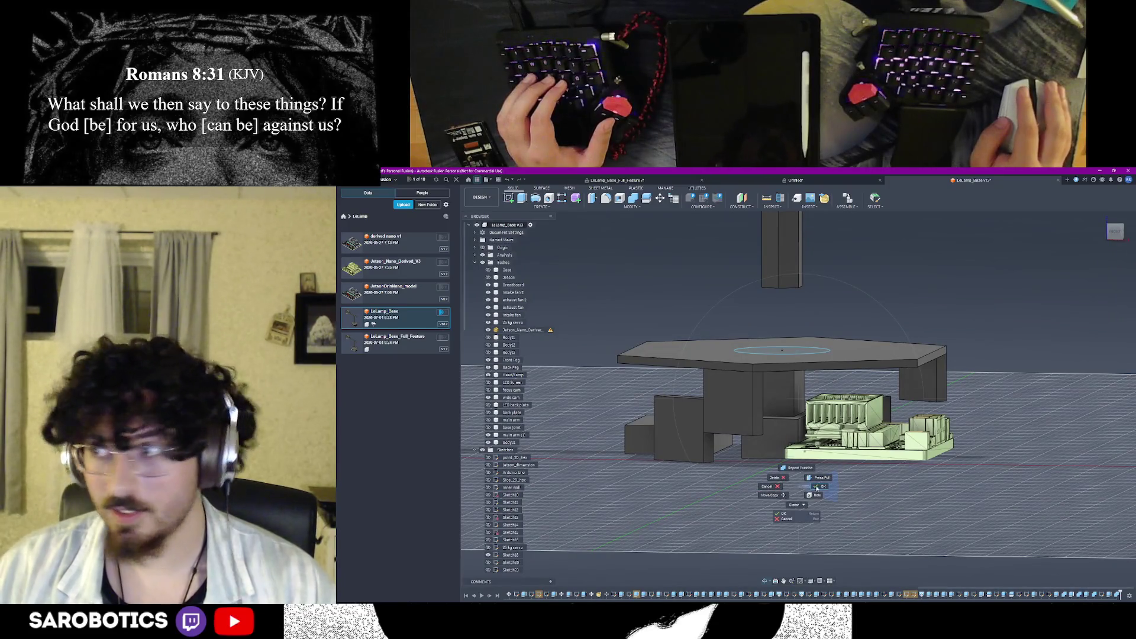
click(817, 488)
mouse_move(810, 491)
shift+middle_down()
mouse_move(809, 471)
mouse_move(814, 524)
shift+middle_up()
shift+middle_drag(898, 419, 900, 469)
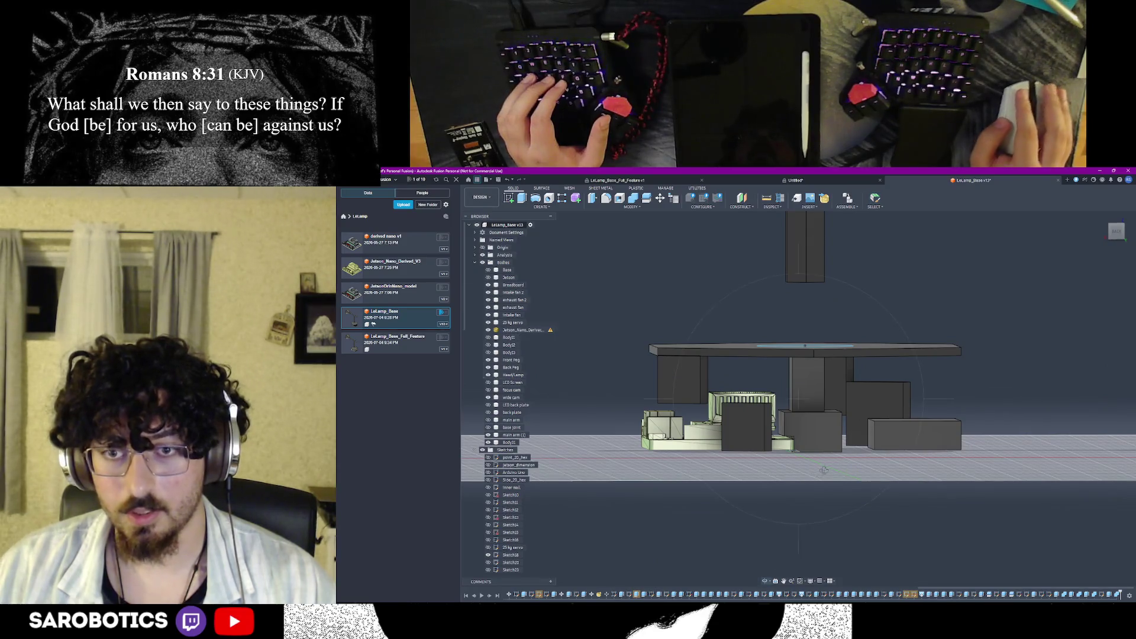
shift+middle_drag(823, 471, 824, 418)
click(846, 480)
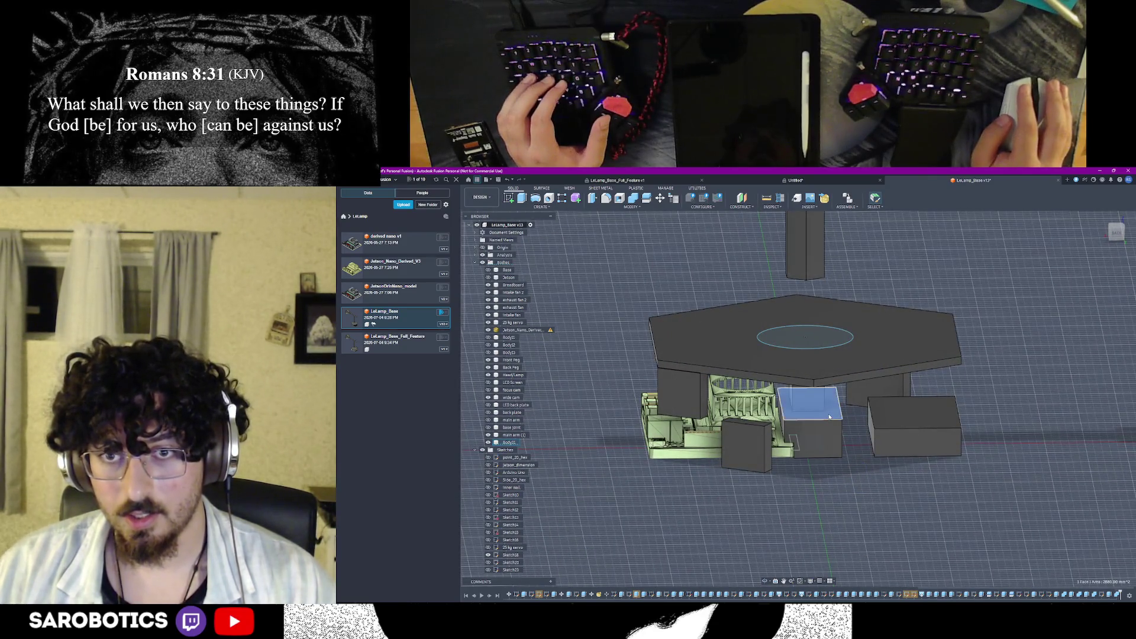
click(830, 417)
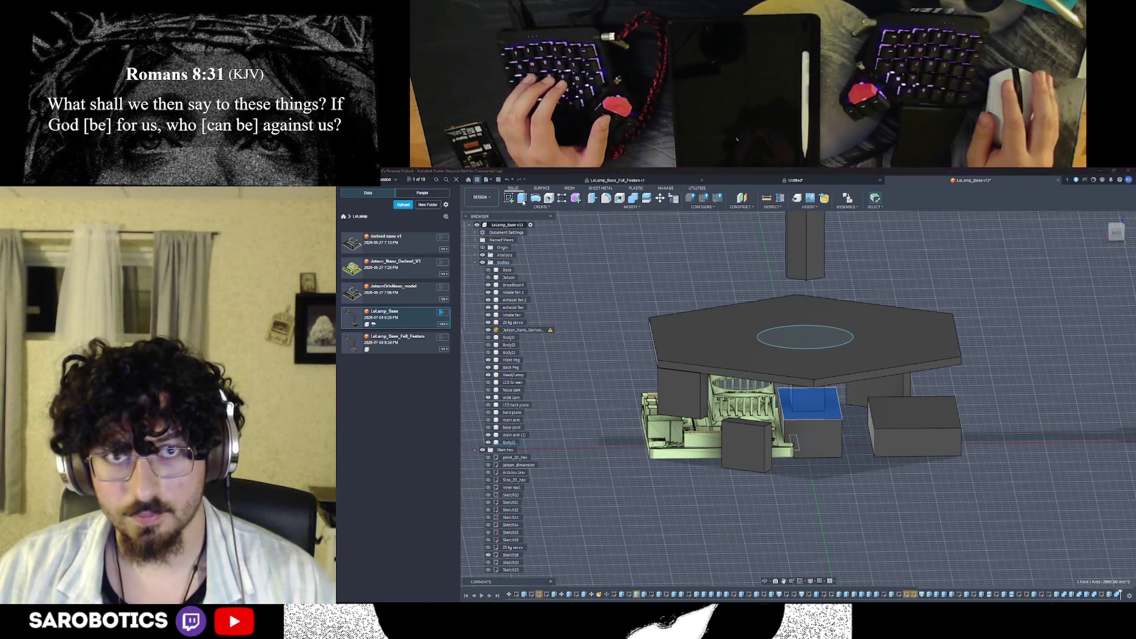
key(e)
drag(833, 404, 833, 396)
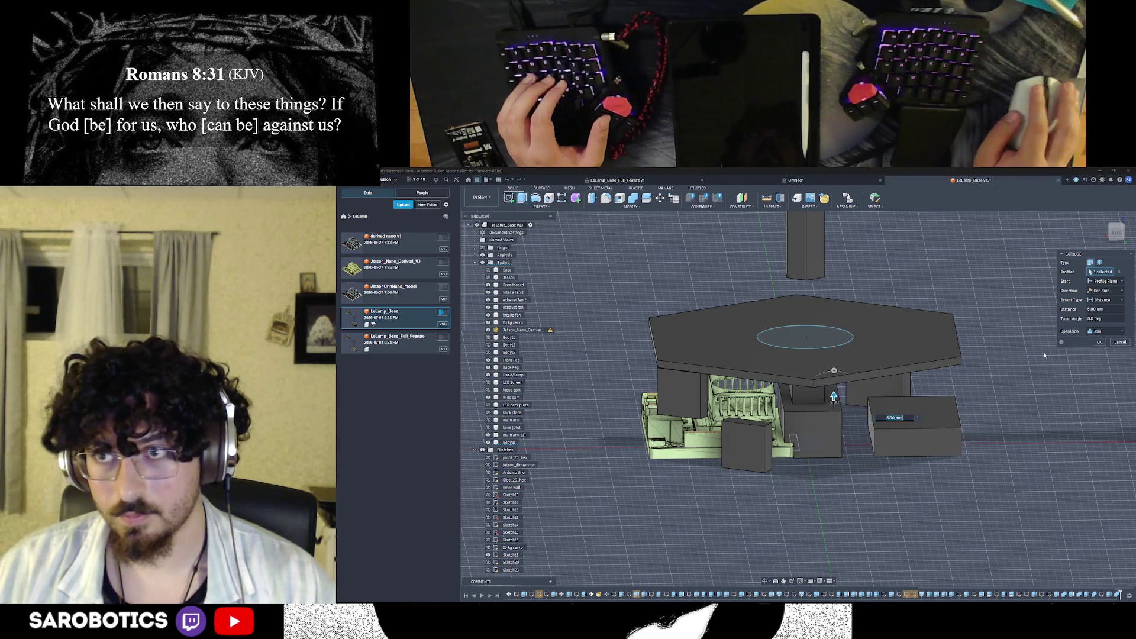
Set the extrude operation to Intersect, then New Body, and lengthen it to 10 mm
click(1092, 331)
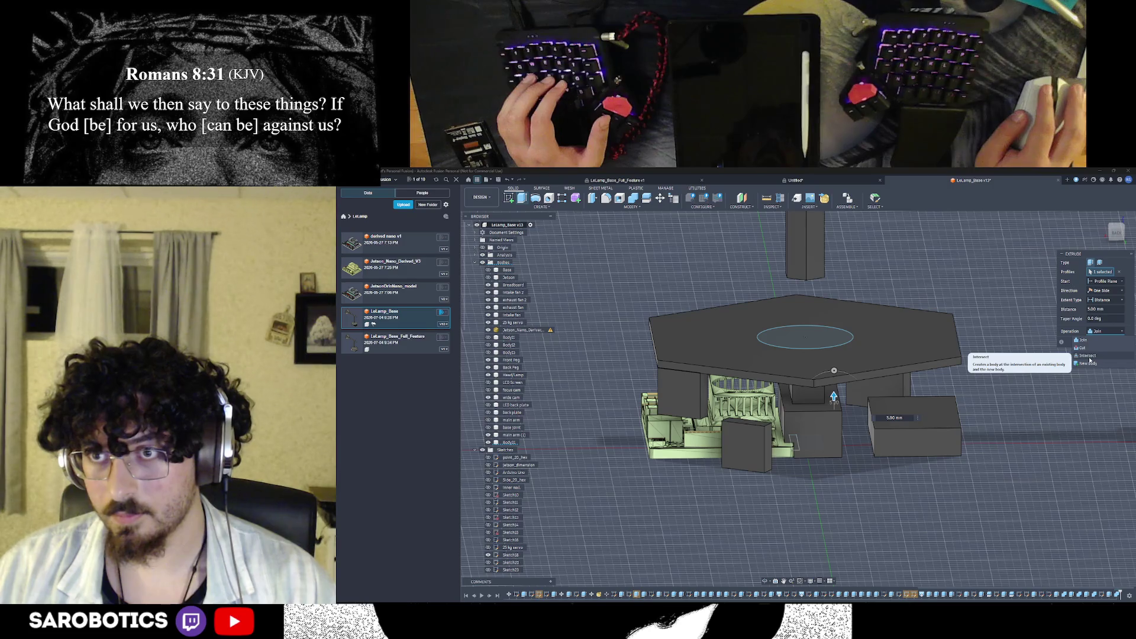
click(1090, 355)
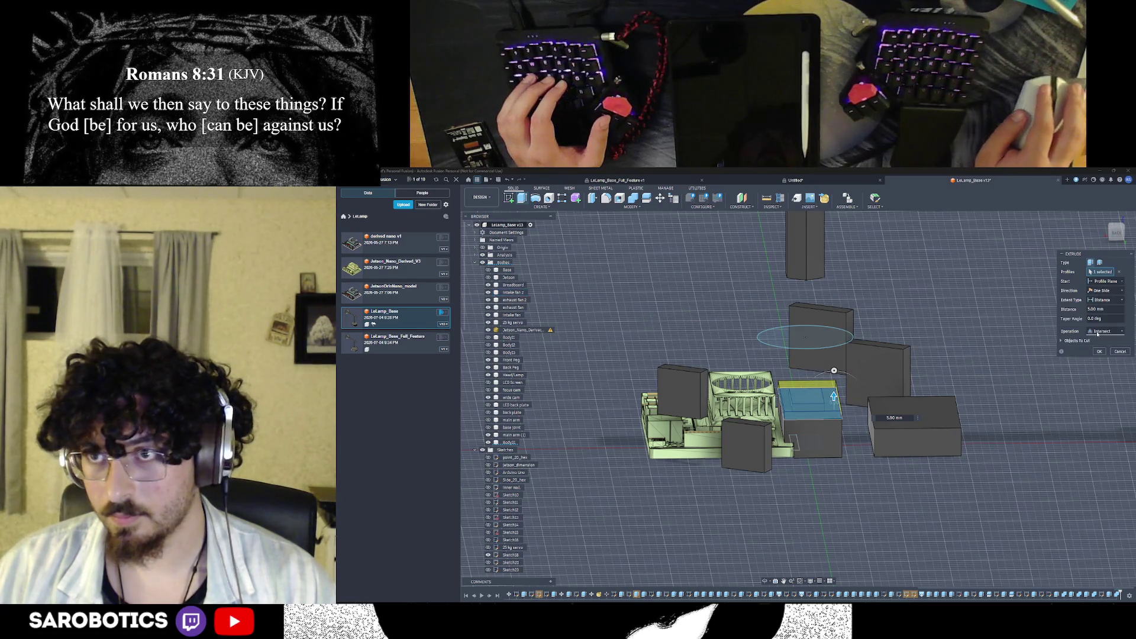
click(1094, 332)
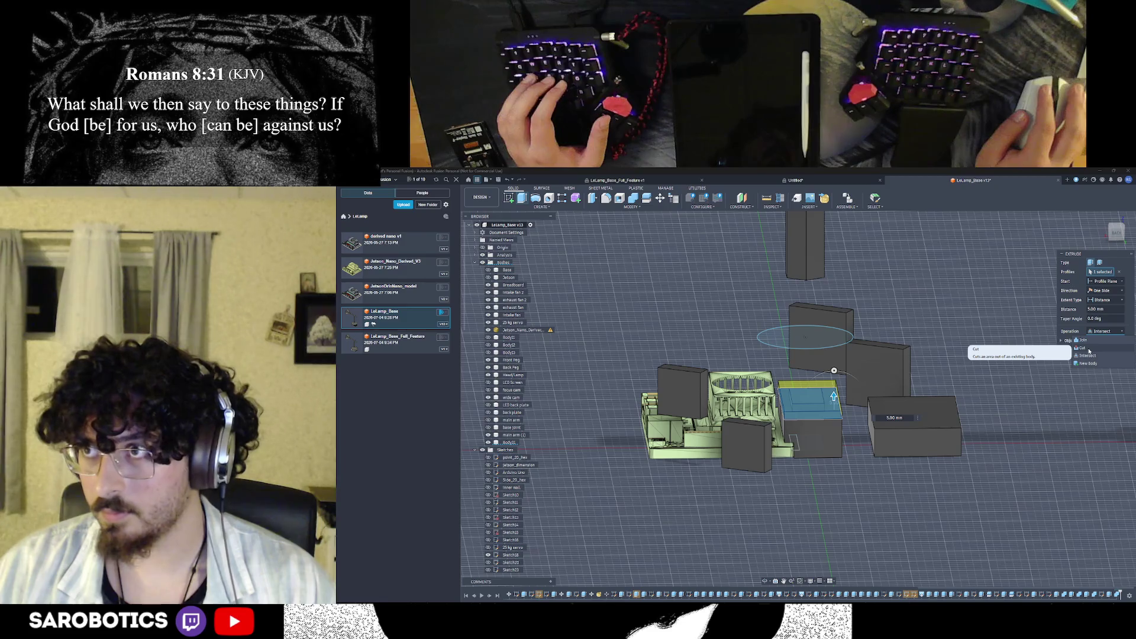
click(1088, 363)
drag(834, 395, 833, 388)
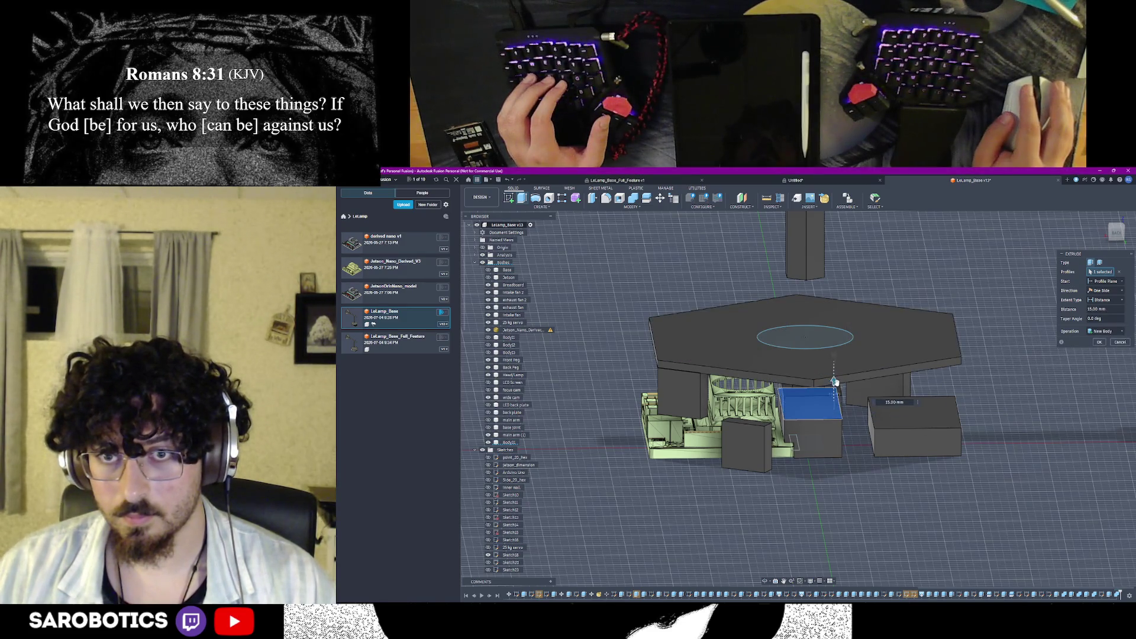
Raise the new-body extrusion toward the tabletop, to about 35-40 mm, while inspecting
shift+middle_drag(833, 388, 829, 451)
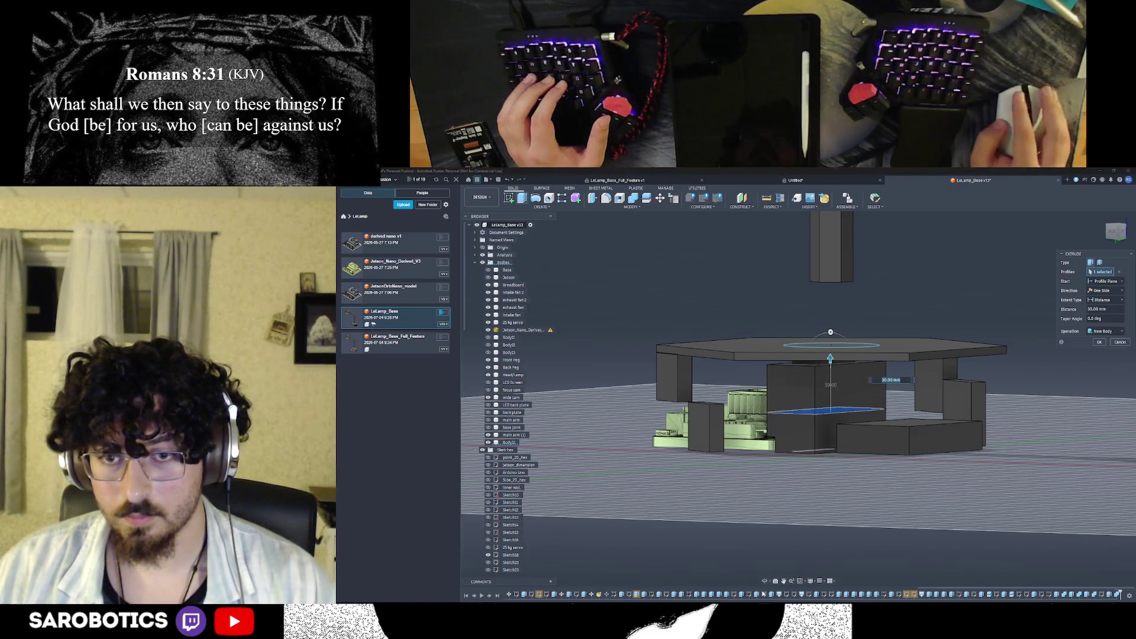
shift+middle_drag(829, 384, 821, 382)
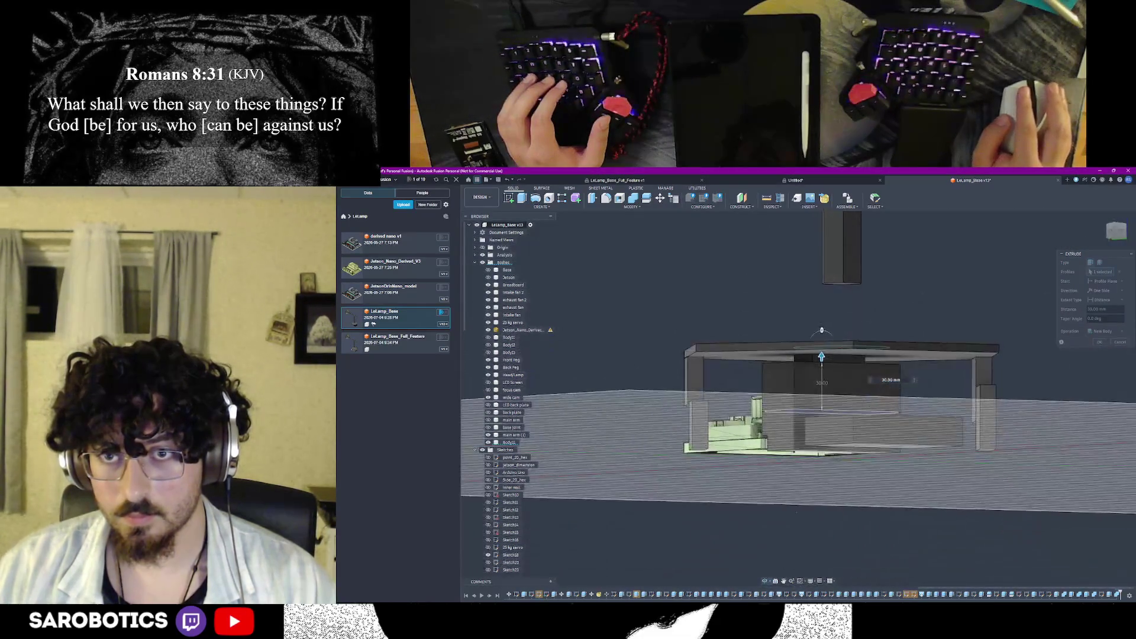
click(821, 356)
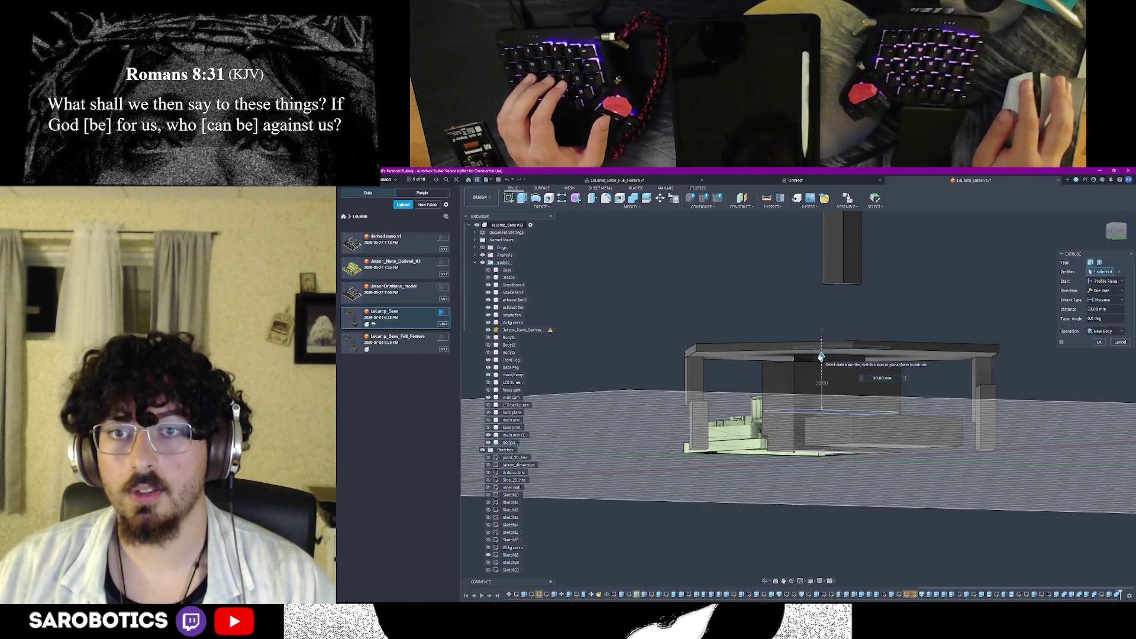
shift+middle_drag(819, 350, 828, 322)
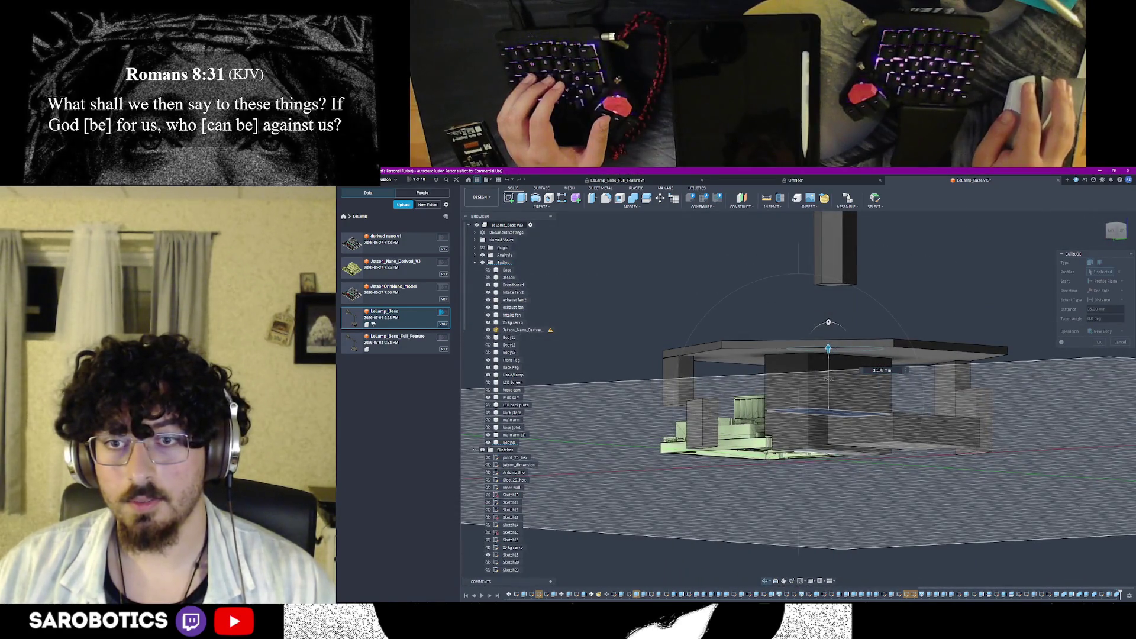
shift+middle_drag(828, 323, 828, 349)
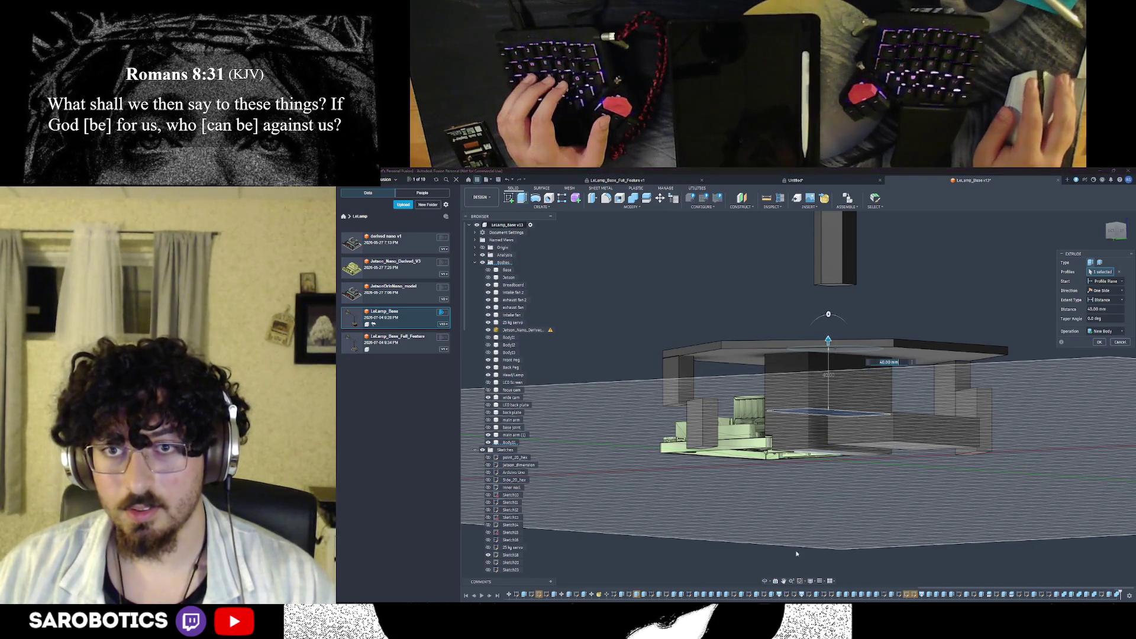
shift+middle_drag(759, 581, 823, 445)
right_click(823, 444)
key(Escape)
Set the extrusion height to about 35 mm so the block reaches just beneath the tabletop
drag(823, 341, 823, 348)
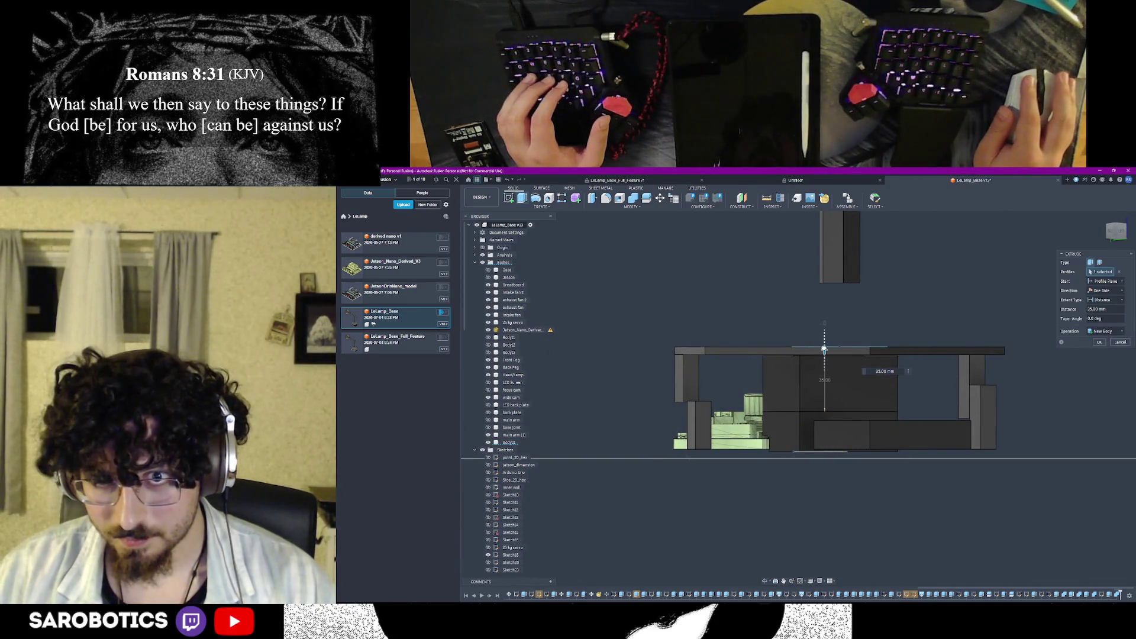
scroll(878, 343, up, 3)
scroll(828, 401, up, 2)
scroll(725, 401, up, 1)
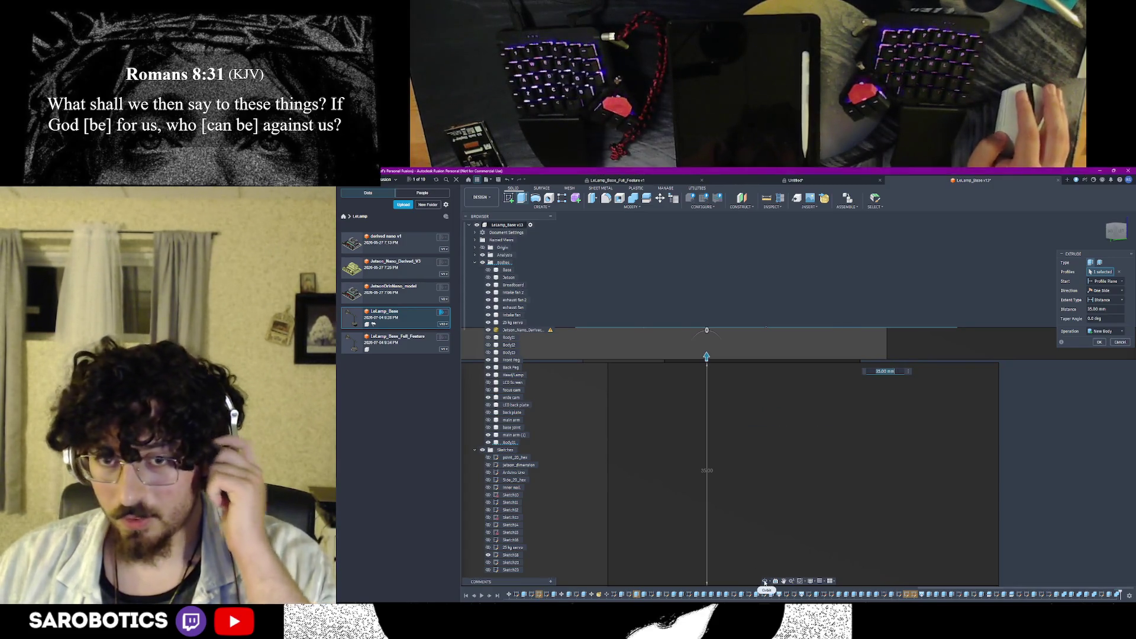
shift+middle_drag(738, 523, 755, 520)
shift+middle_drag(775, 462, 816, 463)
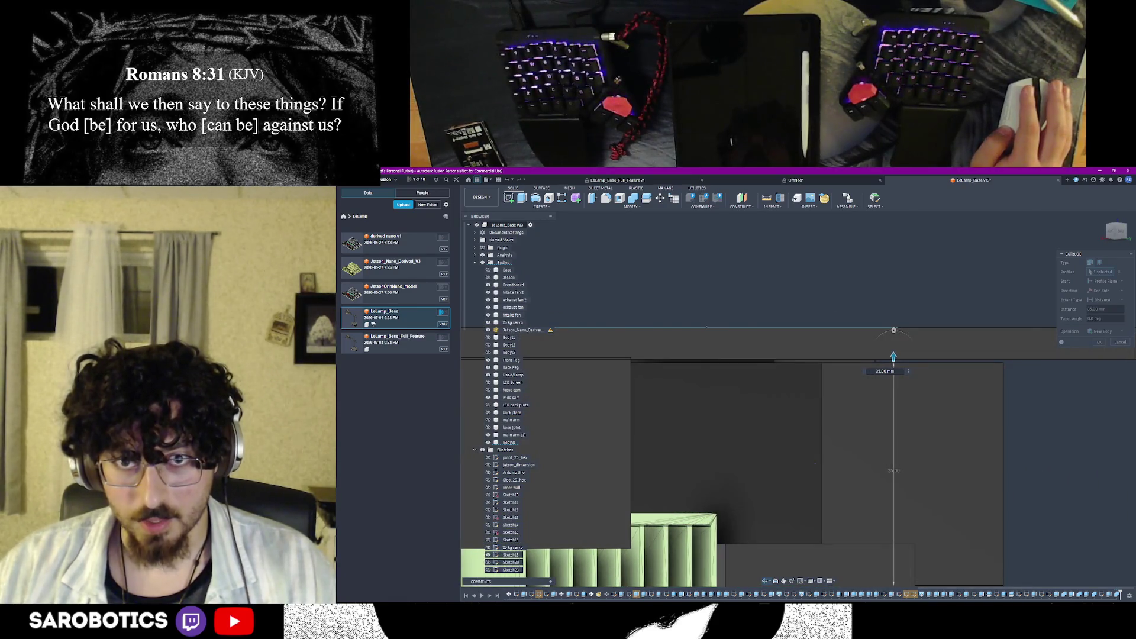
shift+middle_drag(816, 463, 805, 465)
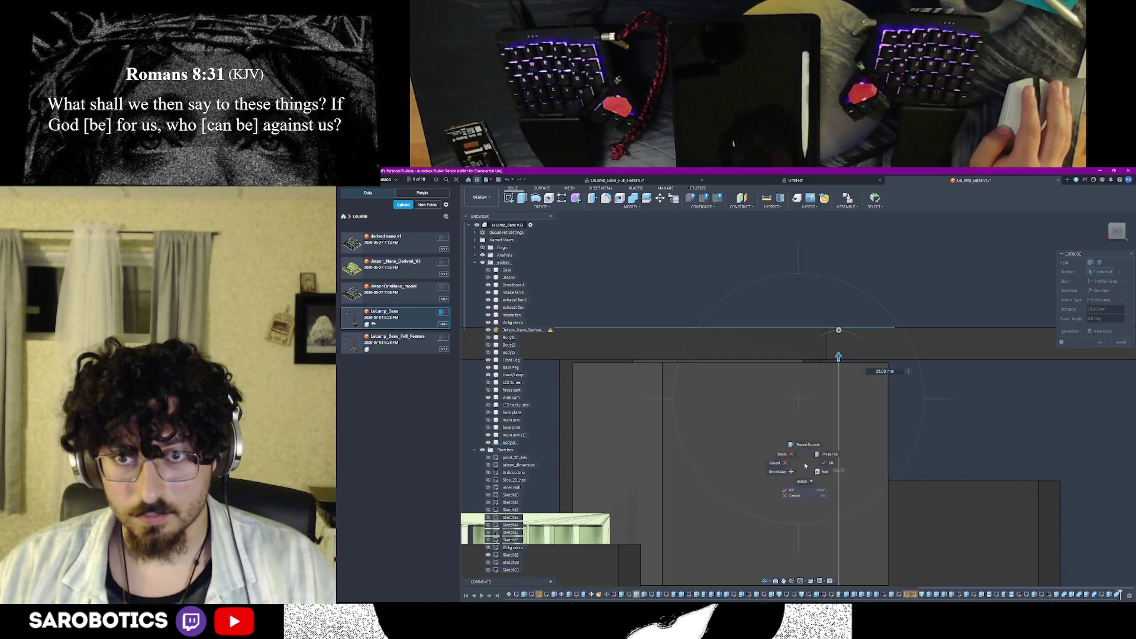
Commit the extrusion as a separate new body and tilt the view to check its top
click(839, 459)
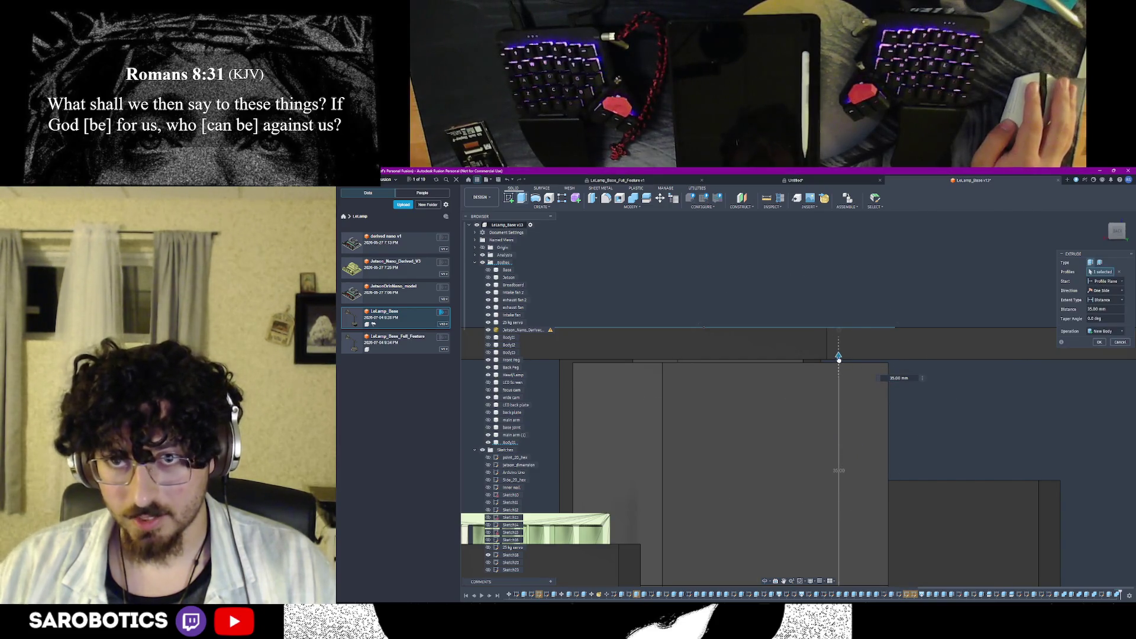
scroll(1033, 369, down, 3)
scroll(1034, 368, down, 3)
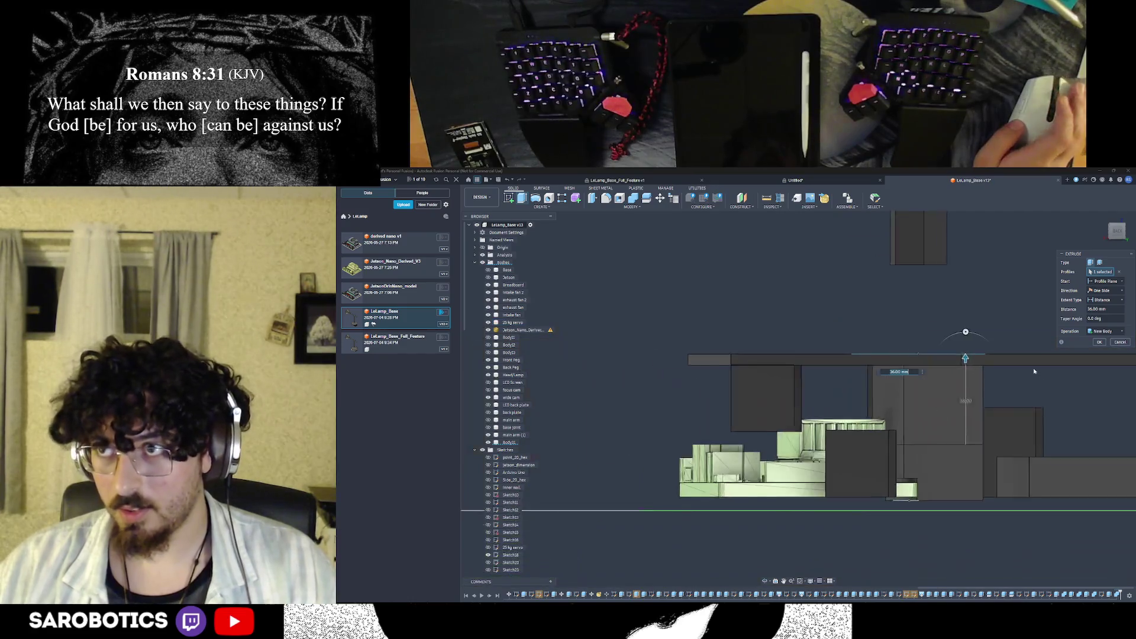
click(1097, 342)
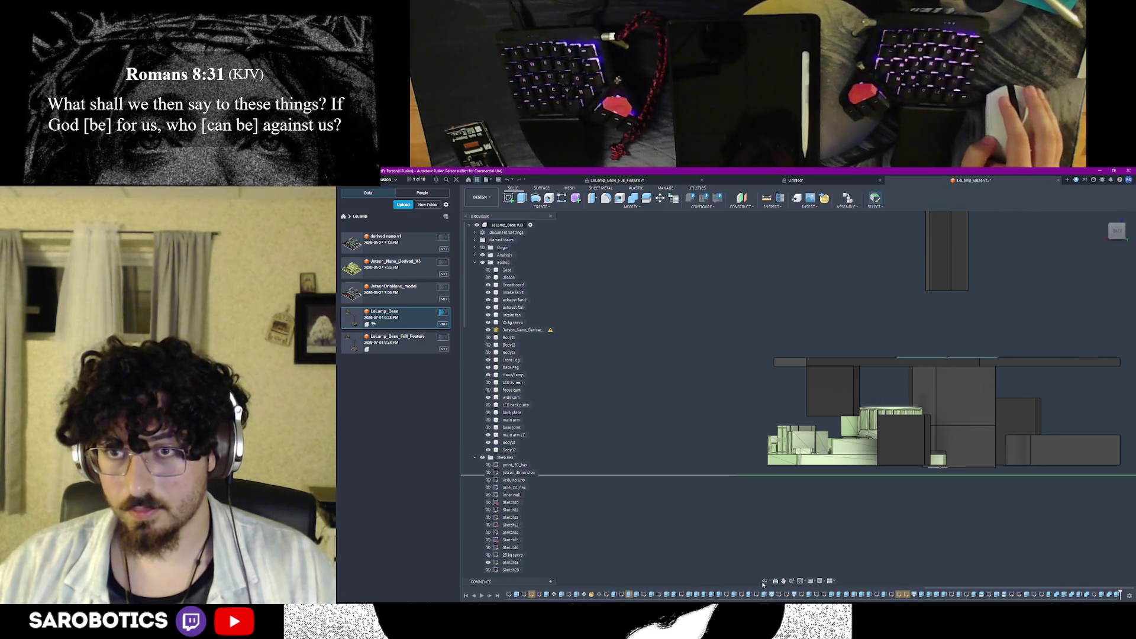
shift+middle_drag(874, 502, 879, 541)
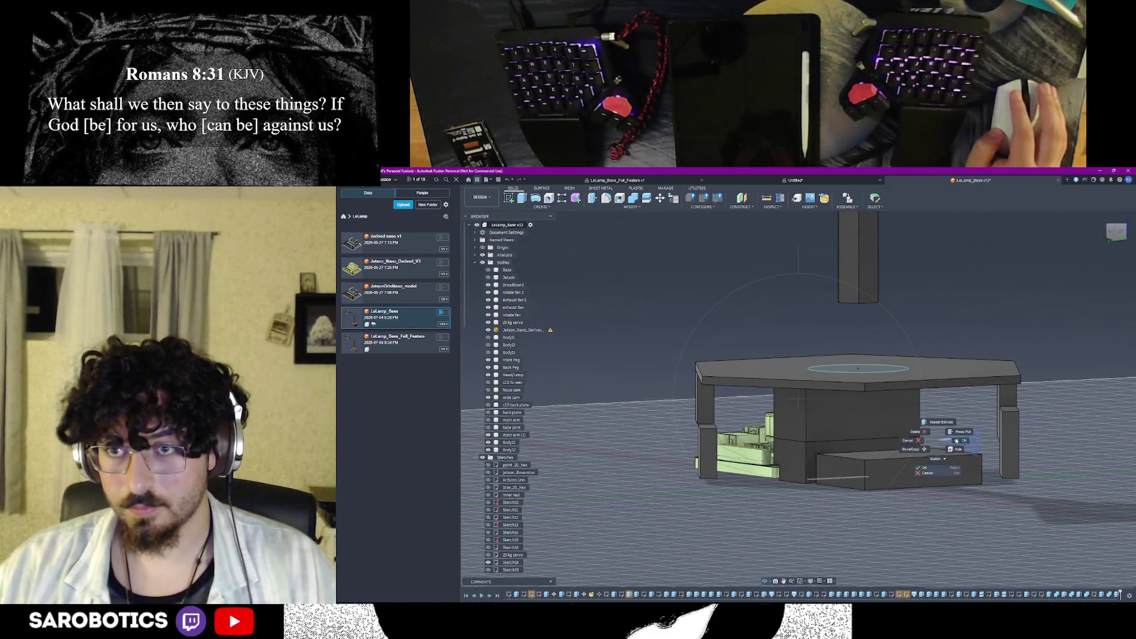
Combine the new upper block (target) with the lower block (tool) into one tall body
click(954, 441)
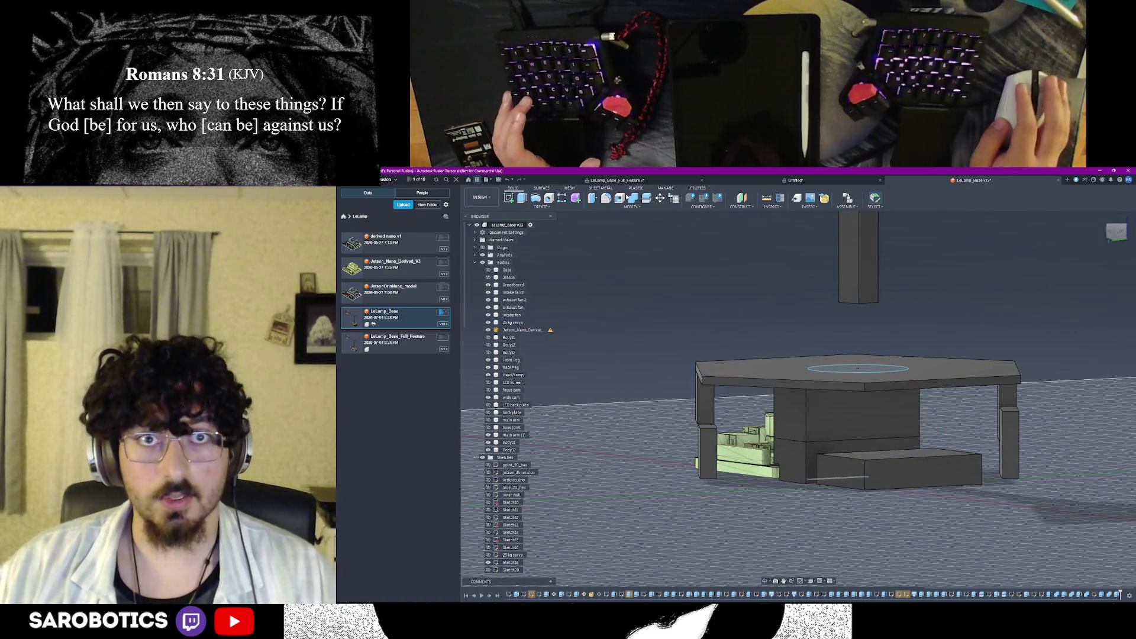
click(836, 410)
click(799, 459)
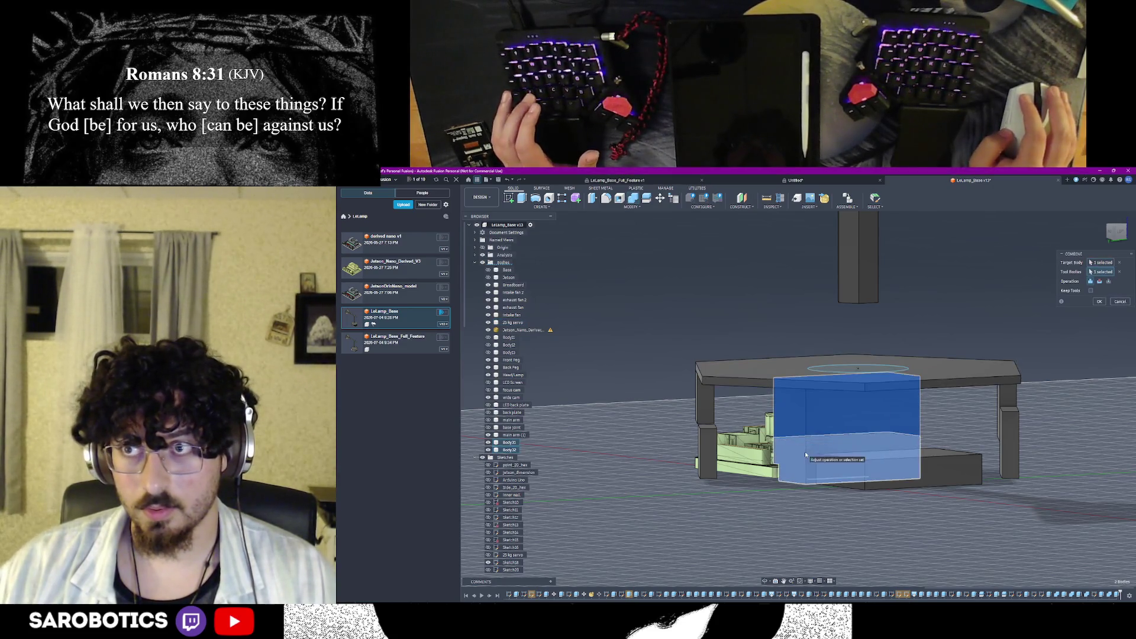
click(1099, 303)
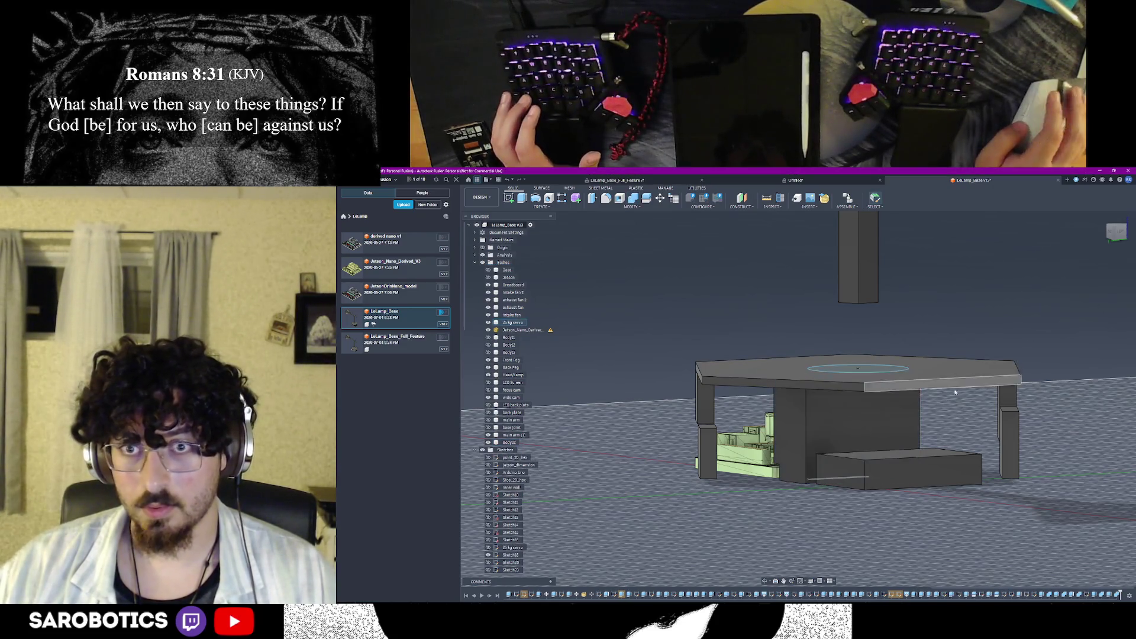
Rename Body10 in the browser as the servo housing
click(509, 441)
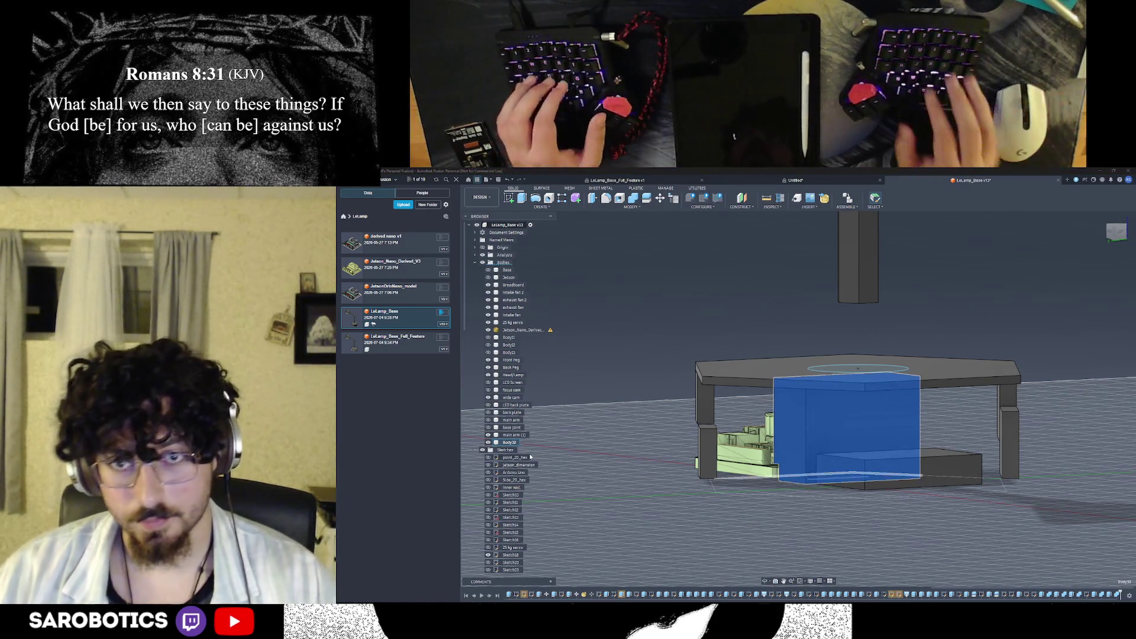
double_click(509, 443)
text(mod)
key(BackSpace)
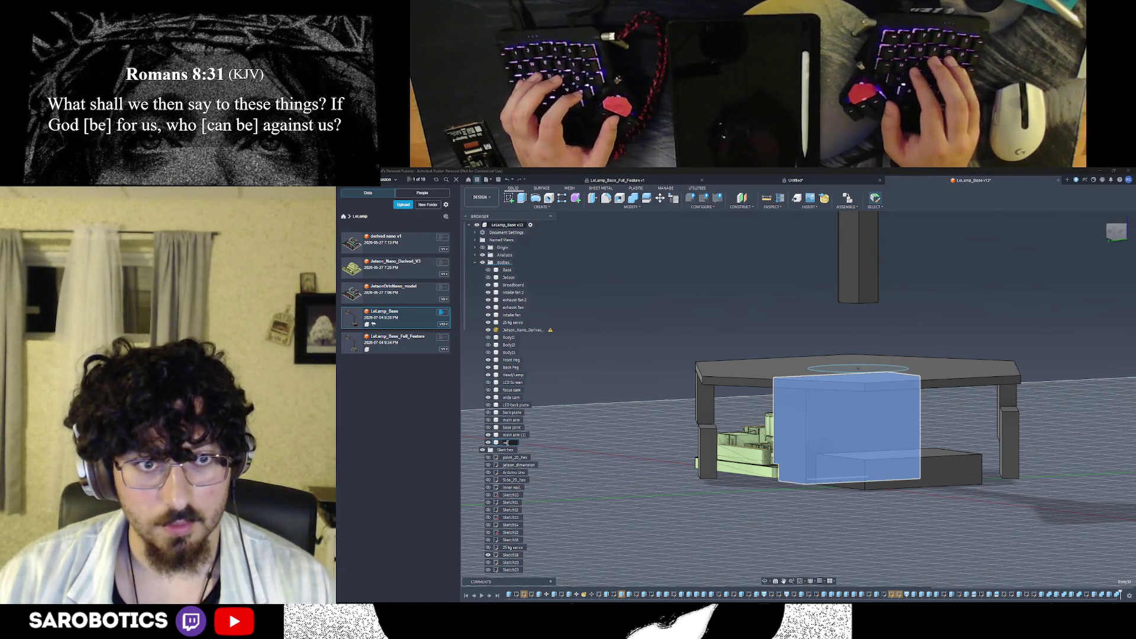
text(base_model)
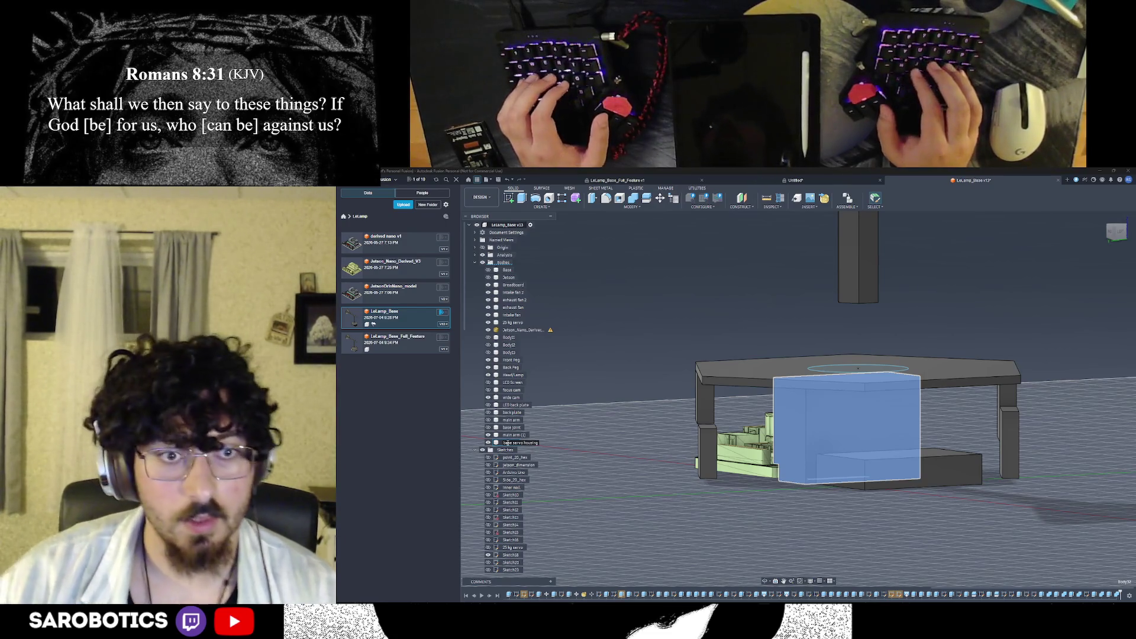
key(Return)
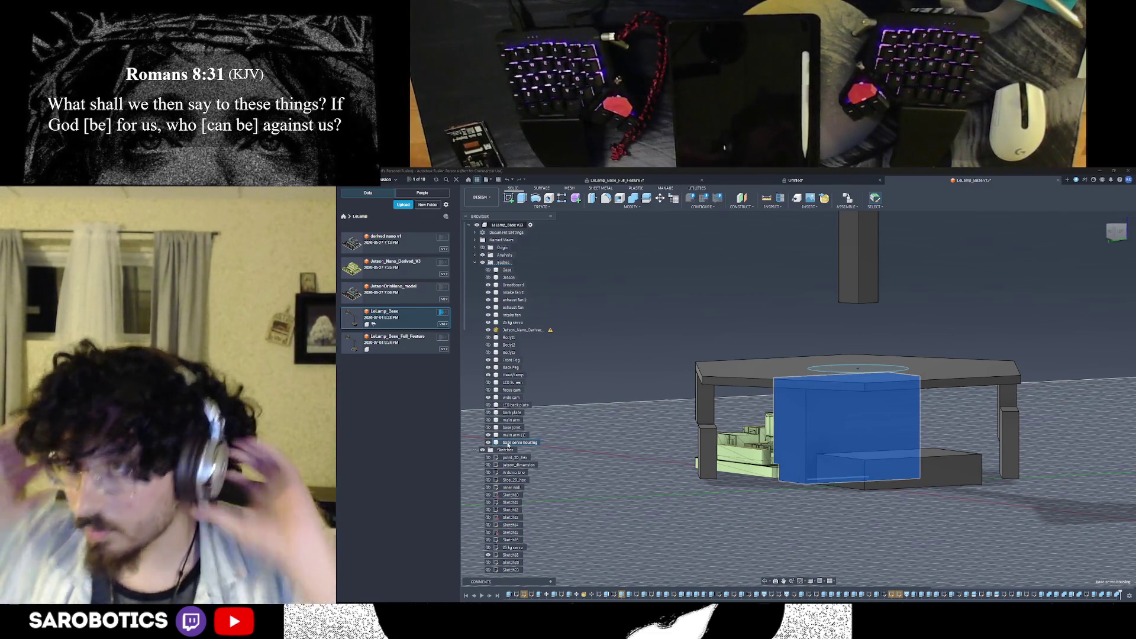
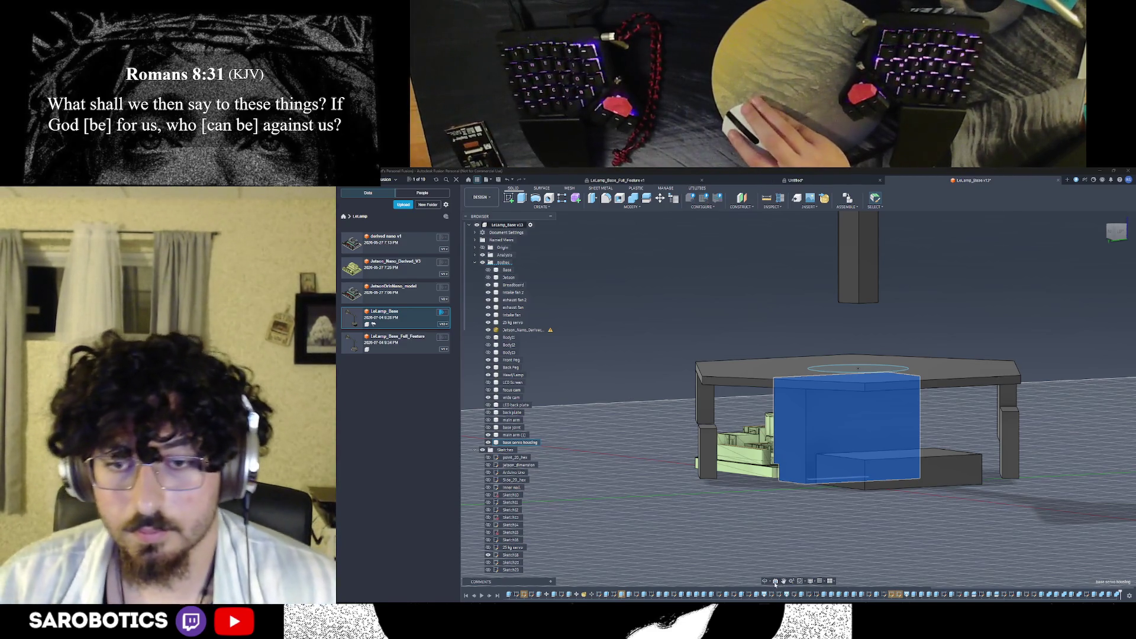
Hide the blue servo housing body so only the circle sketch remains under the hexagonal plate
shift+middle_drag(846, 582, 881, 502)
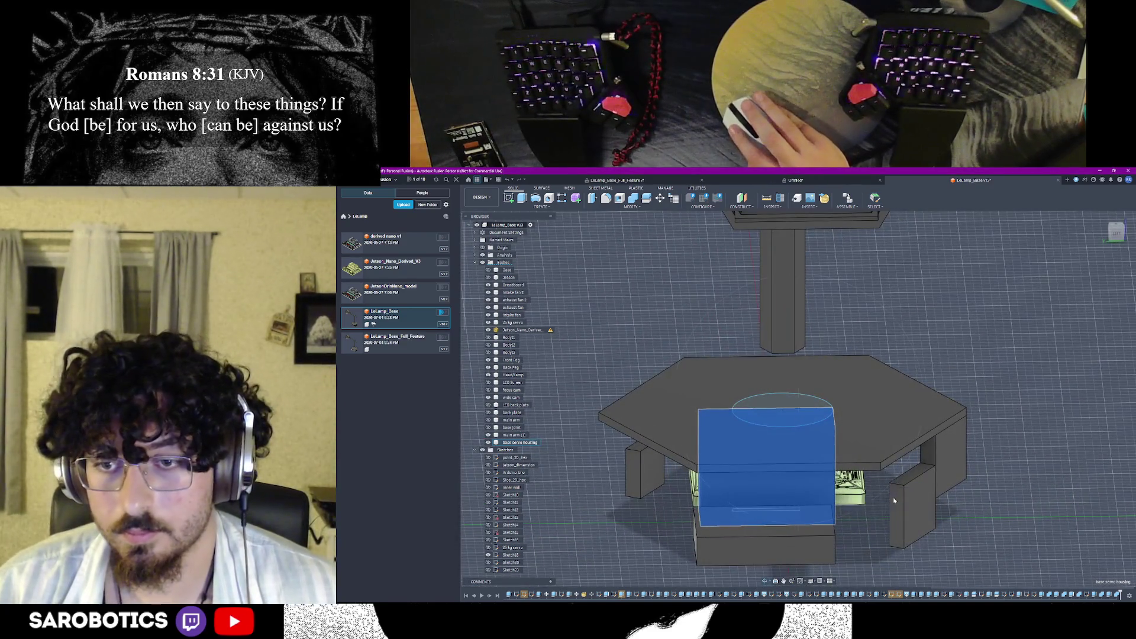
mouse_move(767, 584)
shift+middle_down()
mouse_move(786, 532)
mouse_move(789, 568)
mouse_move(791, 532)
mouse_move(903, 450)
shift+middle_up()
right_click(903, 450)
click(926, 452)
scroll(893, 436, up, 2)
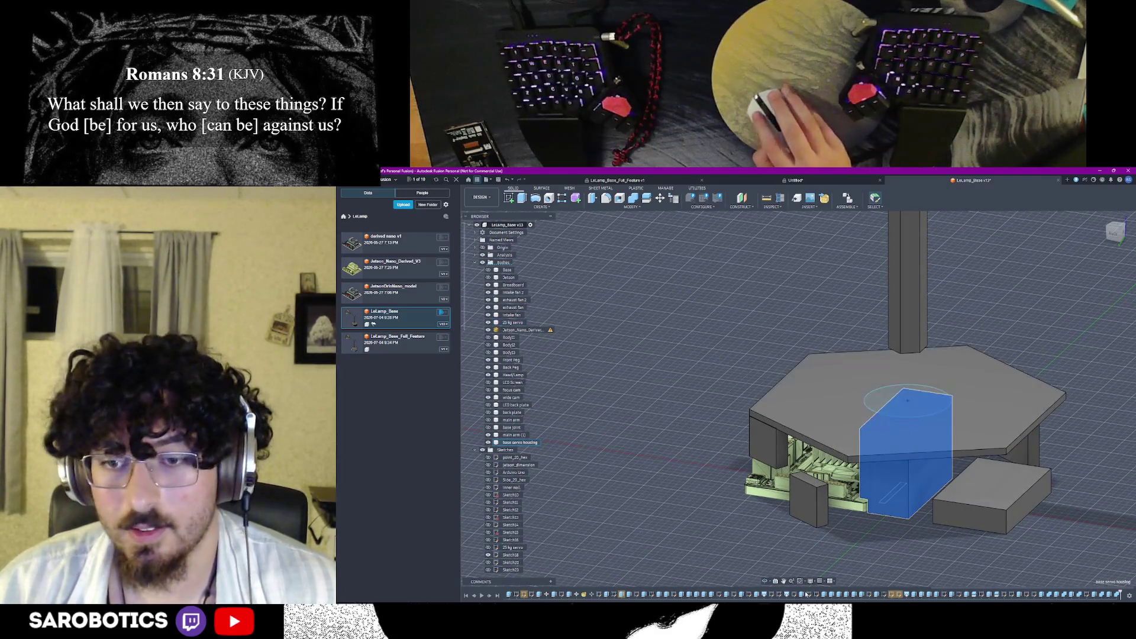
mouse_move(845, 511)
shift+middle_down()
mouse_move(752, 498)
mouse_move(825, 461)
shift+middle_up()
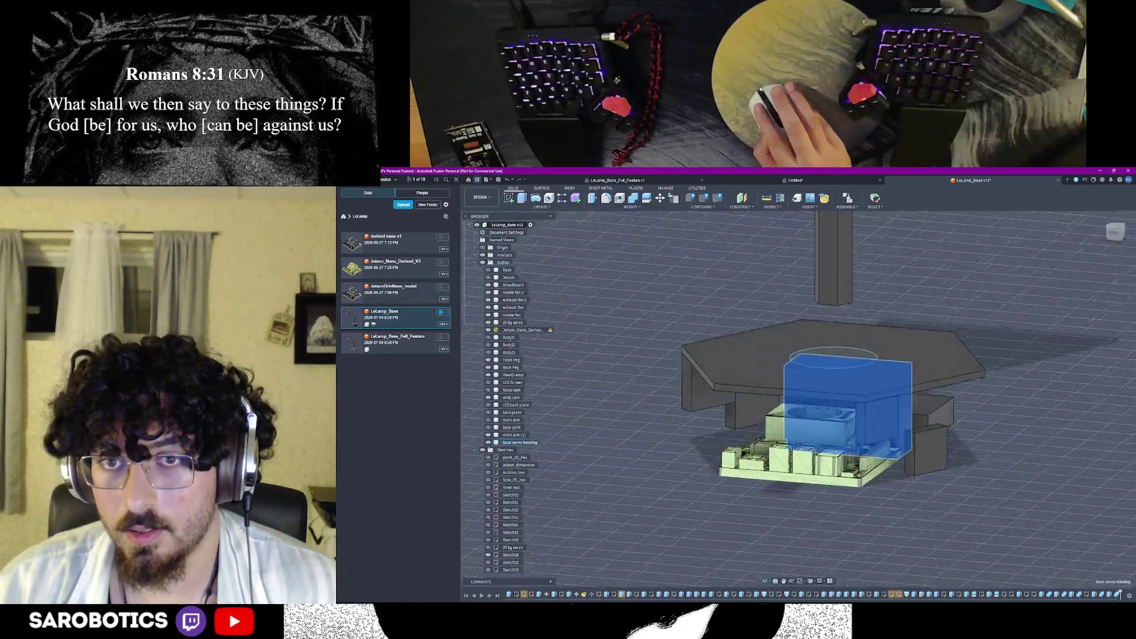
scroll(837, 366, up, 2)
scroll(852, 360, up, 2)
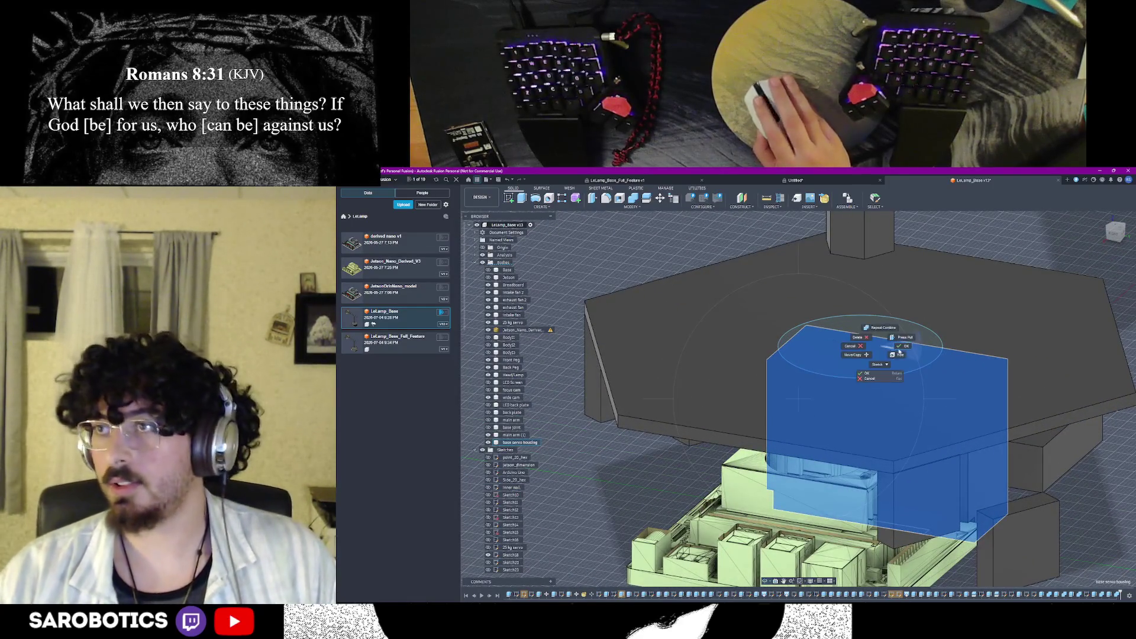
key(v)
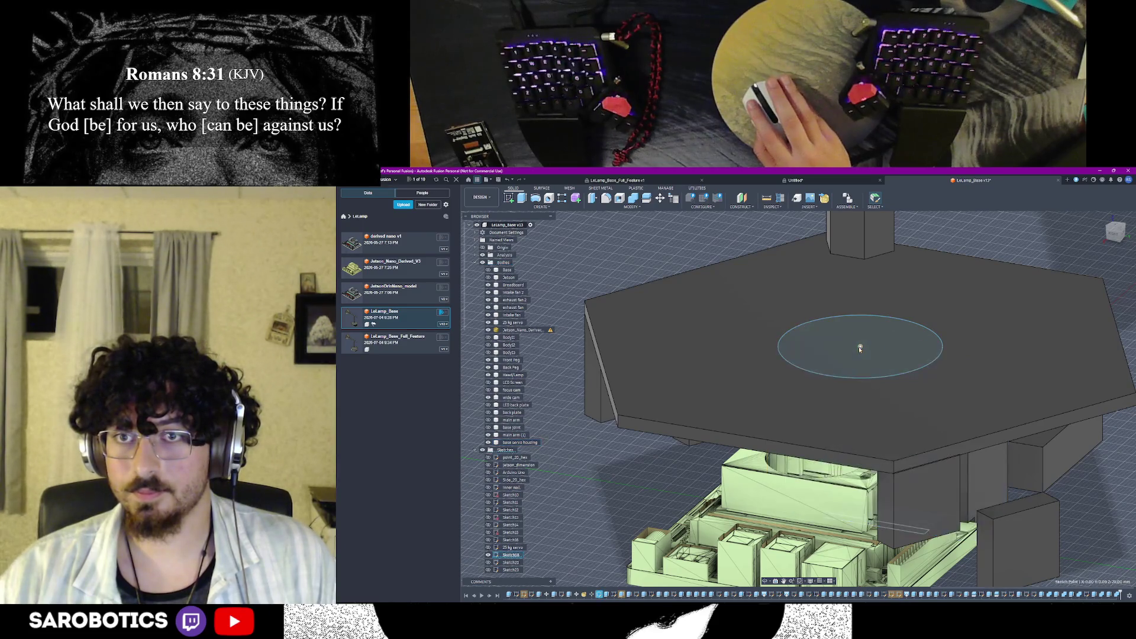
scroll(1052, 497, down, 2)
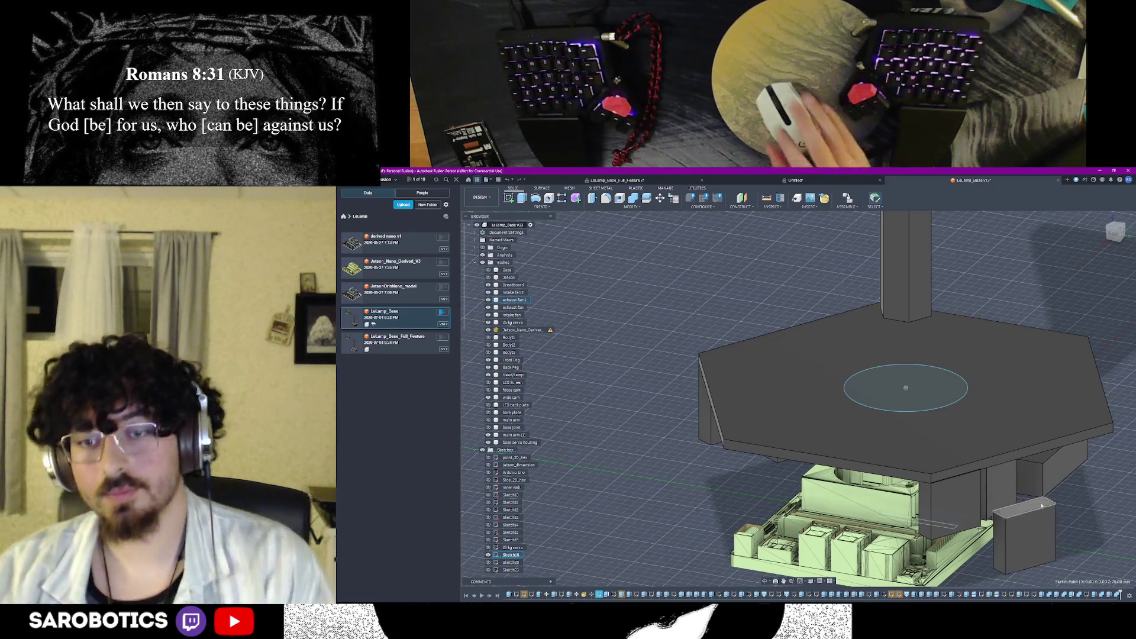
shift+middle_drag(888, 400, 887, 337)
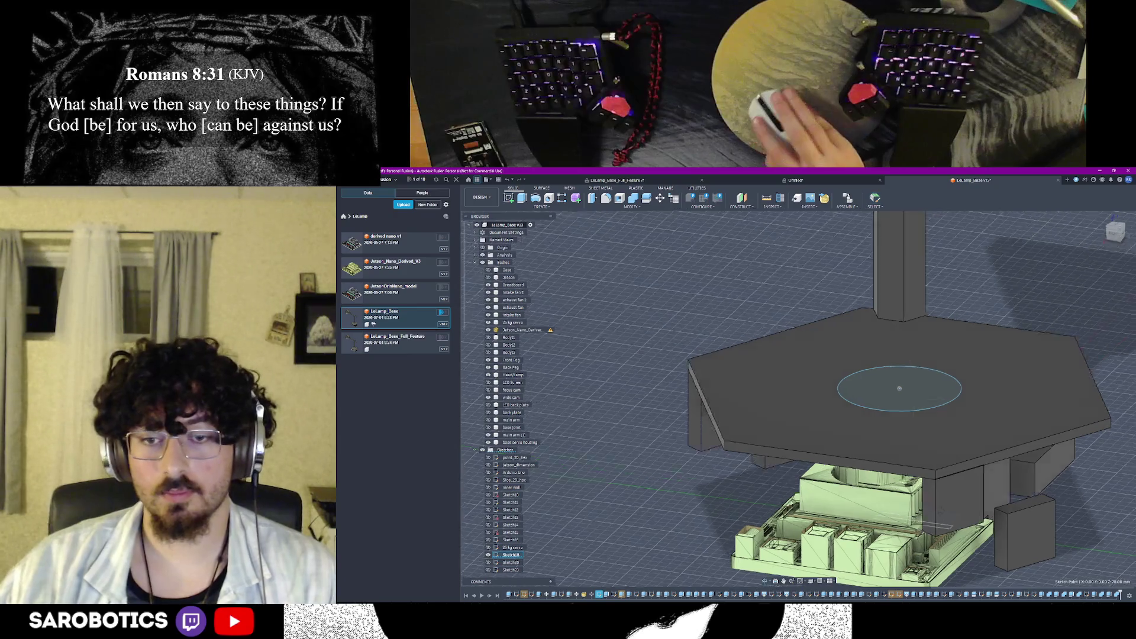
shift+middle_drag(798, 399, 798, 355)
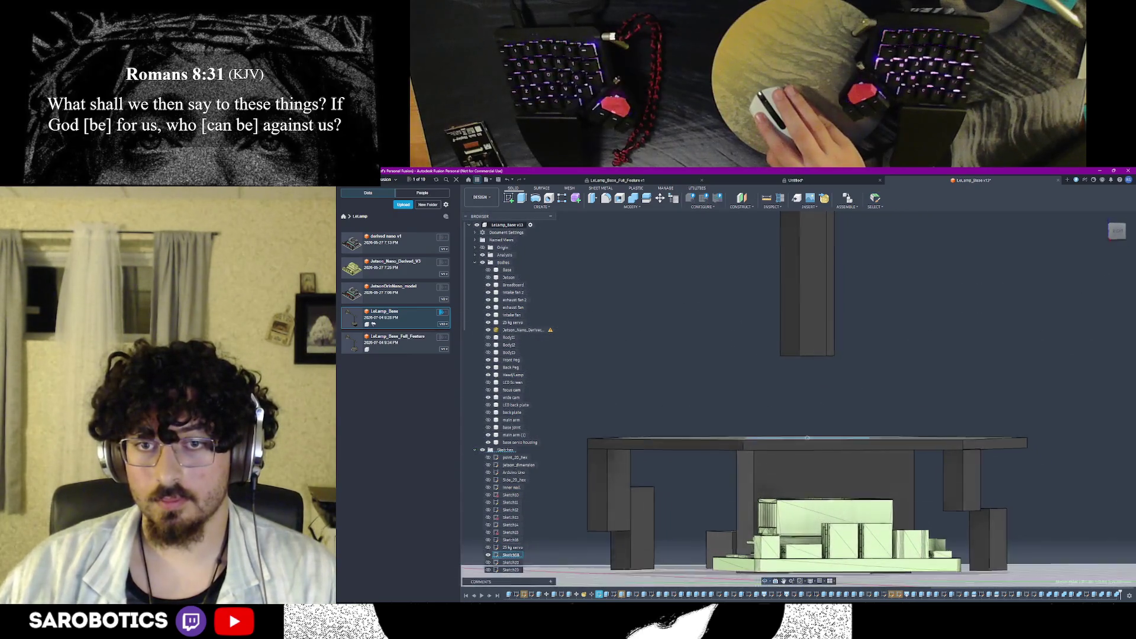
shift+middle_drag(870, 504, 872, 503)
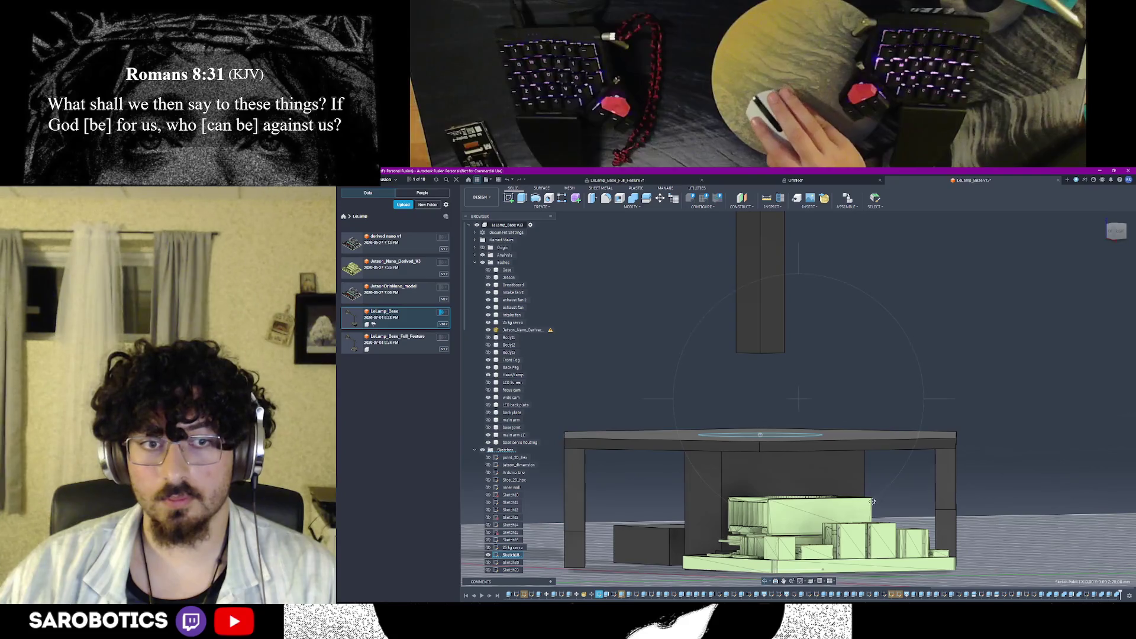
key(Escape)
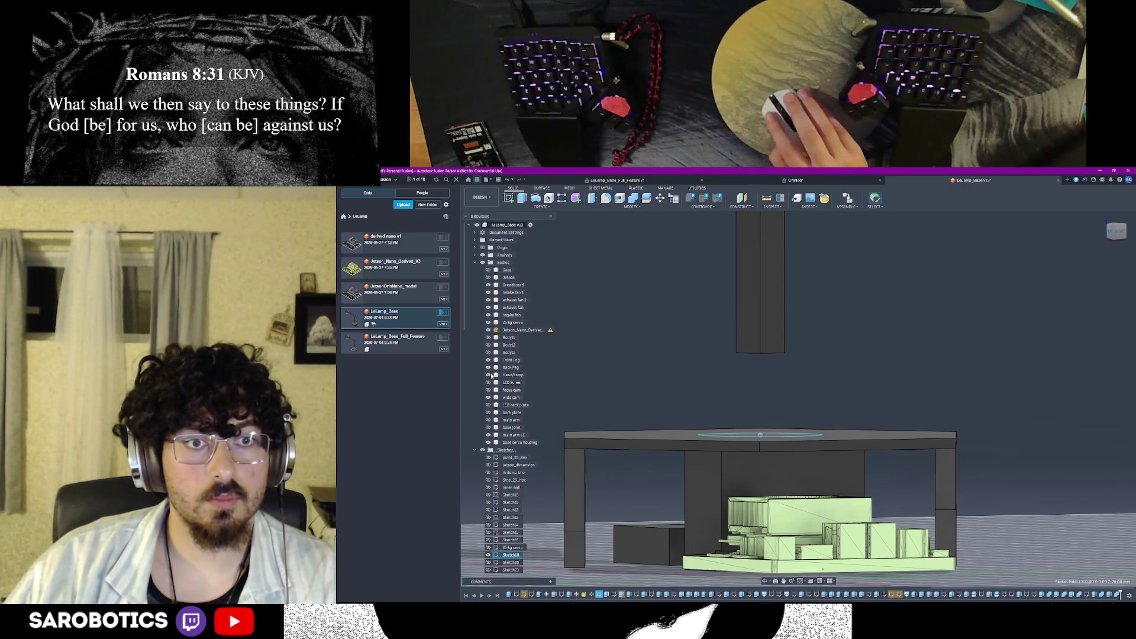
click(487, 322)
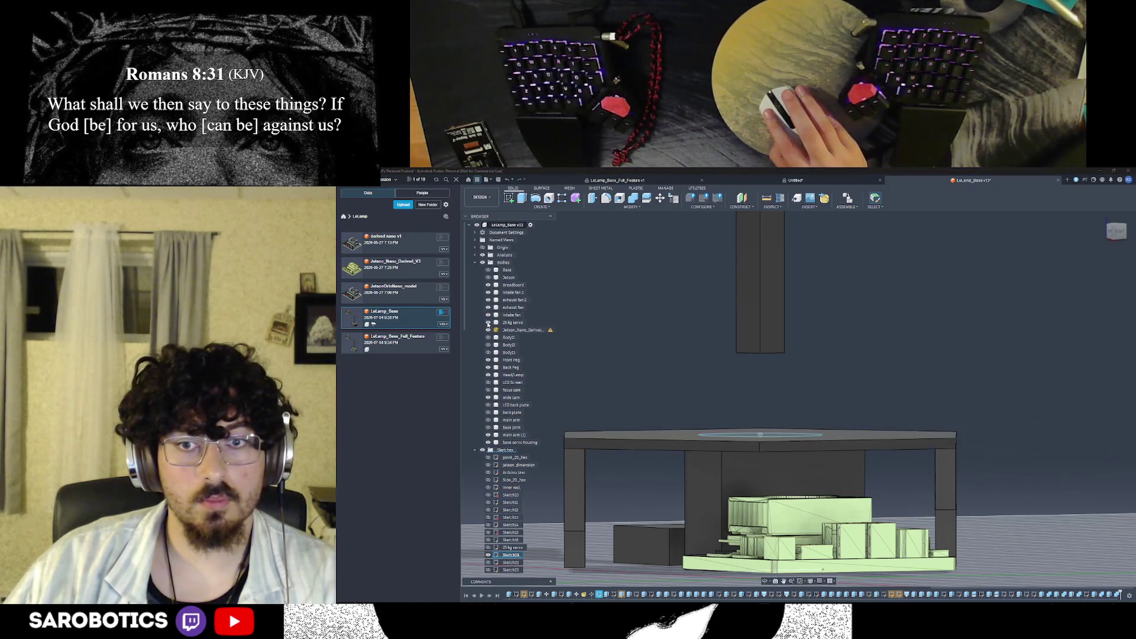
click(488, 324)
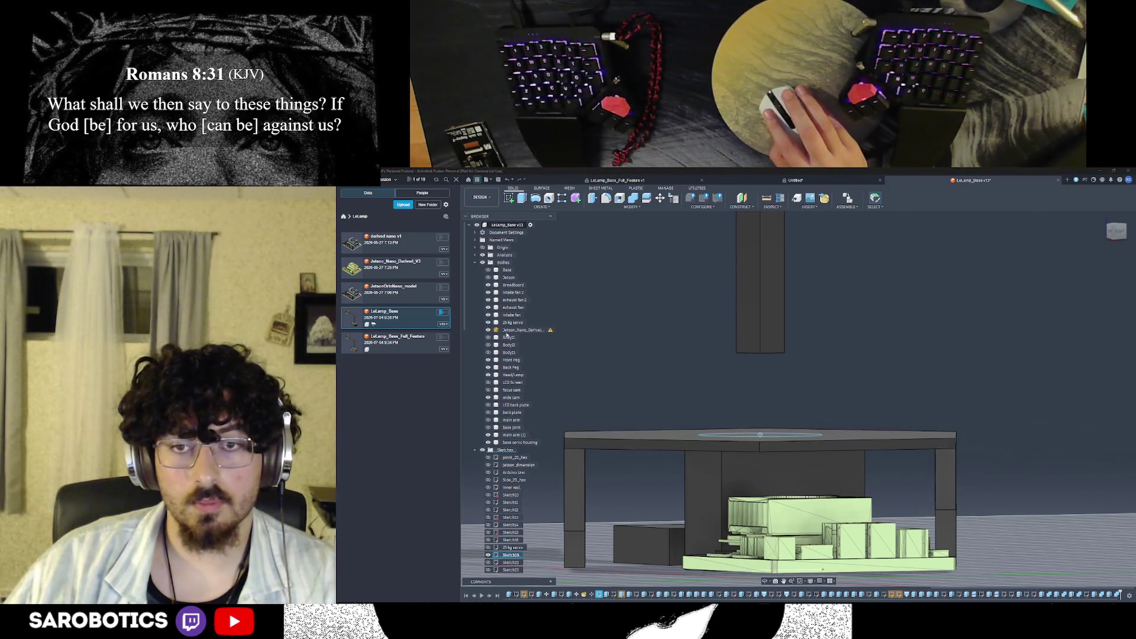
shift+middle_drag(756, 584, 724, 466)
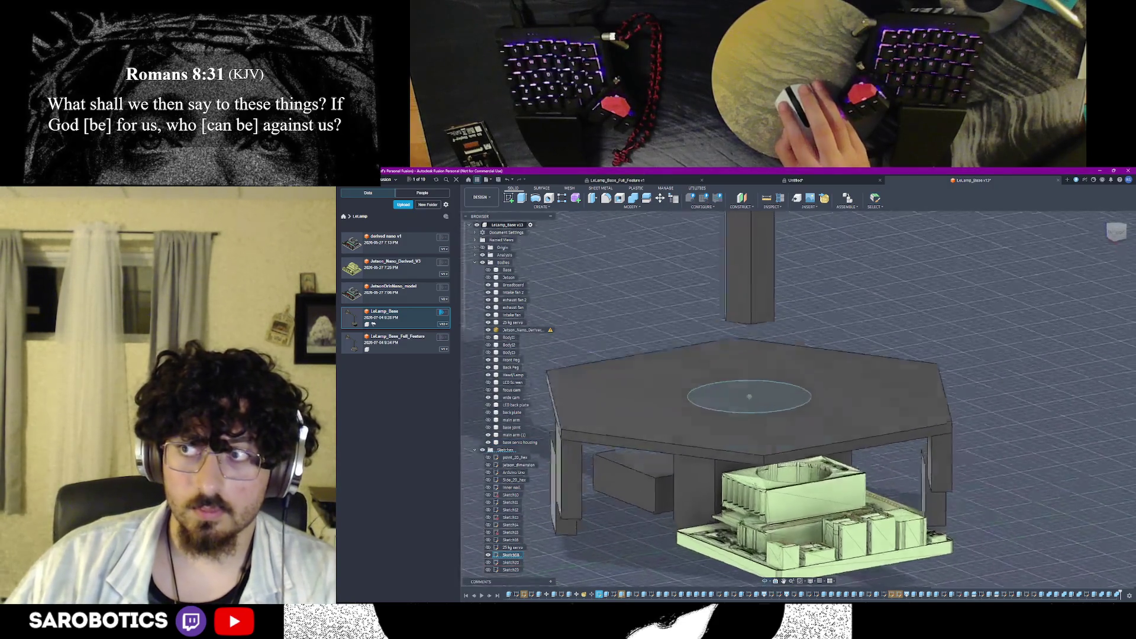
scroll(683, 373, up, 2)
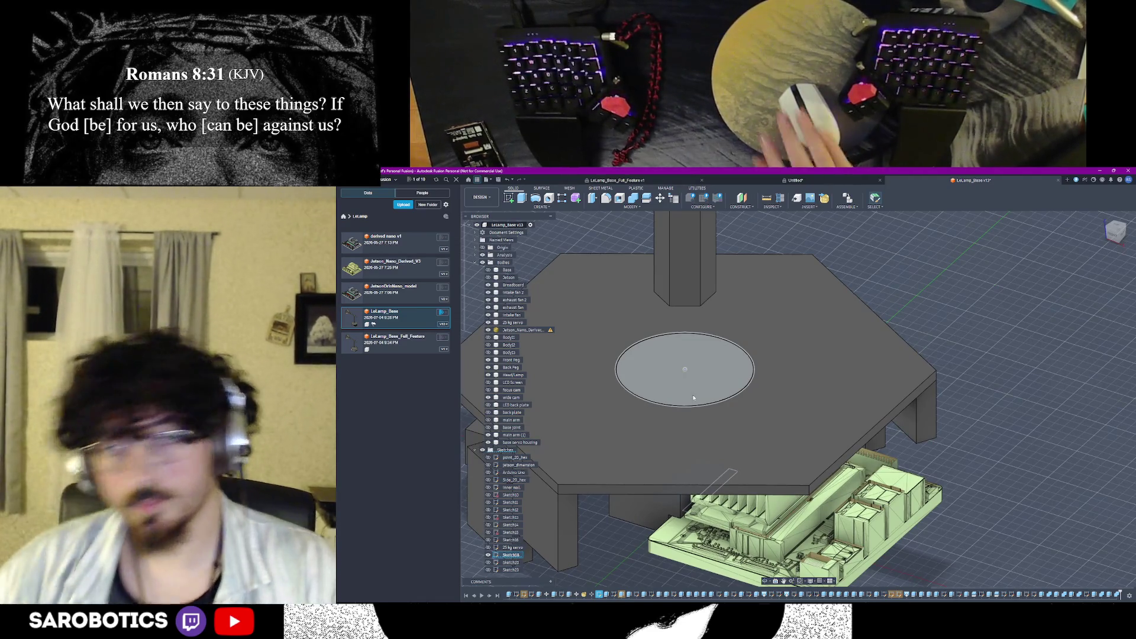
scroll(610, 367, up, 1)
scroll(611, 367, up, 1)
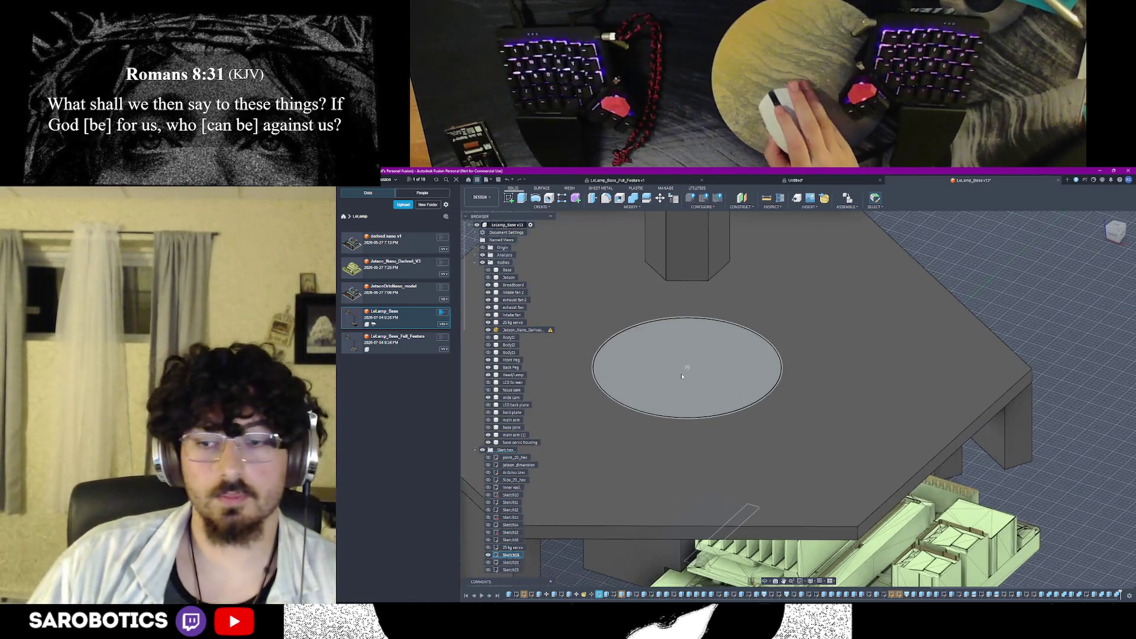
scroll(611, 367, up, 1)
scroll(610, 366, up, 1)
mouse_move(805, 450)
shift+middle_down()
mouse_move(776, 406)
mouse_move(672, 445)
shift+middle_up()
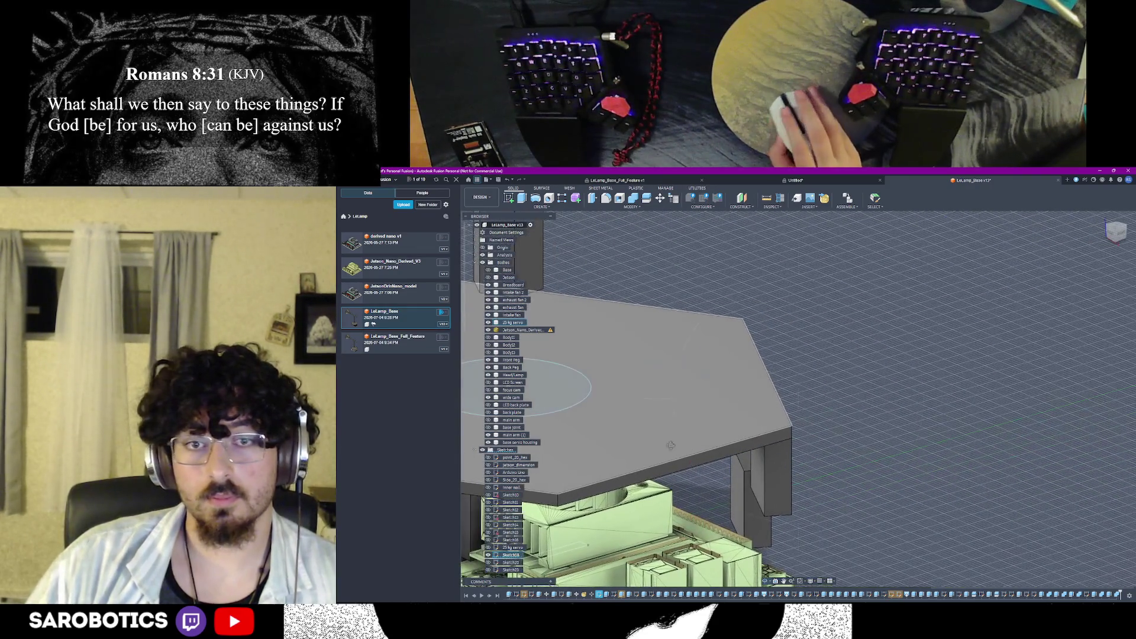
shift+middle_drag(768, 542, 811, 416)
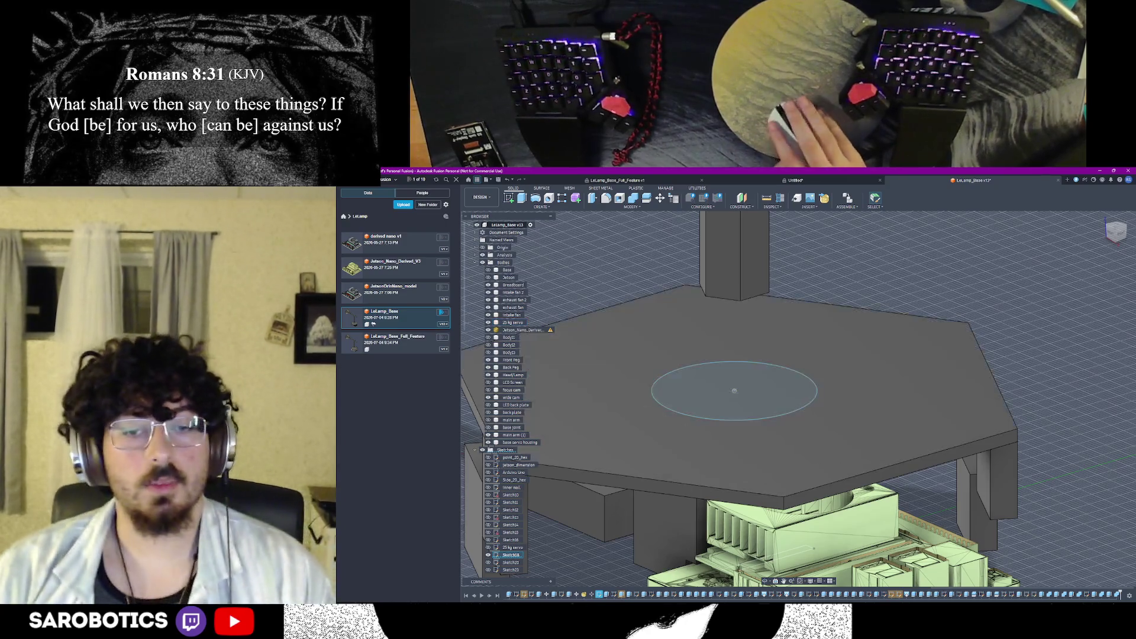
click(765, 582)
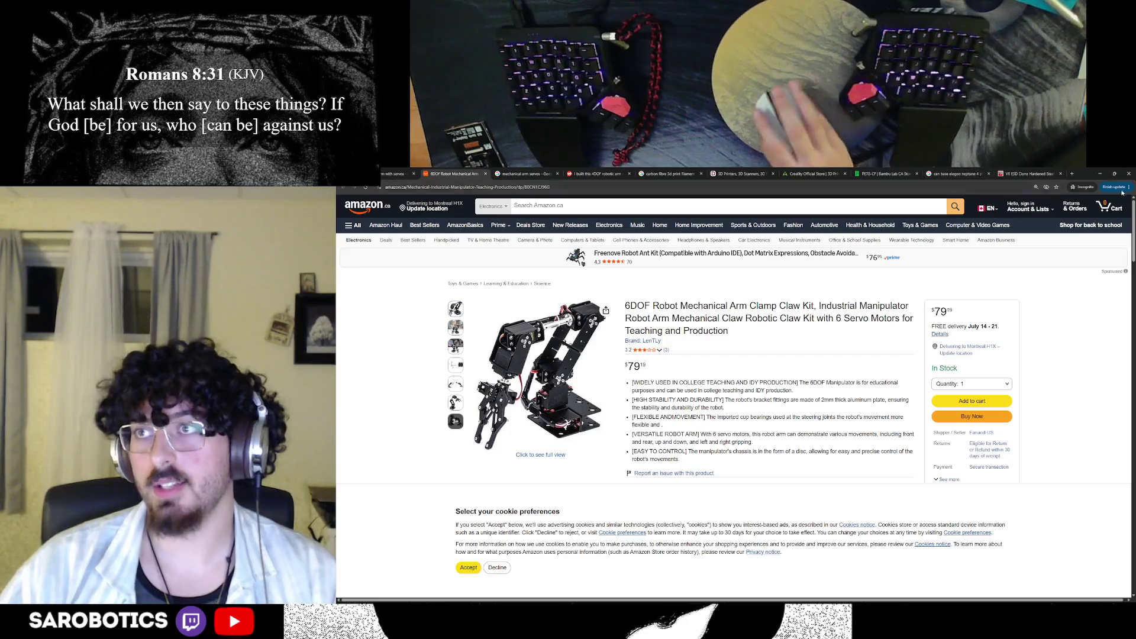
key(alt+Tab)
scroll(754, 388, down, 1)
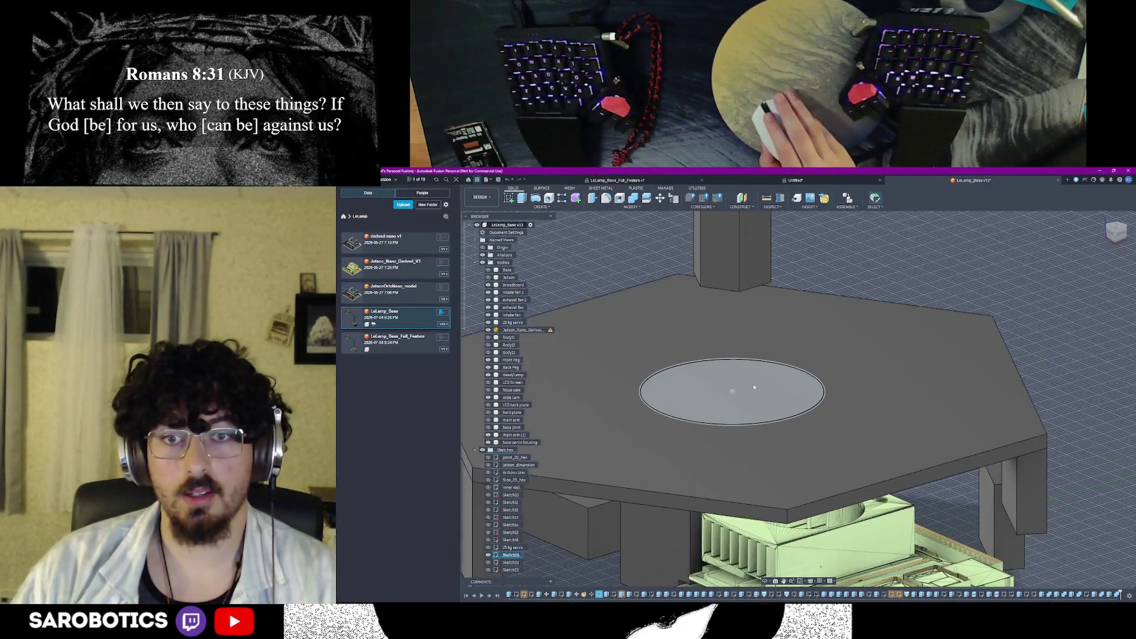
scroll(754, 388, down, 1)
scroll(753, 387, down, 1)
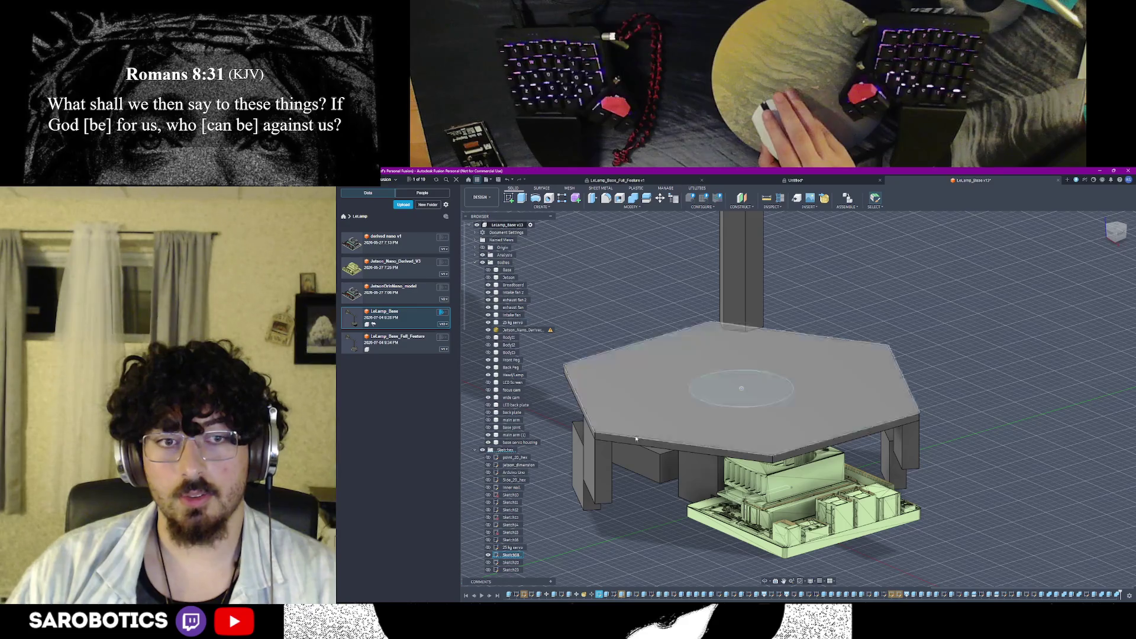
click(487, 323)
click(486, 323)
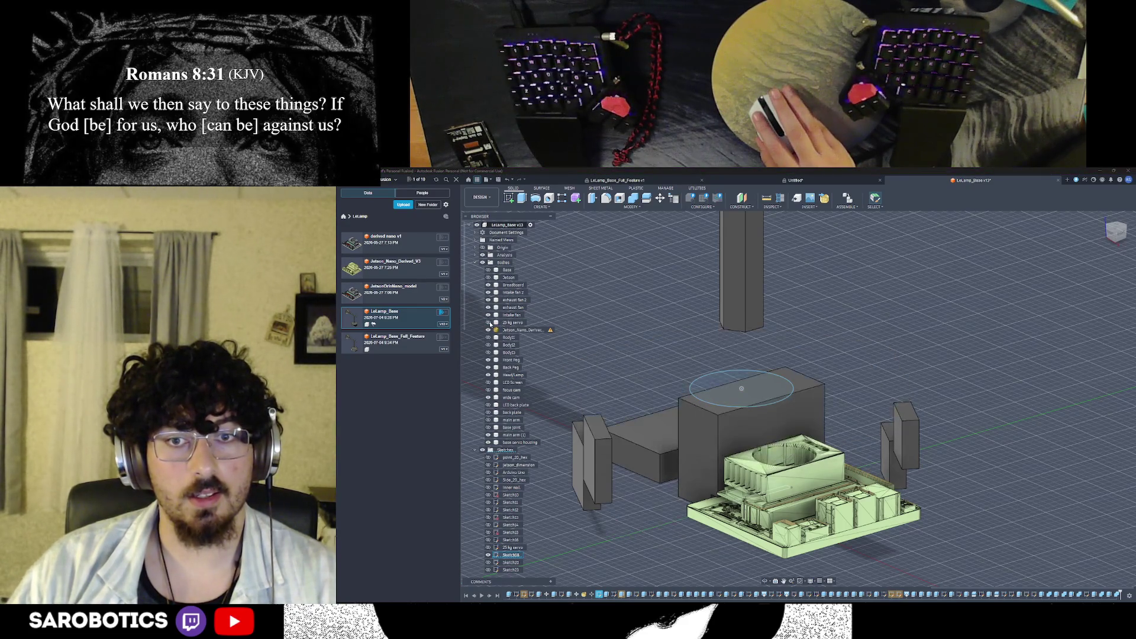
click(486, 323)
click(487, 323)
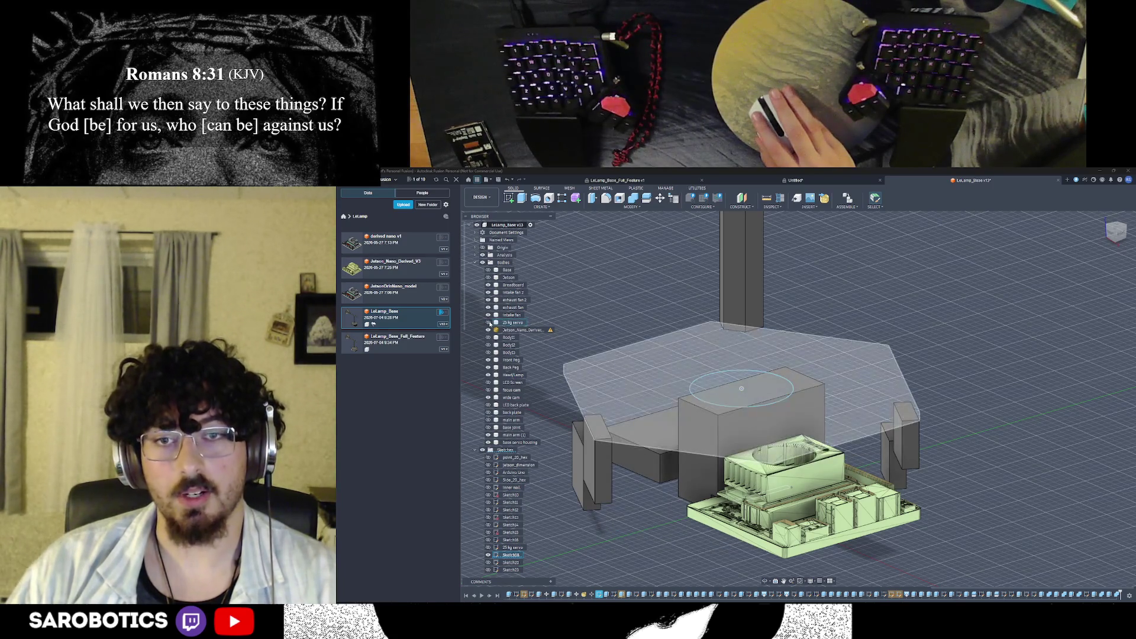
click(487, 323)
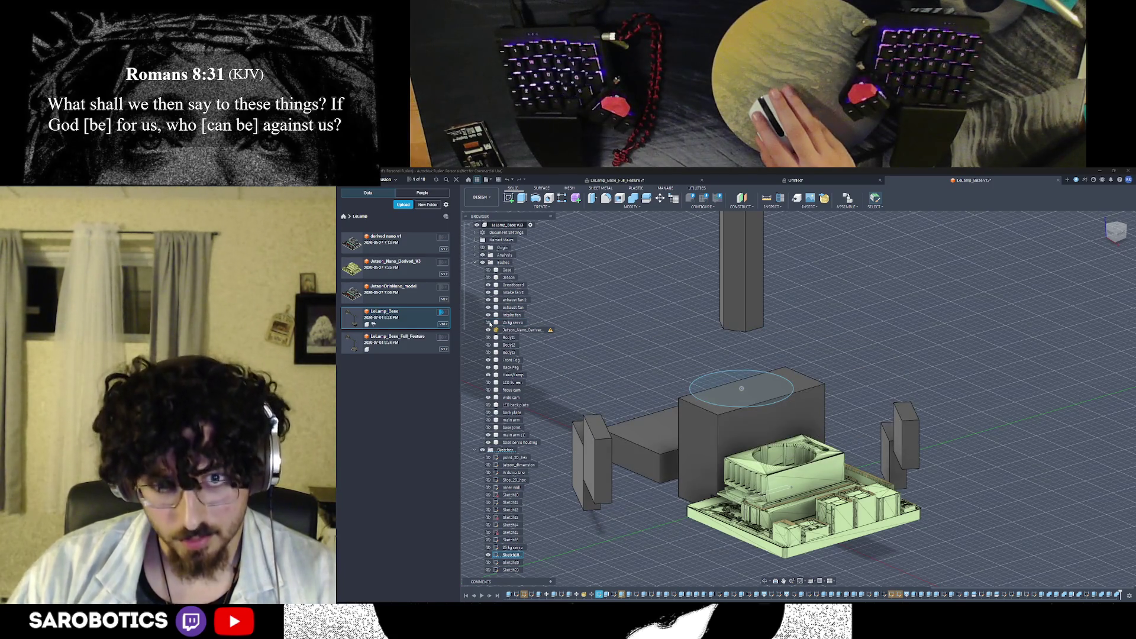
click(488, 324)
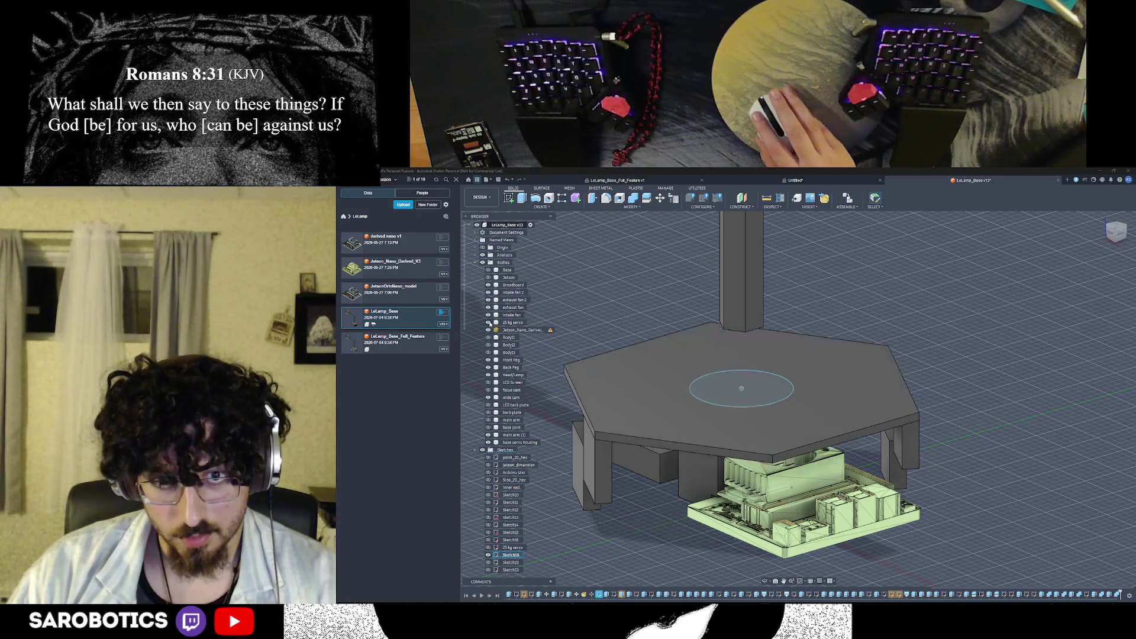
click(768, 579)
click(488, 330)
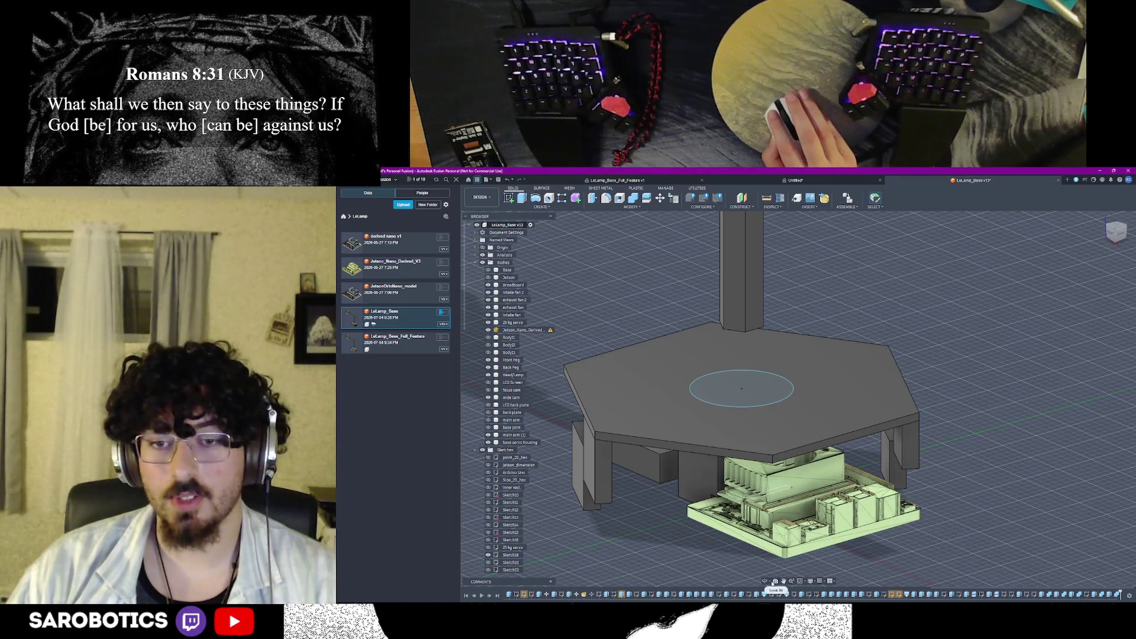
shift+middle_drag(742, 388, 744, 307)
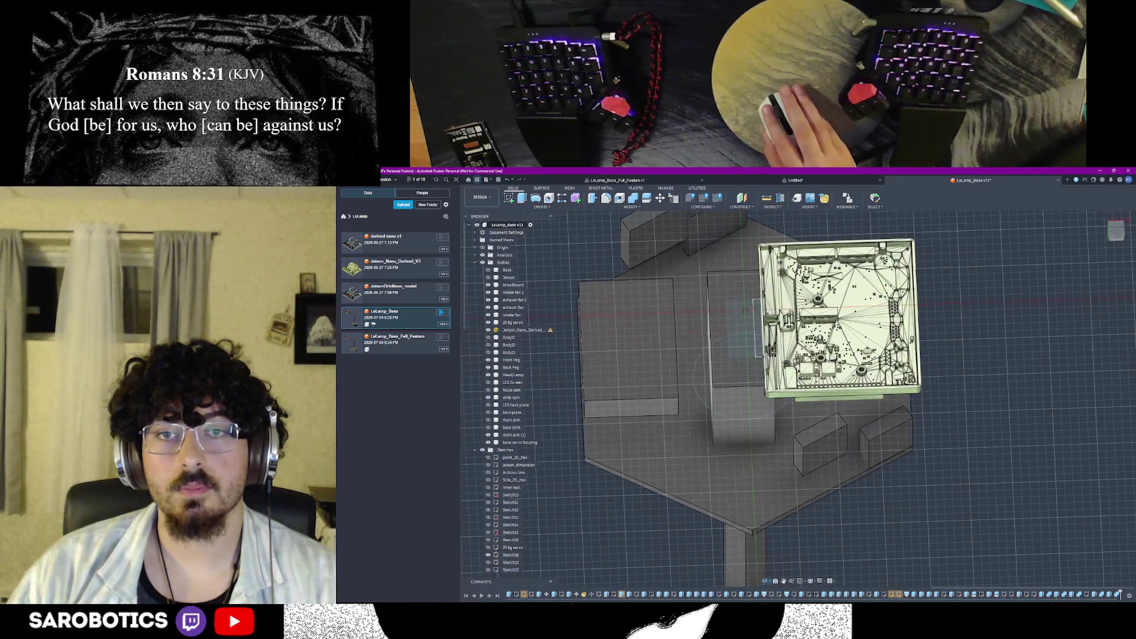
Look straight down at the blue face beside the board and measure its area and perimeter
click(744, 339)
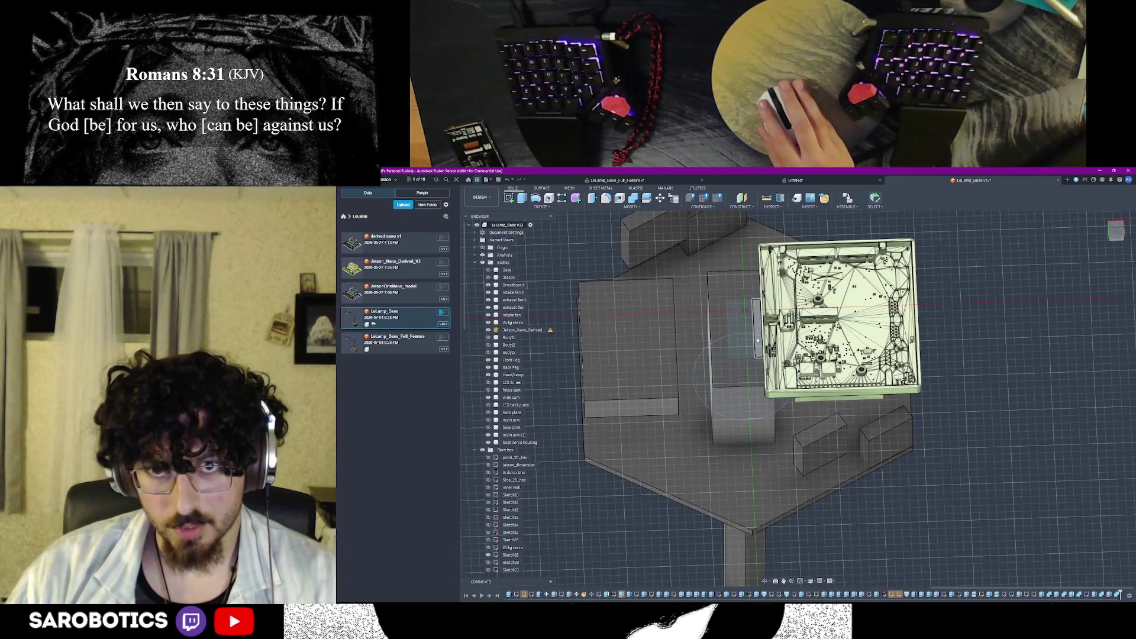
click(745, 340)
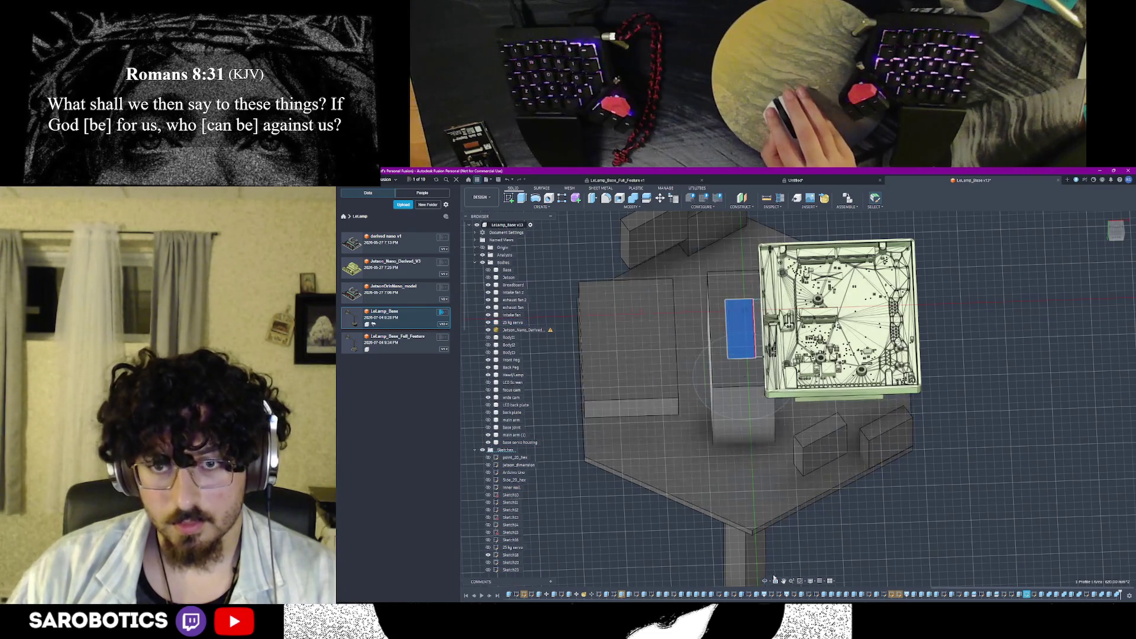
click(776, 581)
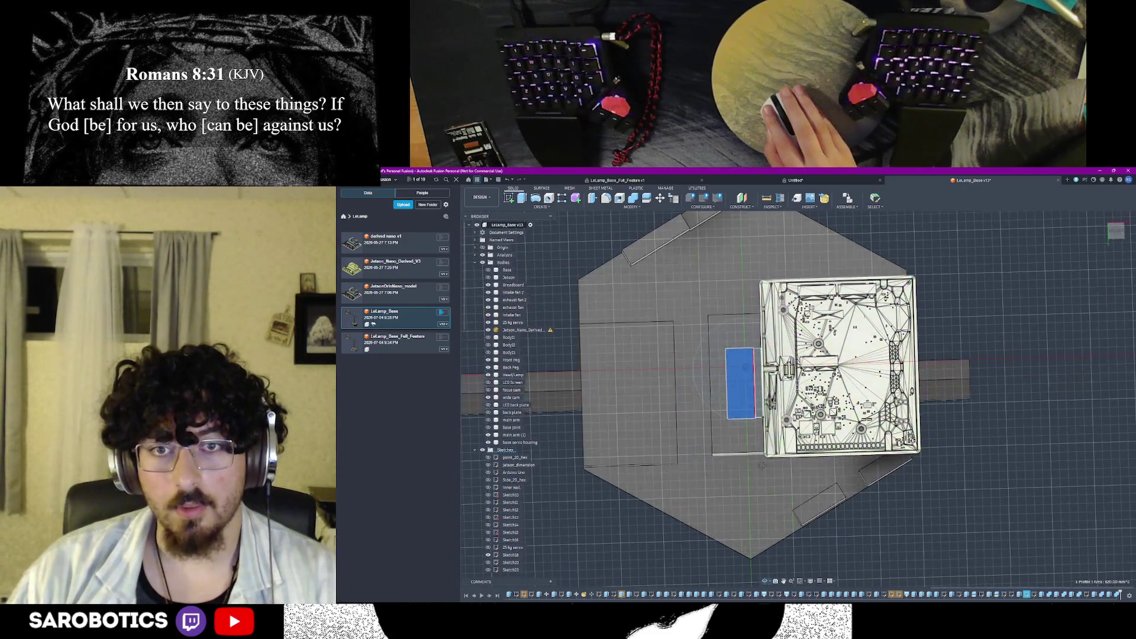
scroll(733, 403, up, 2)
click(763, 396)
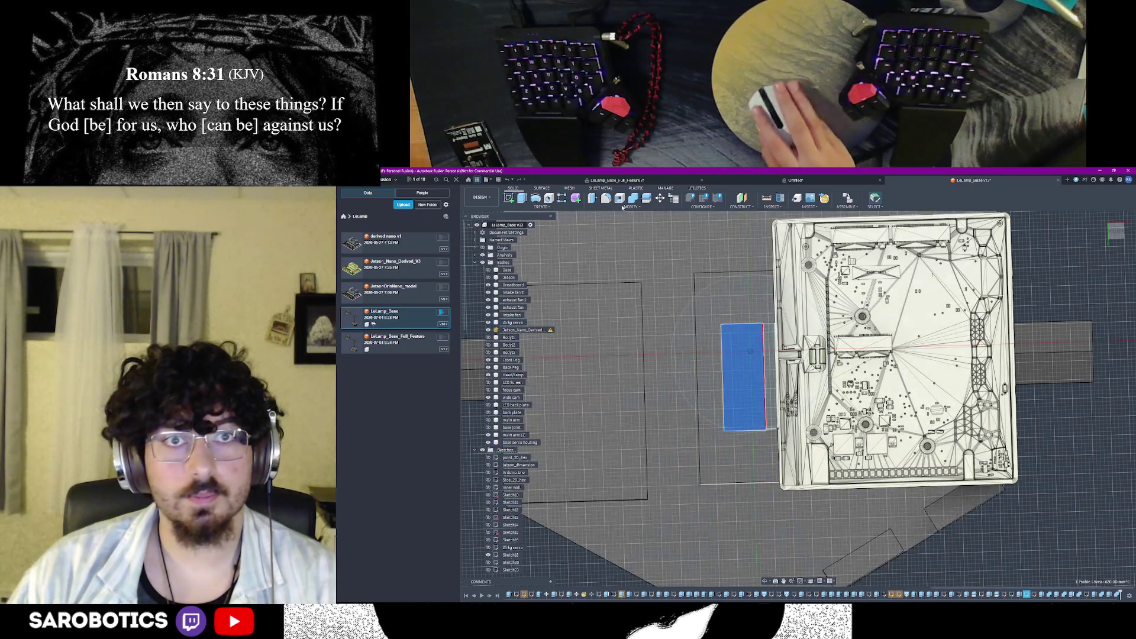
click(767, 197)
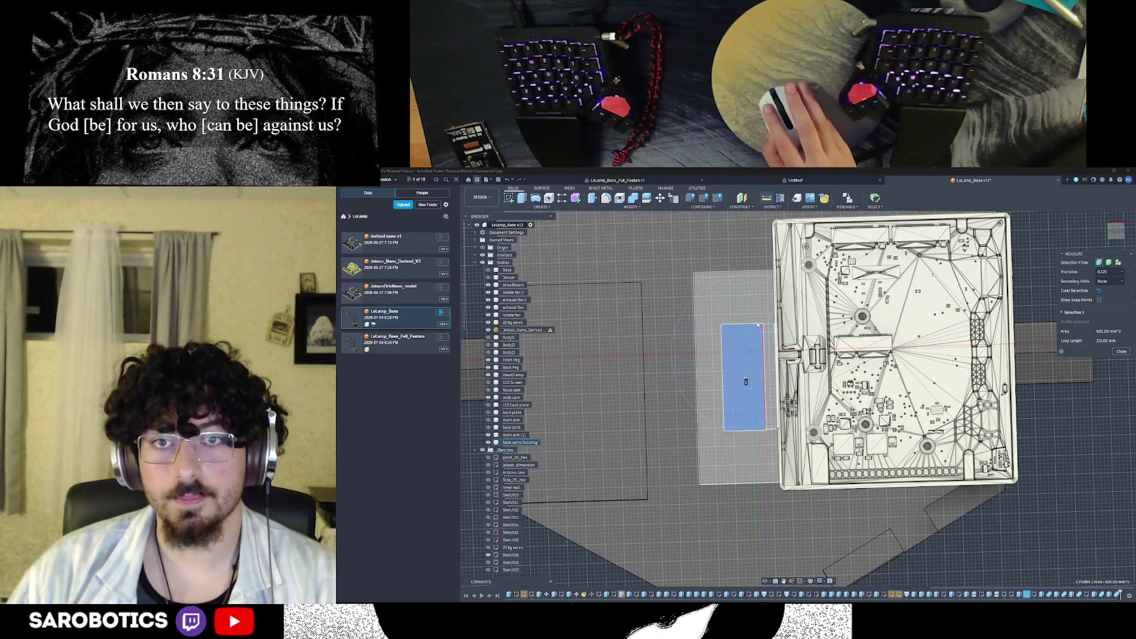
click(757, 326)
key(Escape)
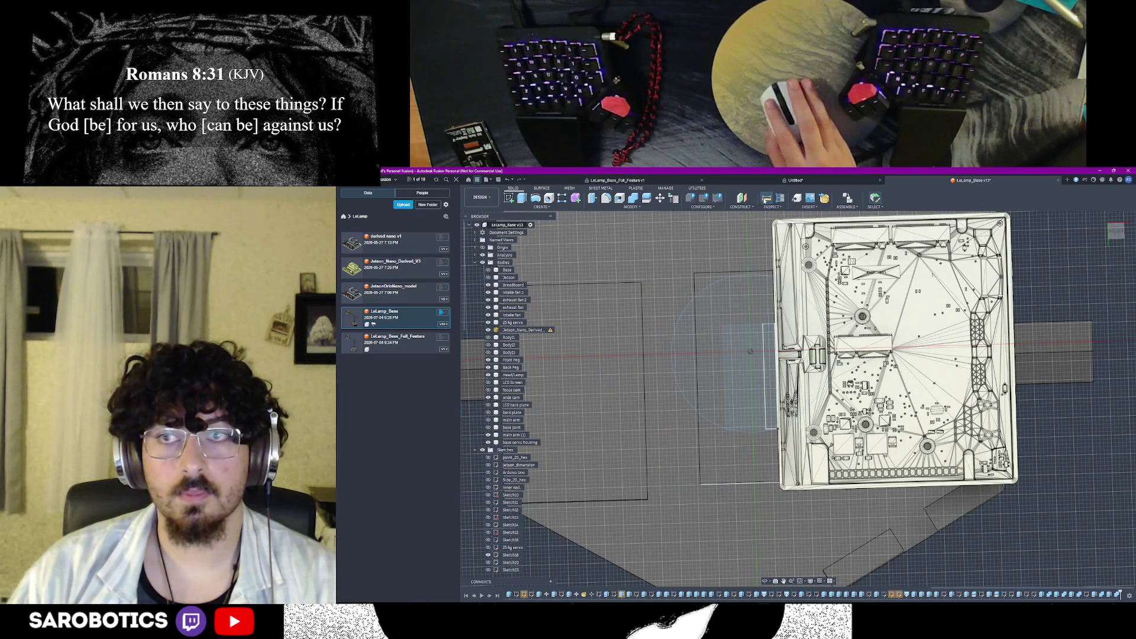
Measure the blue rectangle's 40 mm edges and the 15.5 mm spacing between its long sides
click(767, 197)
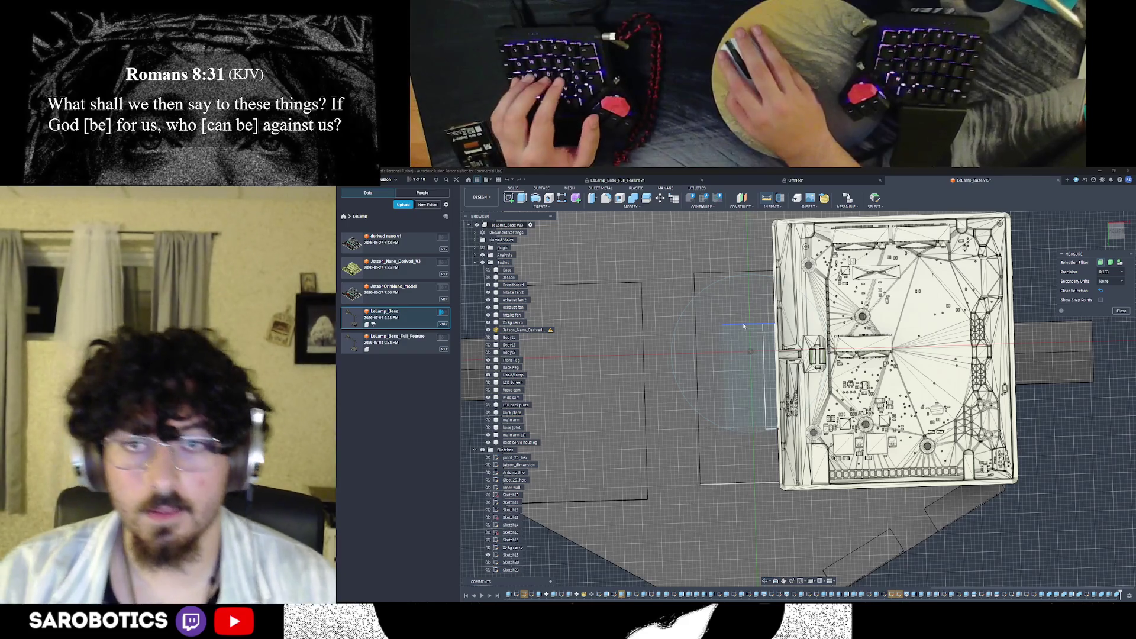
click(745, 326)
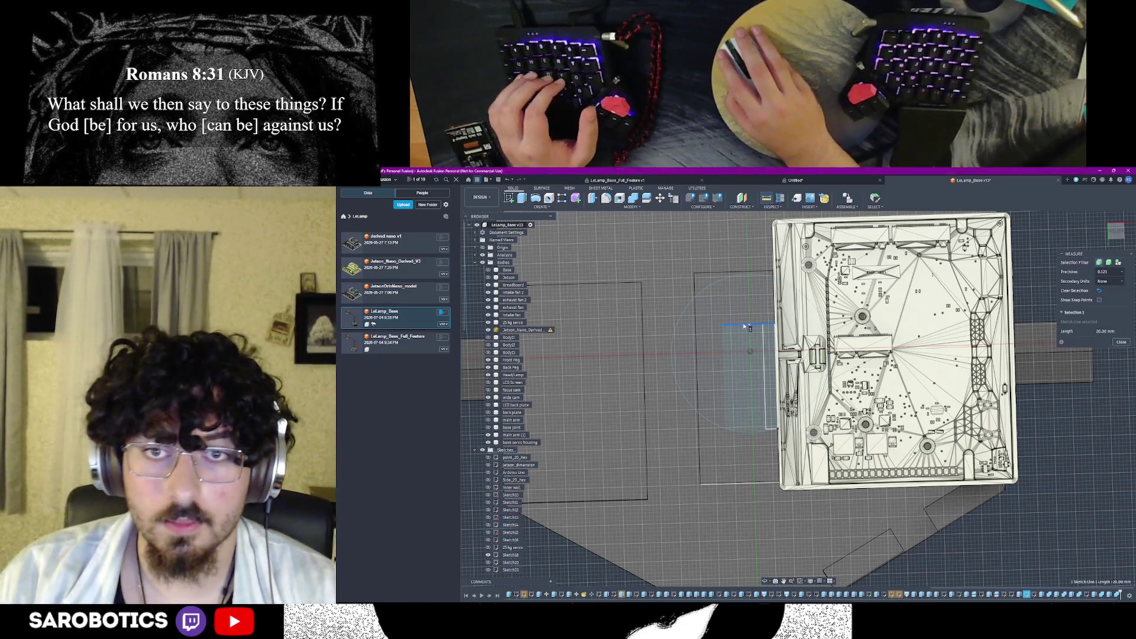
click(750, 430)
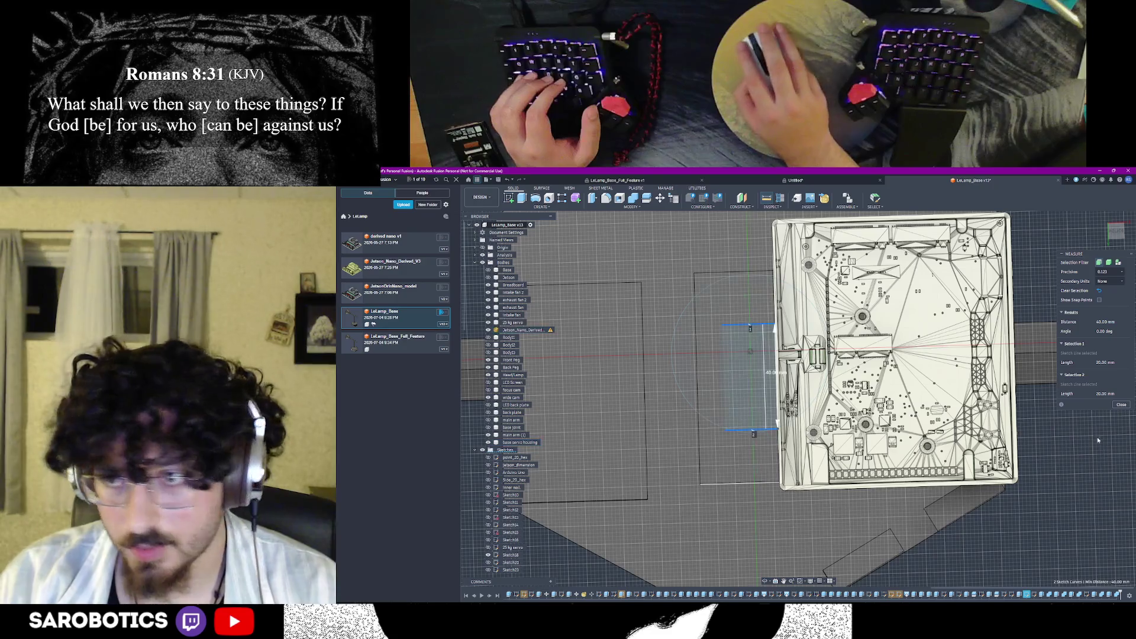
key(Escape)
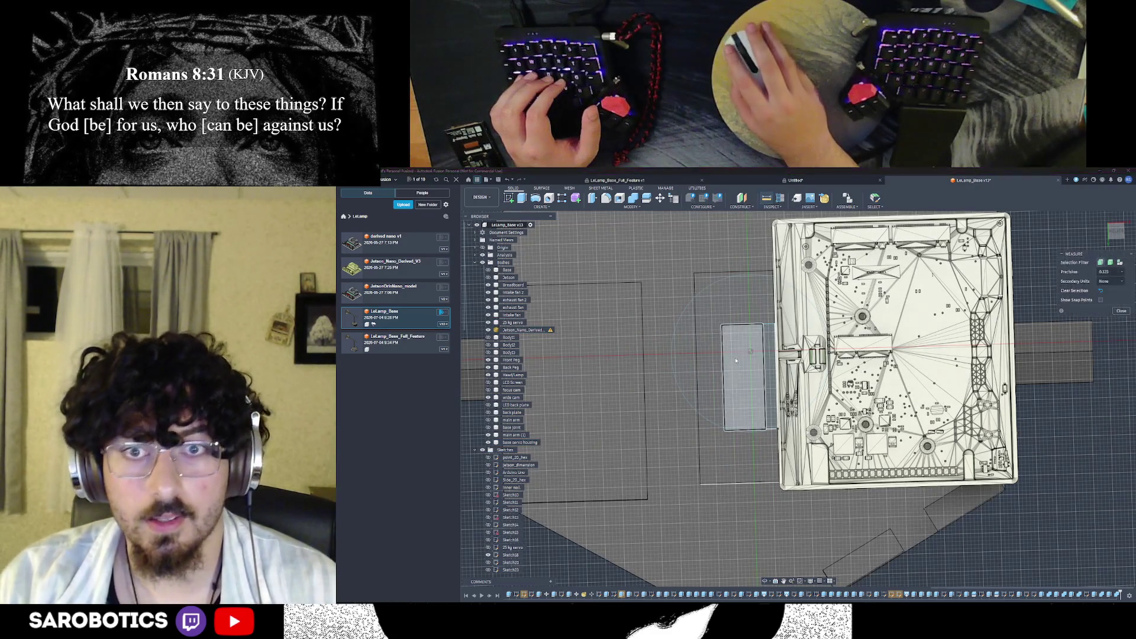
click(723, 360)
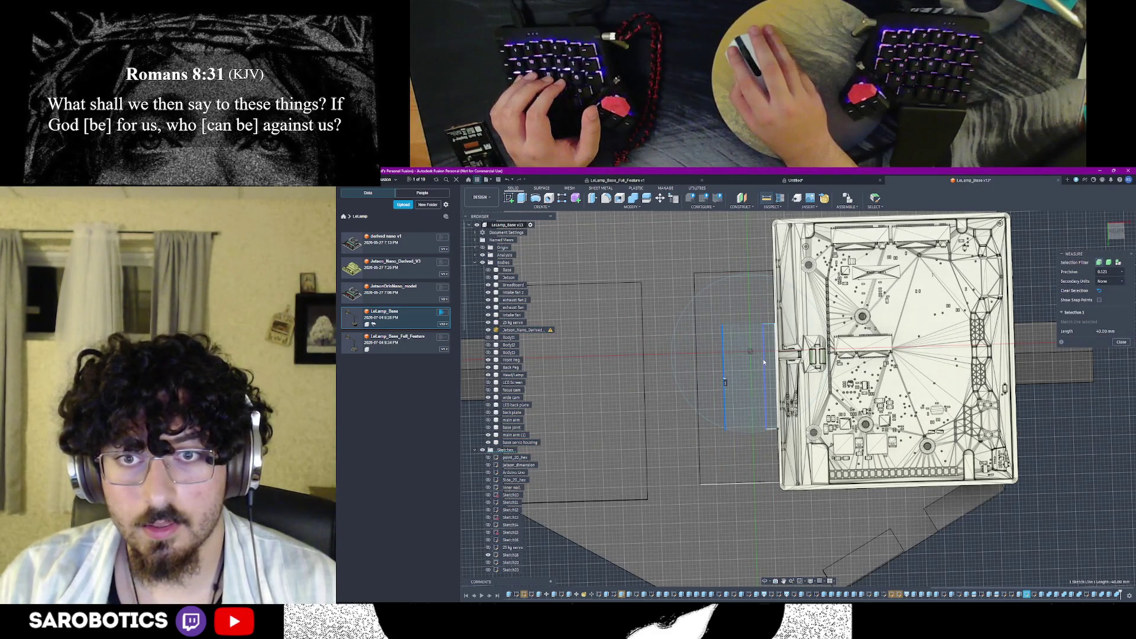
click(762, 359)
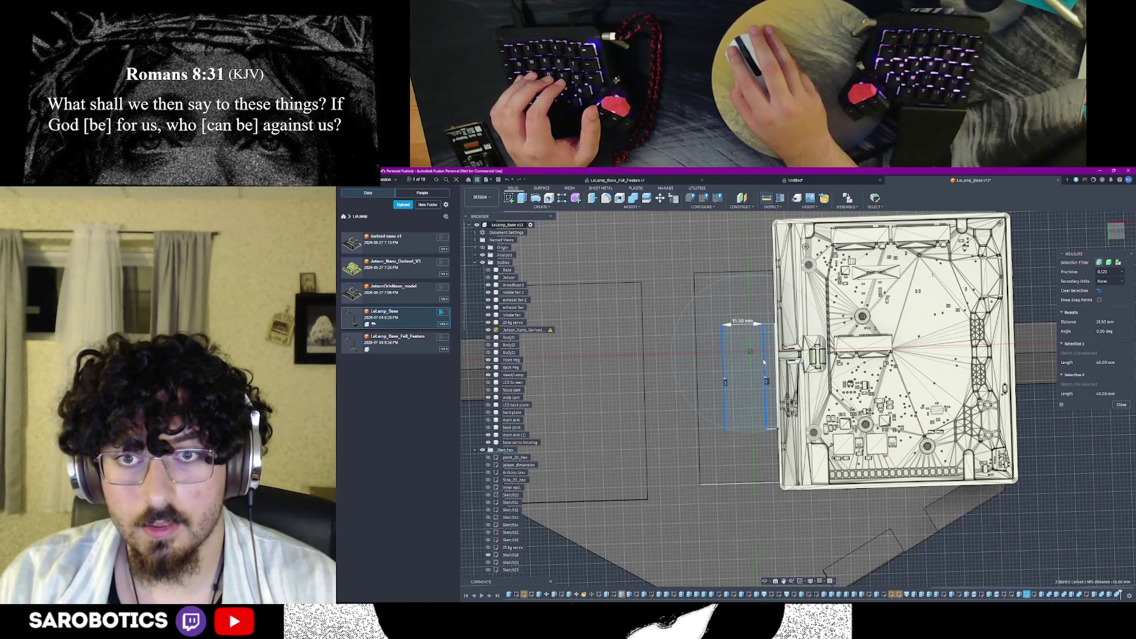
click(1120, 404)
scroll(772, 373, down, 3)
shift+middle_drag(775, 368, 775, 276)
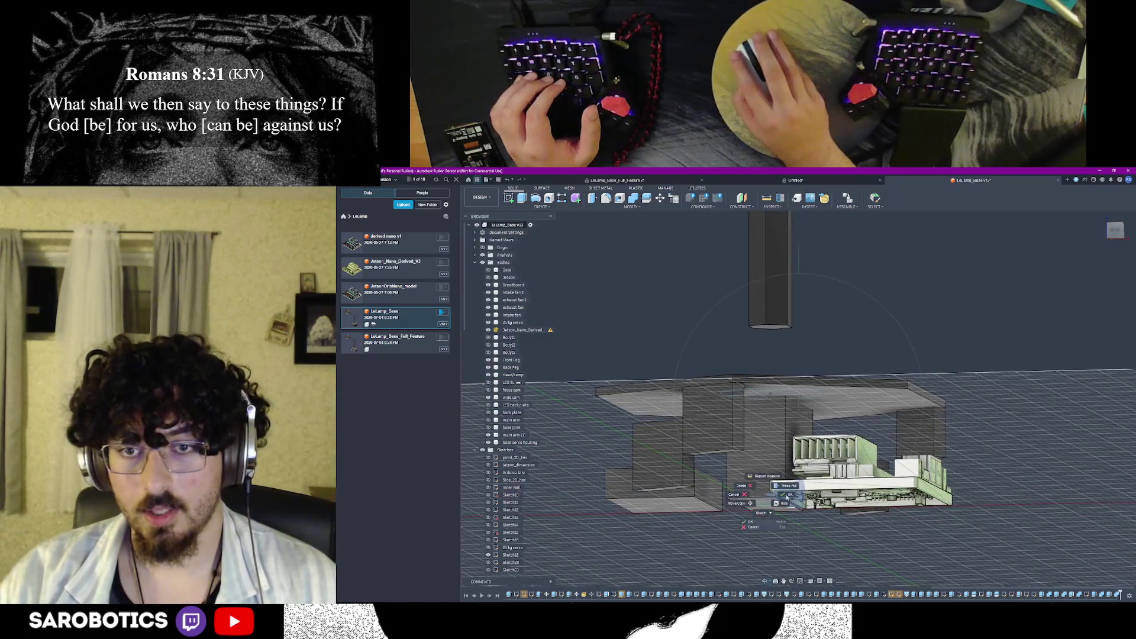
Measure a 36 mm body edge and the 61 mm gap beside it, then switch to the servo's Amazon page
click(767, 199)
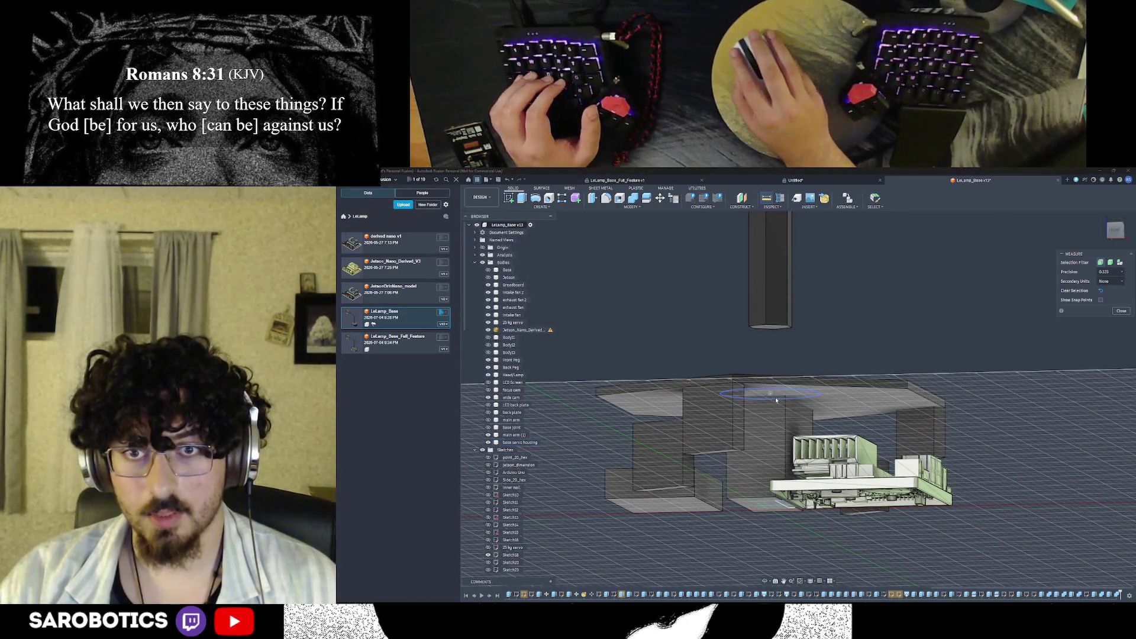
click(759, 460)
click(760, 487)
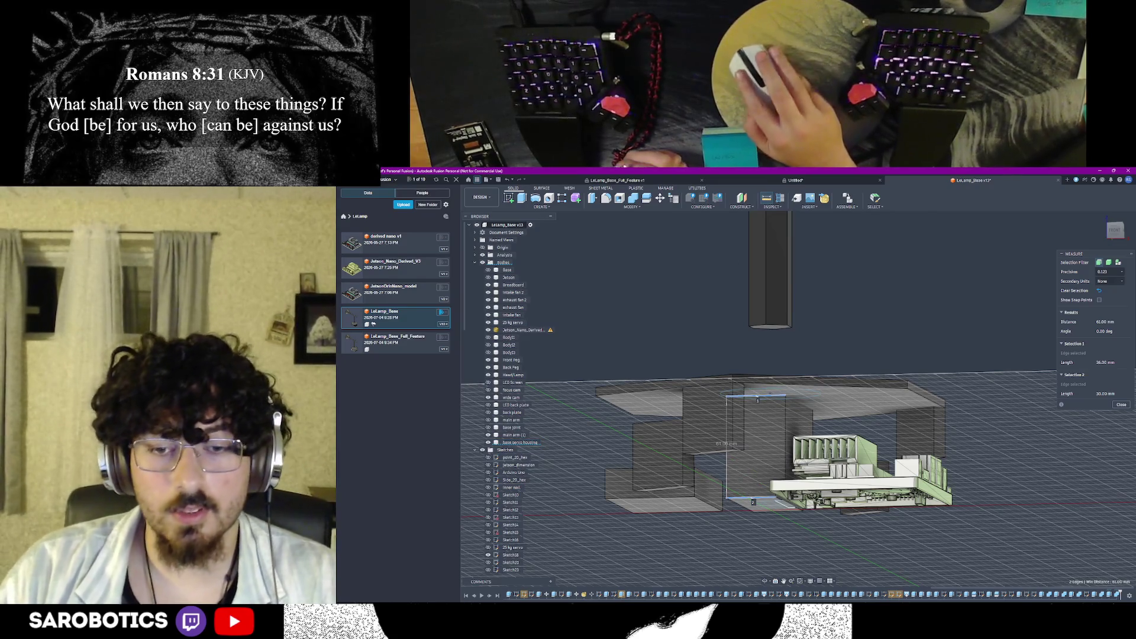
mouse_move(723, 594)
click(699, 581)
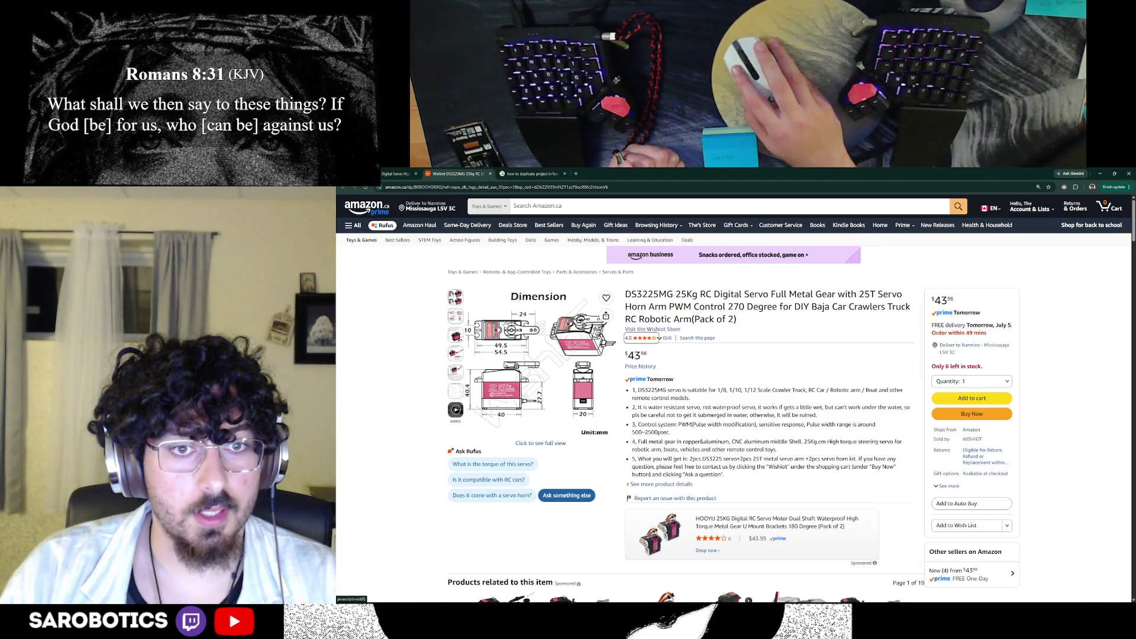
Bring up the DS3225MG servo's dimension drawing enlarged to read its body measurements
right_click(523, 327)
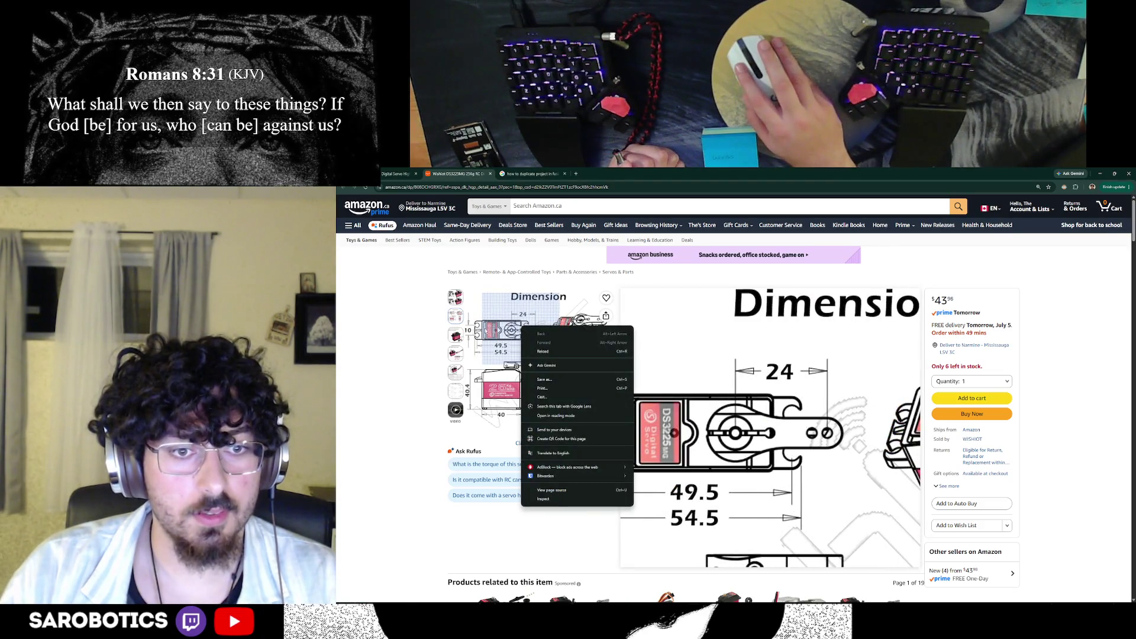
key(Escape)
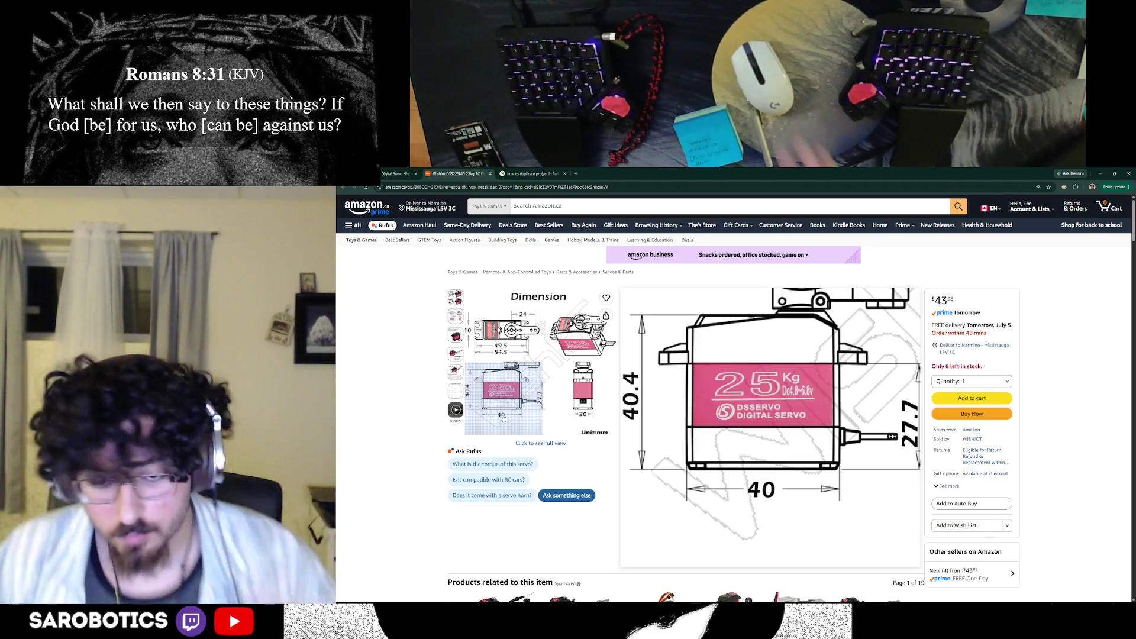
Return to Fusion 360, clear the measurement and start a sketch on the hexagonal plate's top face
key(alt+Tab)
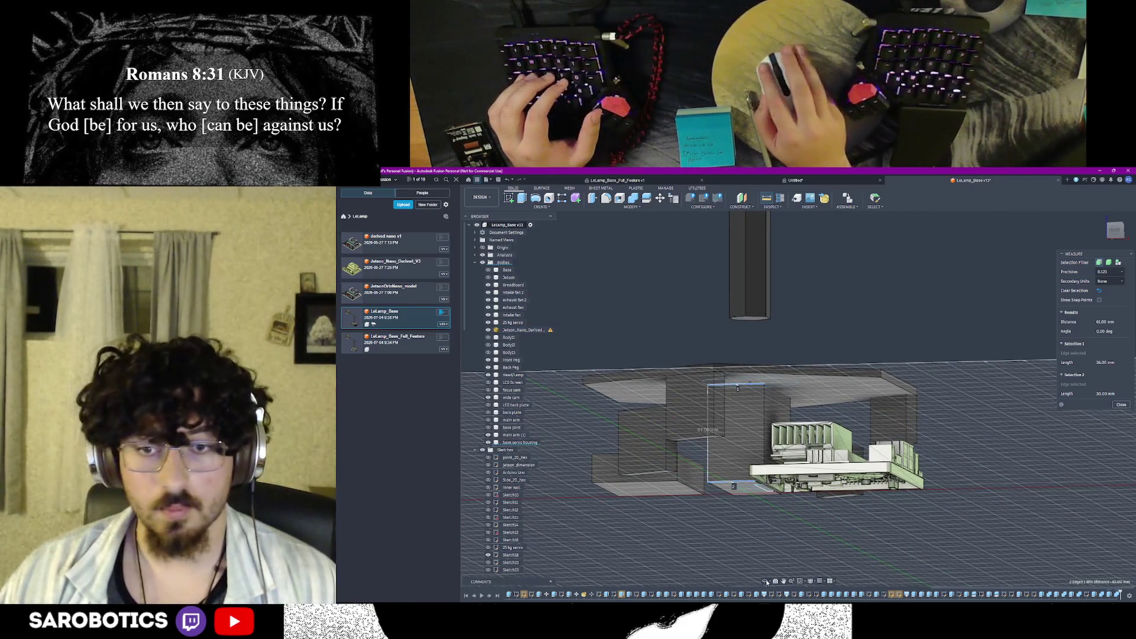
mouse_move(766, 581)
shift+middle_down()
mouse_move(780, 470)
mouse_move(745, 417)
shift+middle_up()
scroll(739, 423, up, 2)
click(775, 451)
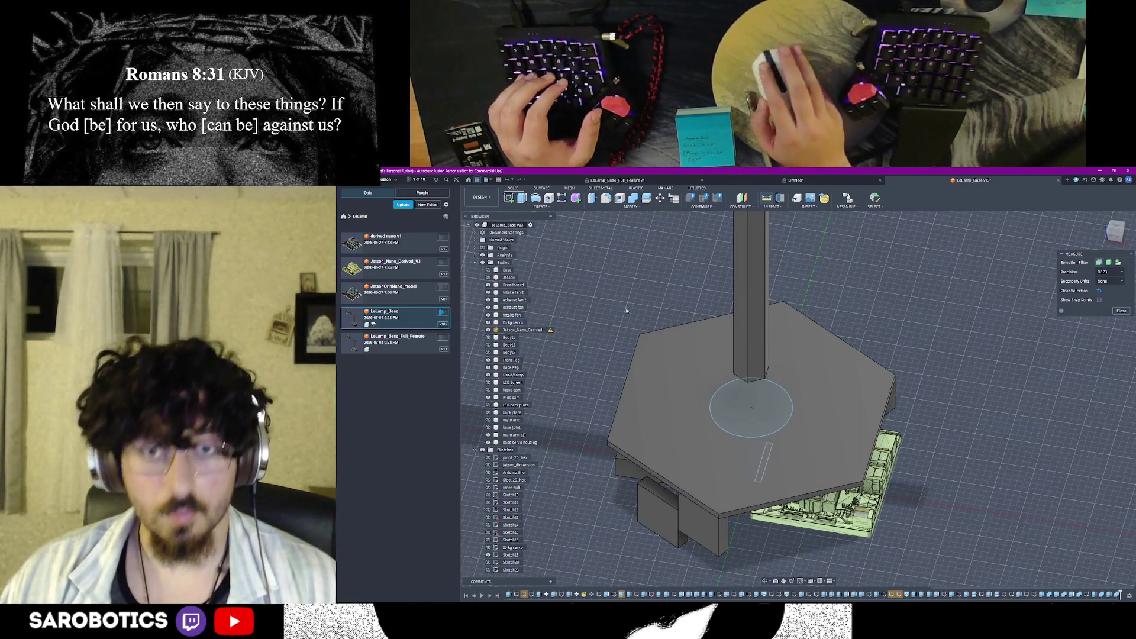
scroll(757, 400, up, 2)
shift+middle_drag(750, 412, 757, 400)
key(Escape)
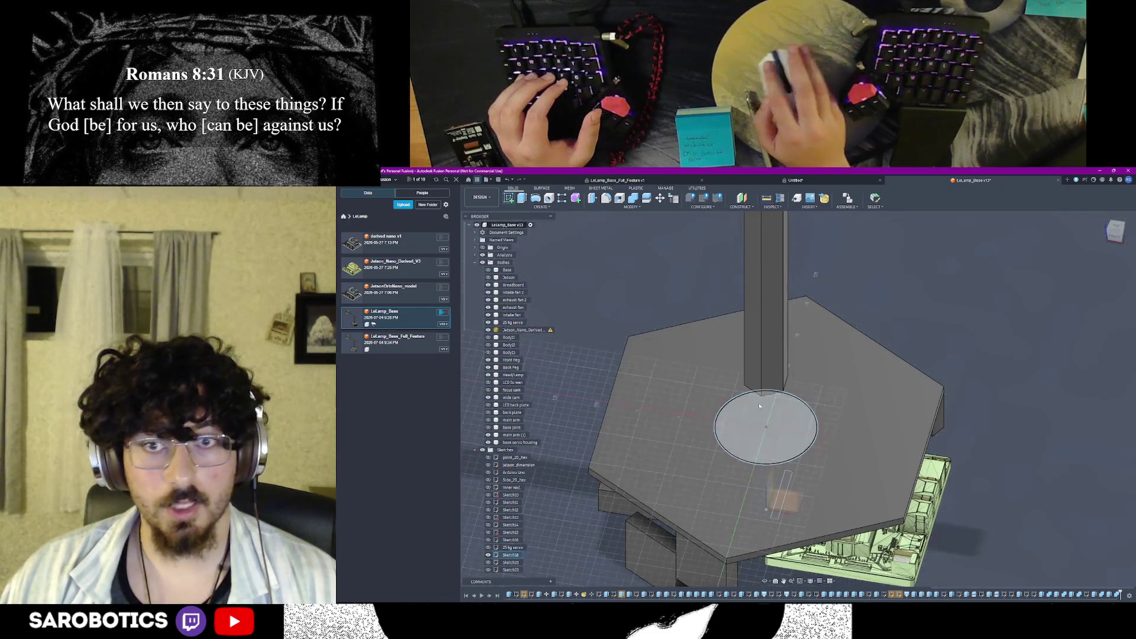
click(839, 425)
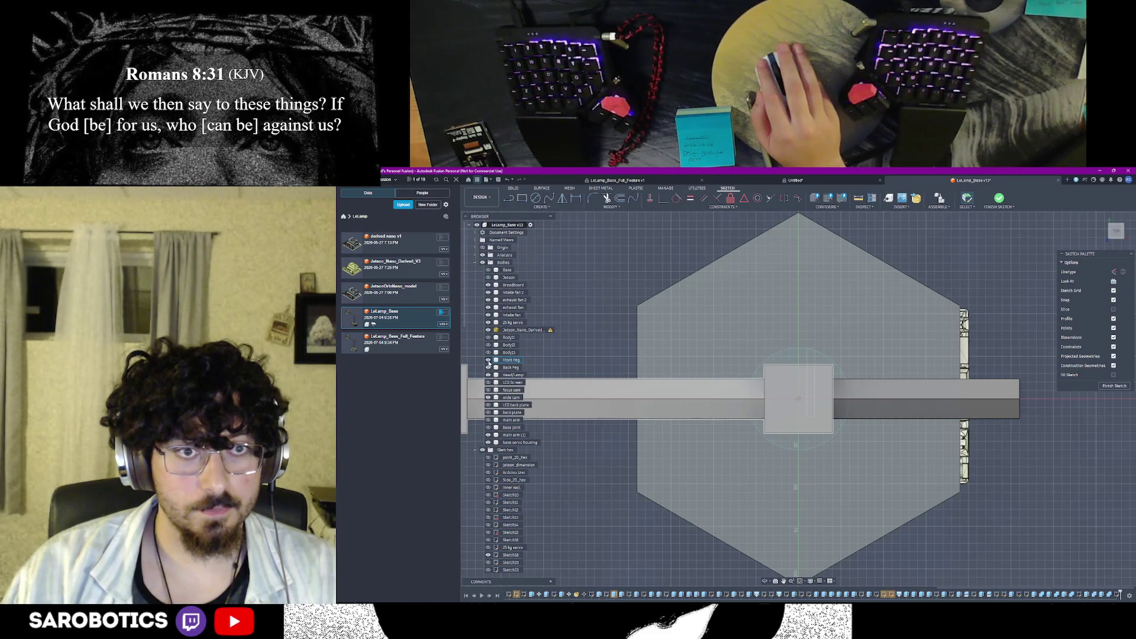
Hide the Front Peg and Back Peg bodies and choose centre-point rectangle drawing
click(488, 359)
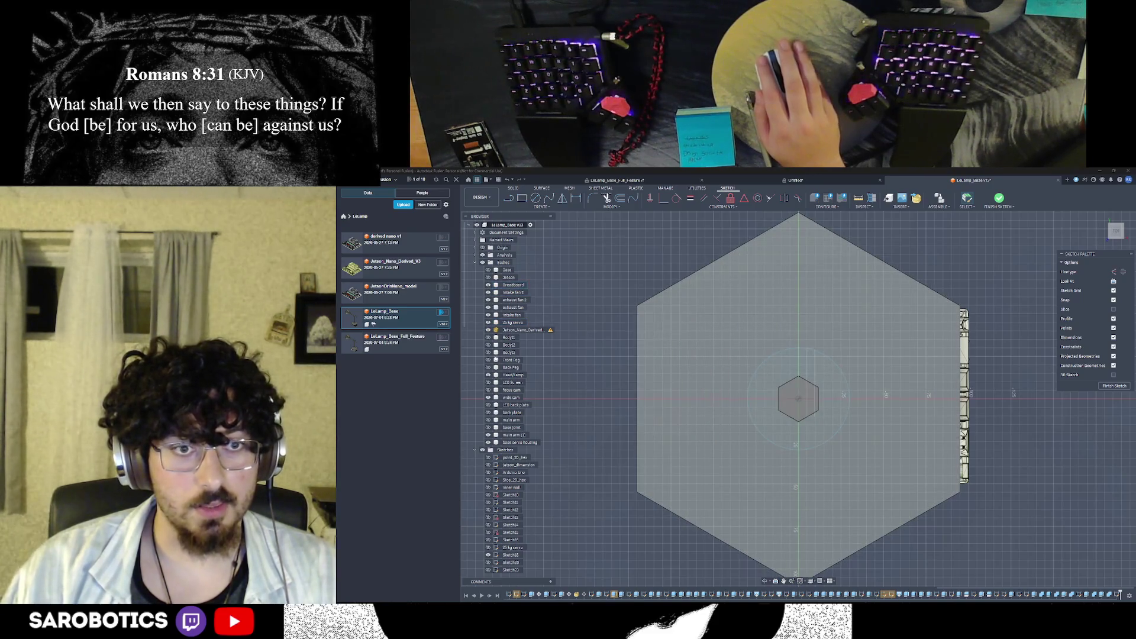
scroll(770, 390, up, 5)
scroll(770, 389, up, 5)
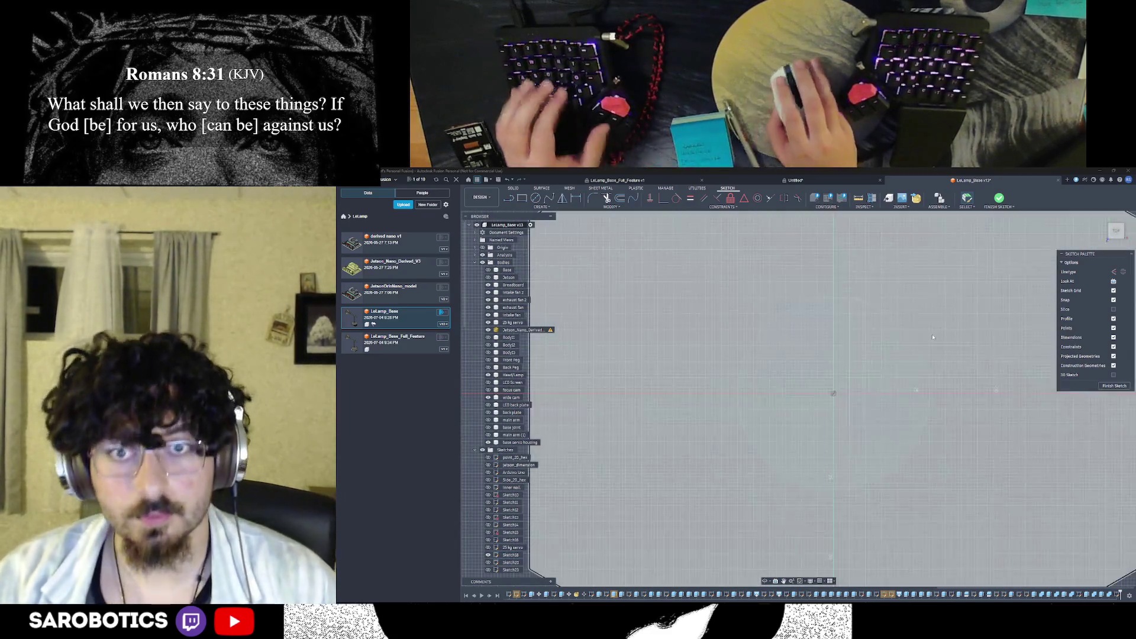
scroll(769, 389, down, 5)
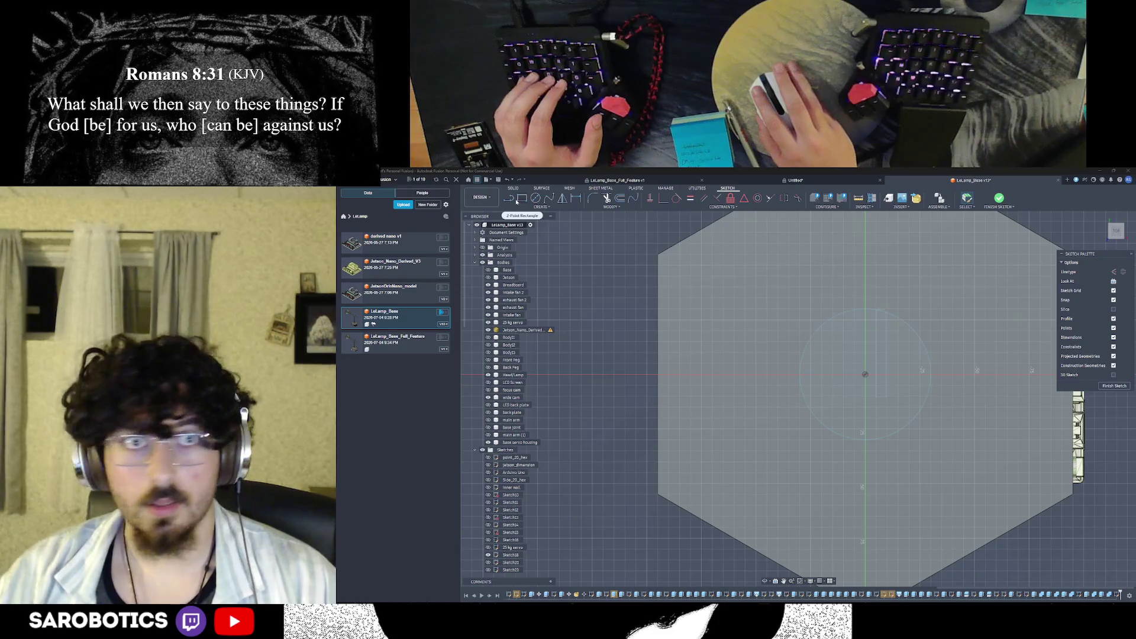
key(r)
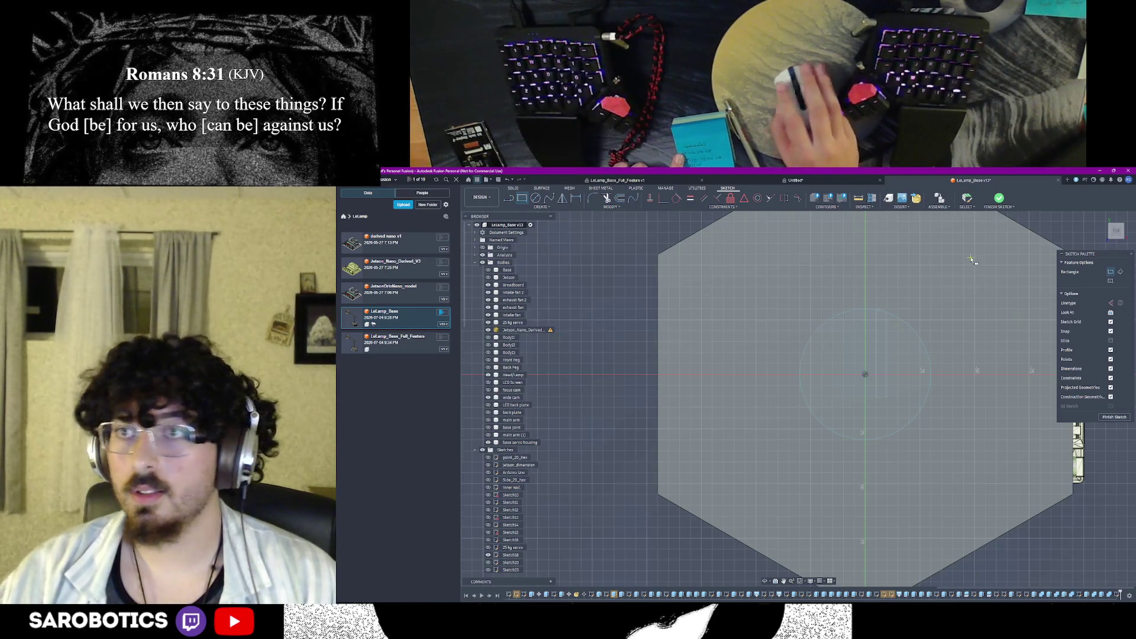
click(1110, 281)
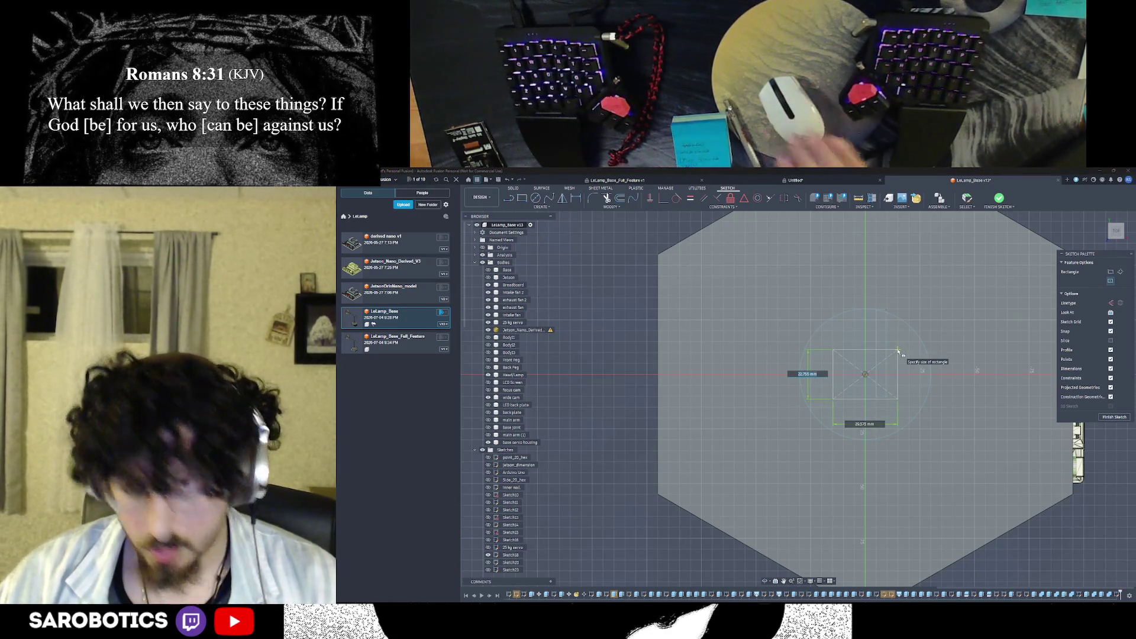
text(40)
Draw a 40 by 40 mm centred square inside the circle on the plate sketch
key(Tab)
text(30)
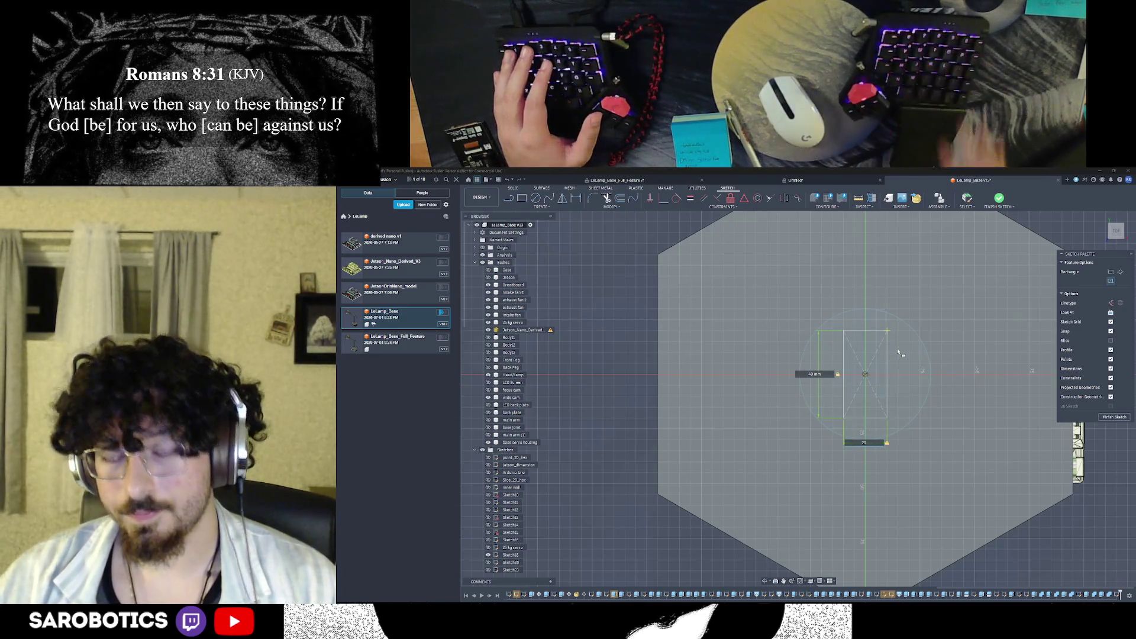
key(Tab)
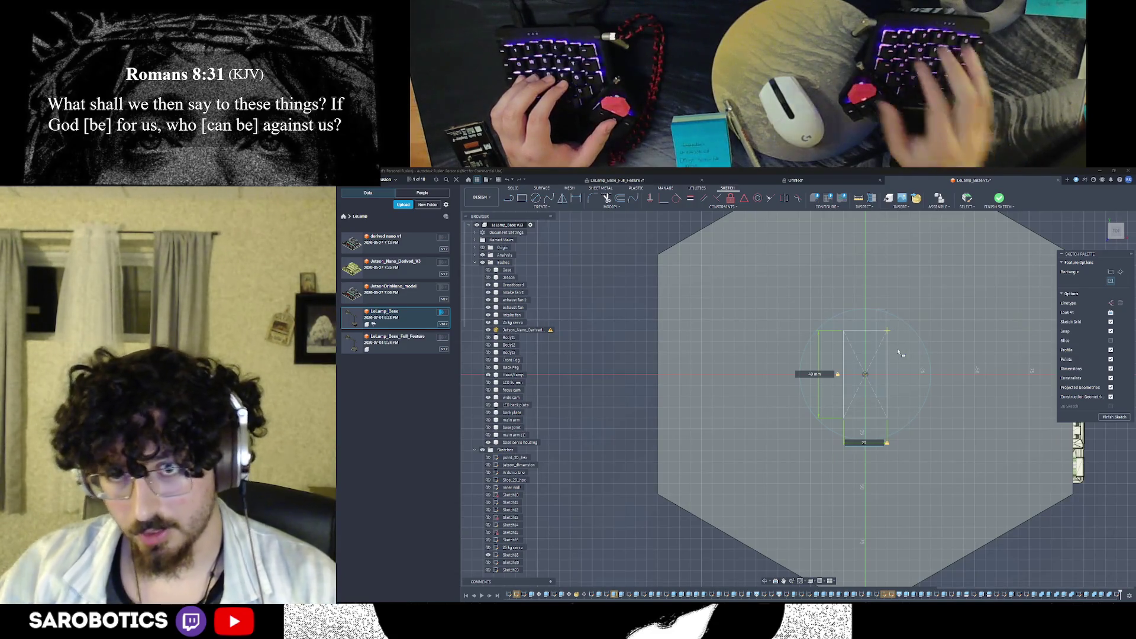
text(40.4)
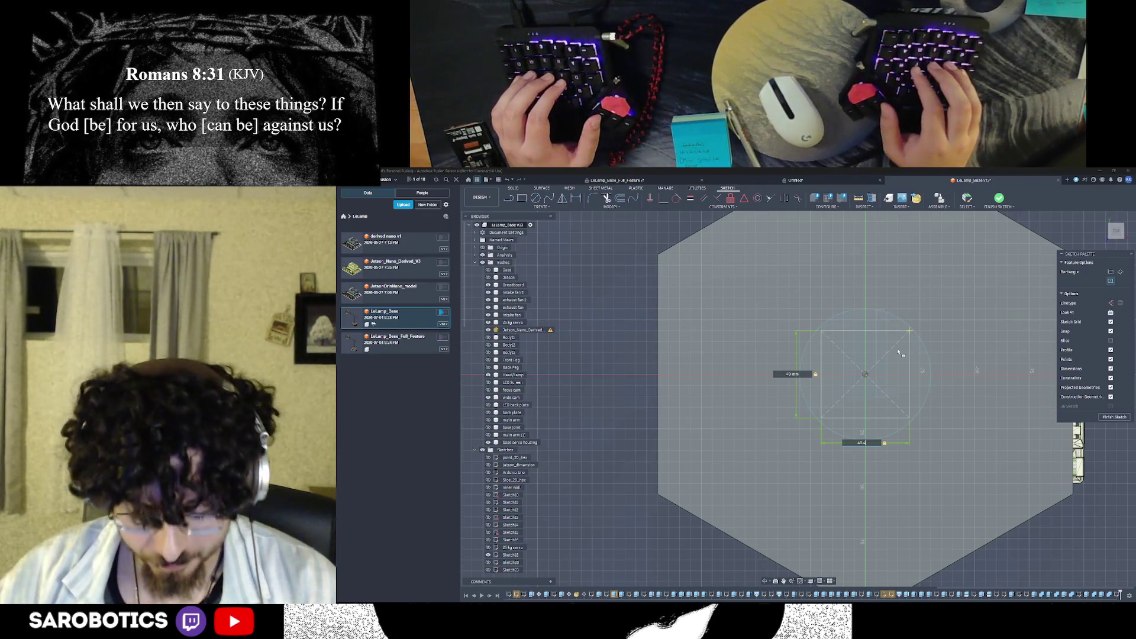
key(Return)
scroll(882, 373, up, 3)
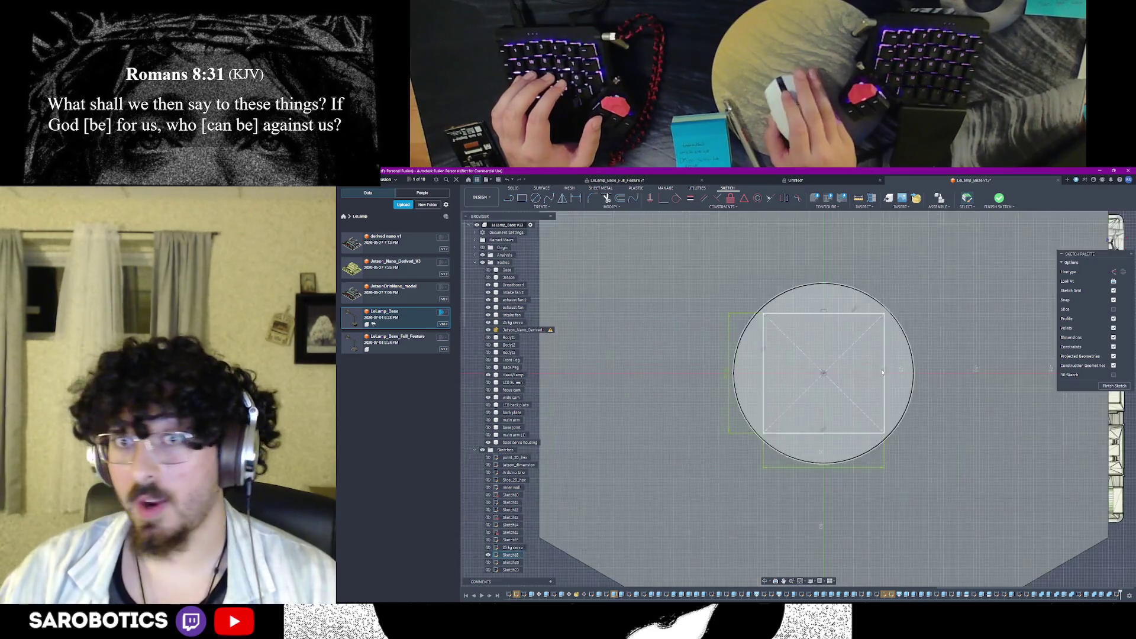
click(884, 418)
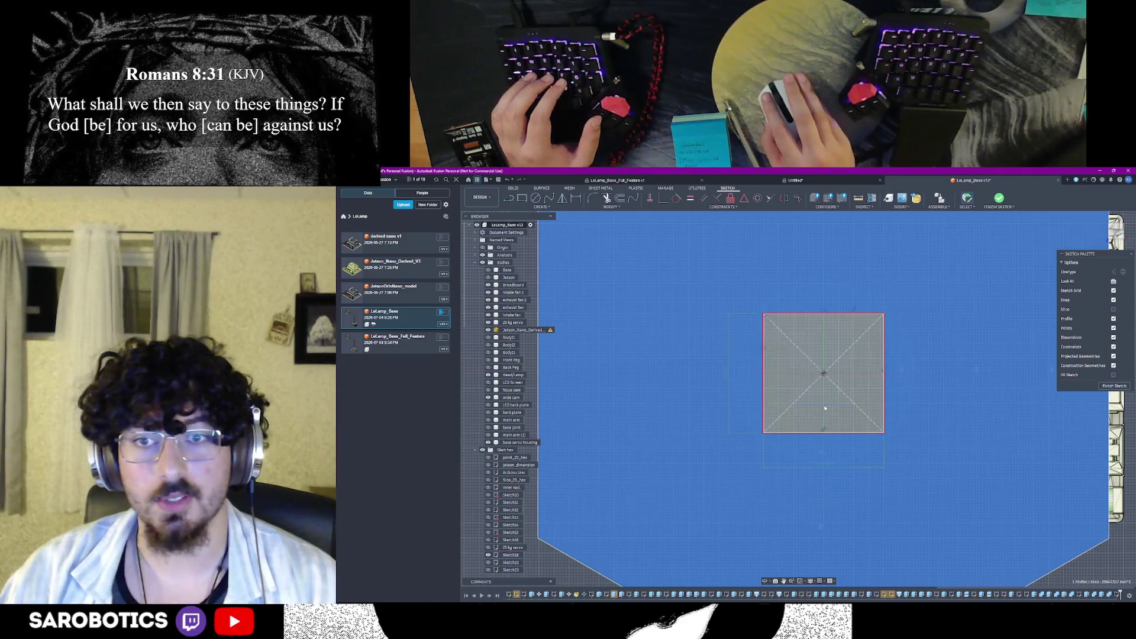
click(895, 440)
Toggle the shaded profile display with undo/redo and finish the sketch back to the solid model
key(ctrl+z)
key(ctrl+y)
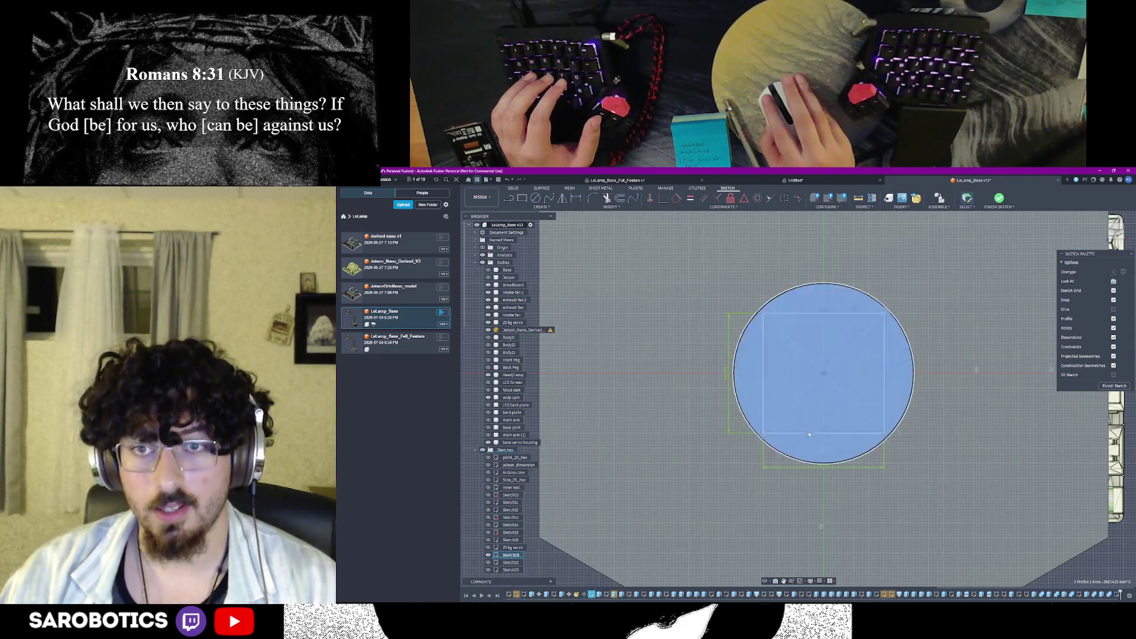
key(ctrl+z)
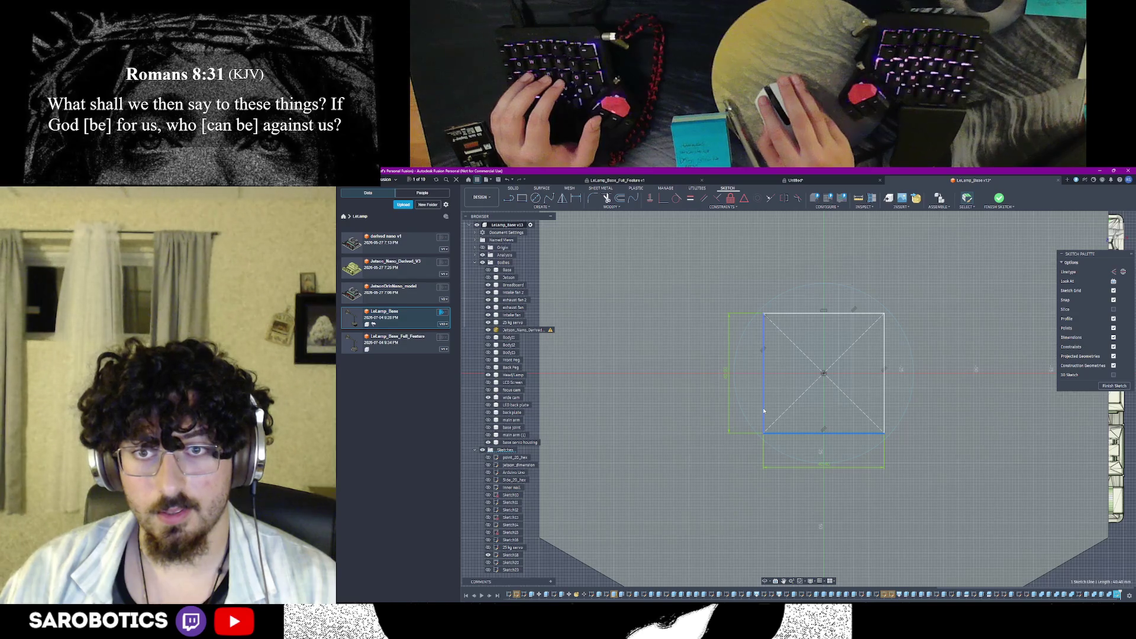
key(ctrl+y)
key(ctrl+z)
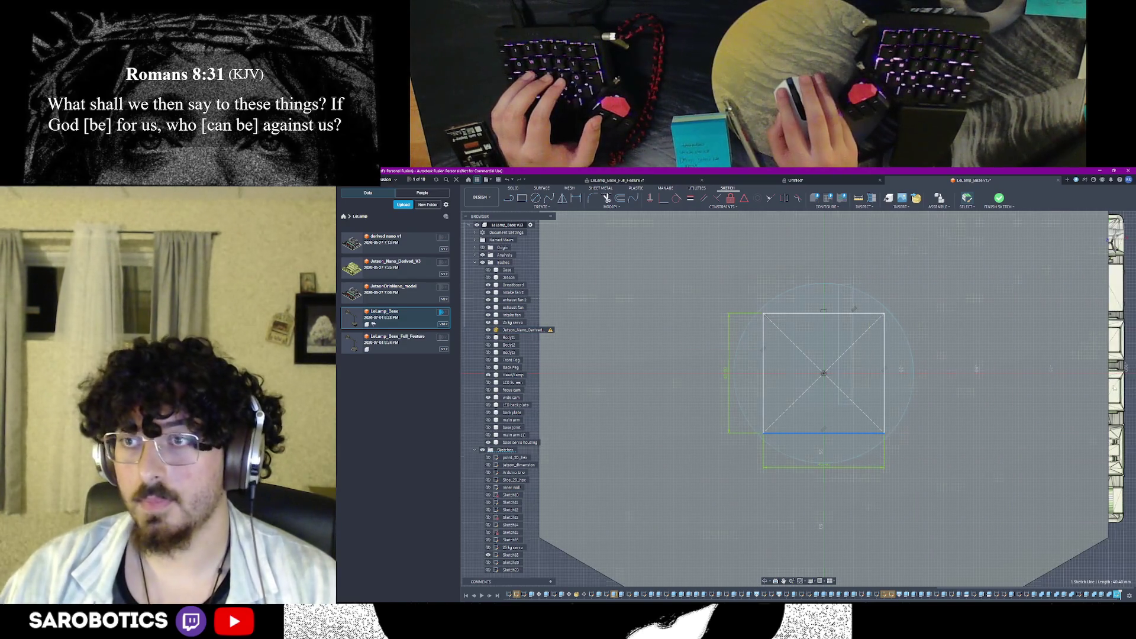
key(ctrl+y)
key(ctrl+y)
key(ctrl+y)
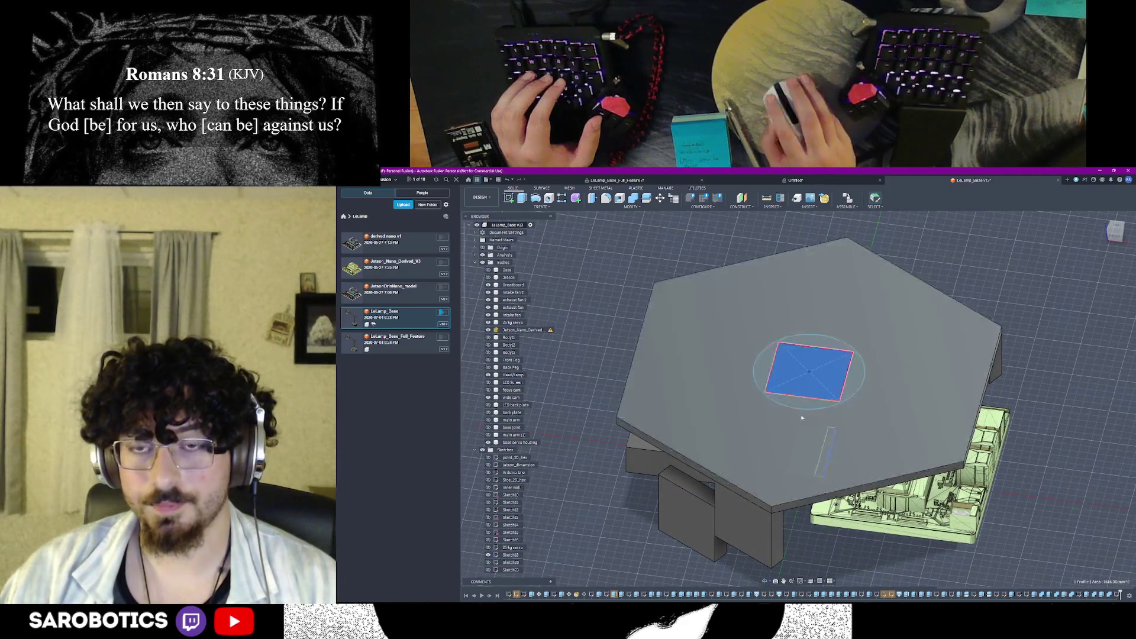
Extrude the square profile 10 mm, undo it, then extrude it 20 mm as a joined box
key(e)
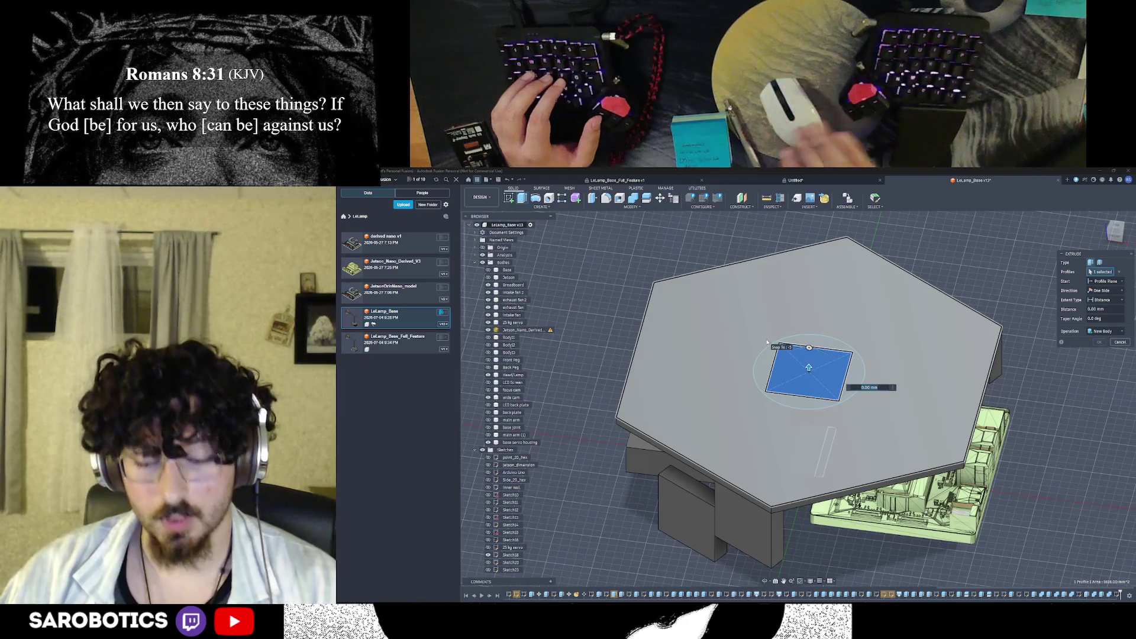
text(10)
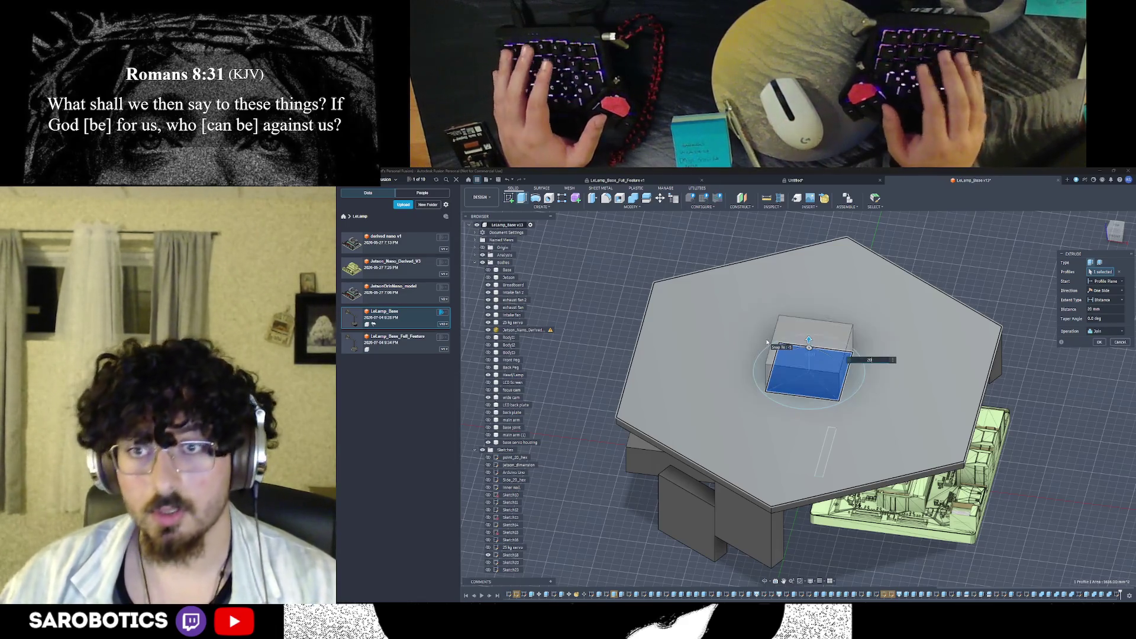
key(Return)
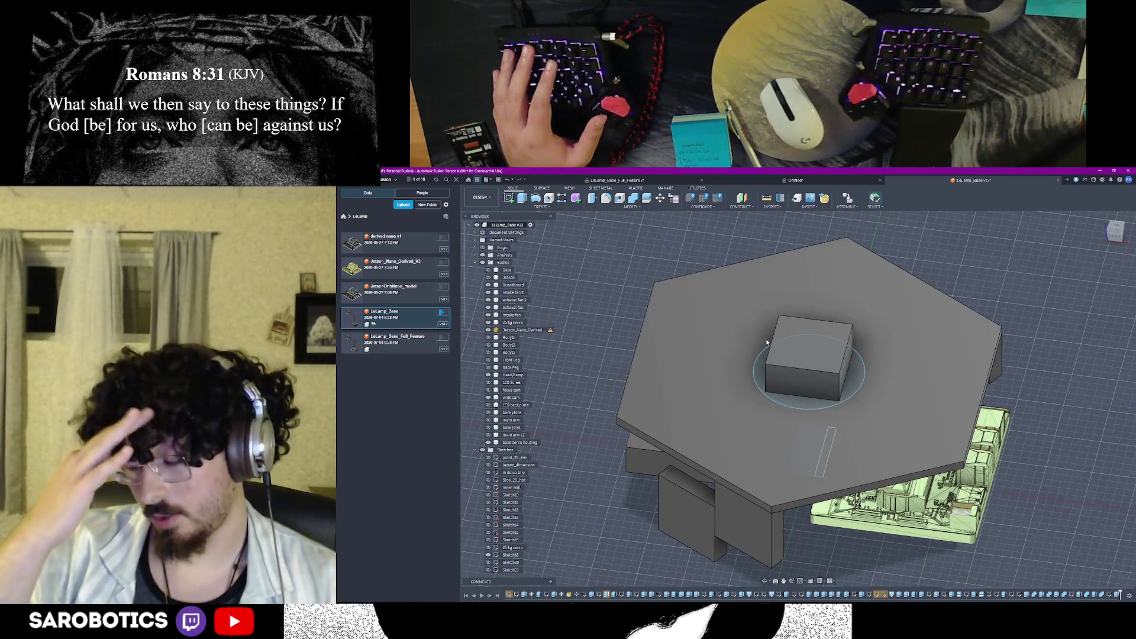
key(ctrl+z)
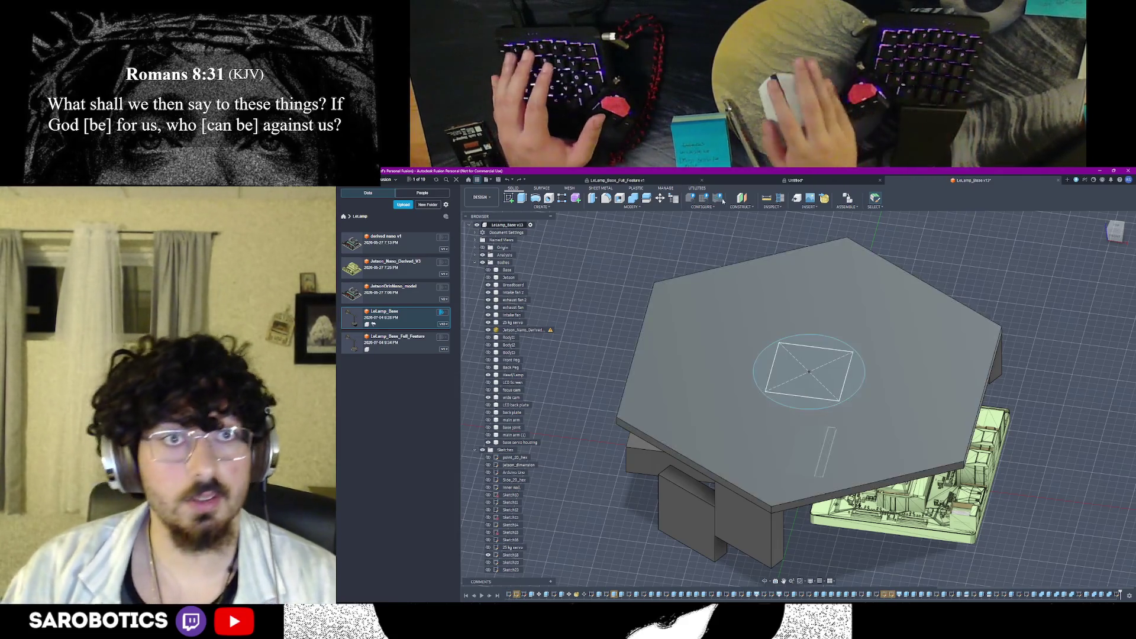
key(e)
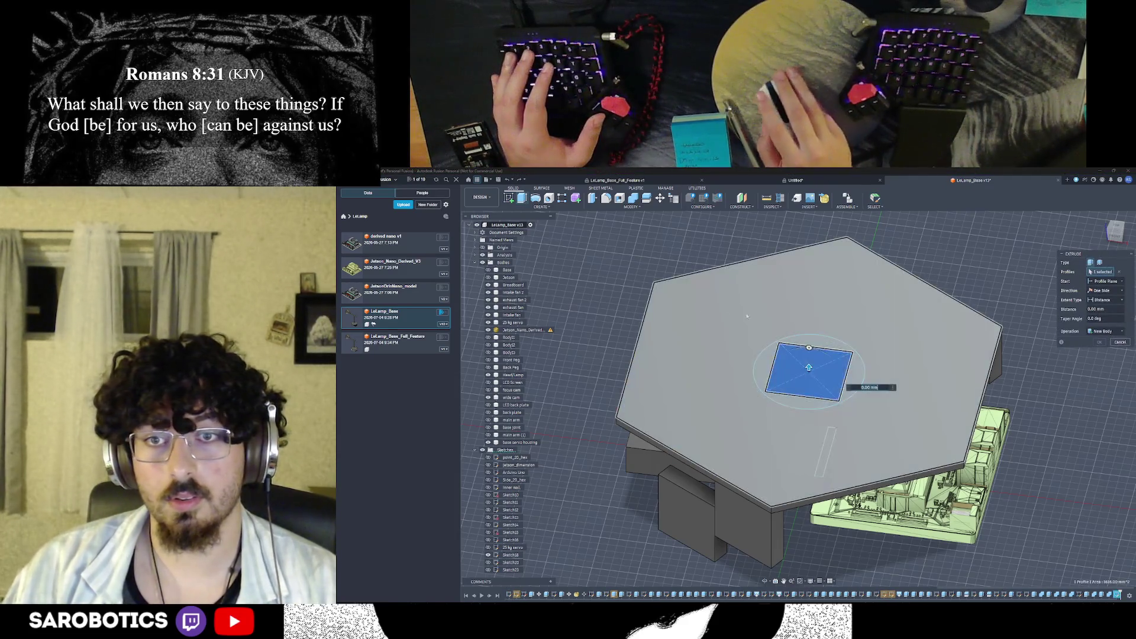
text(20)
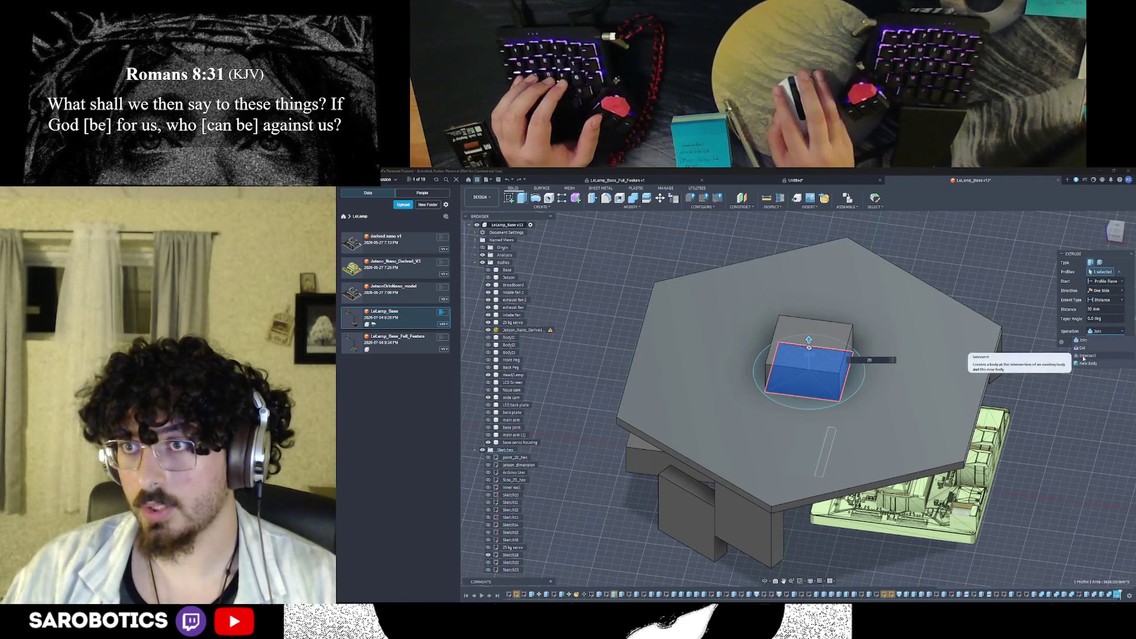
key(Return)
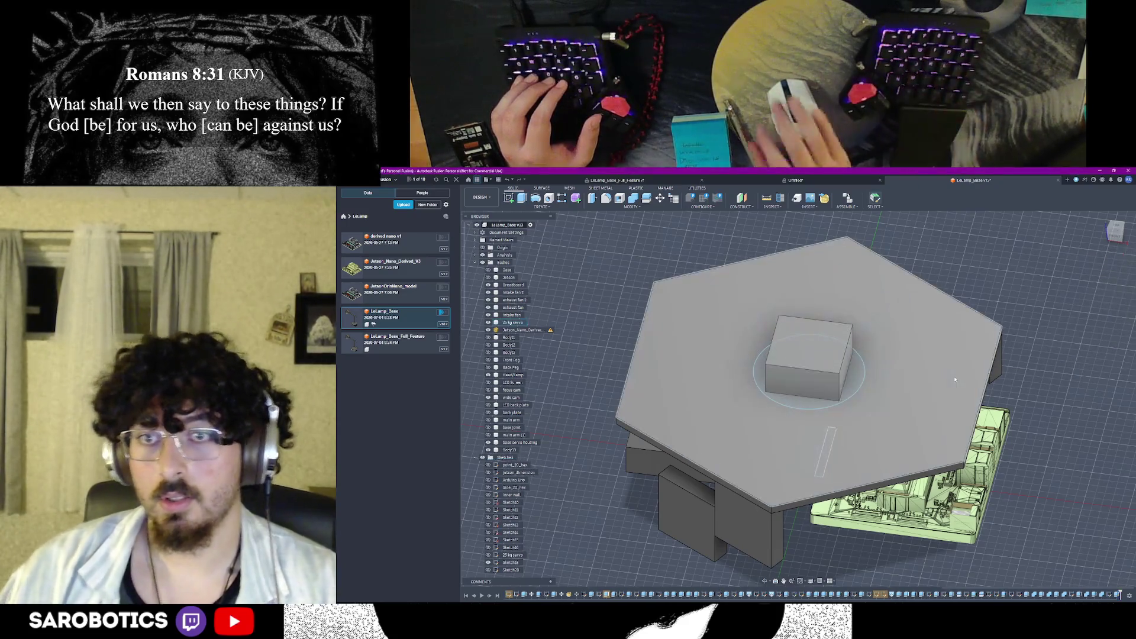
scroll(904, 418, down, 2)
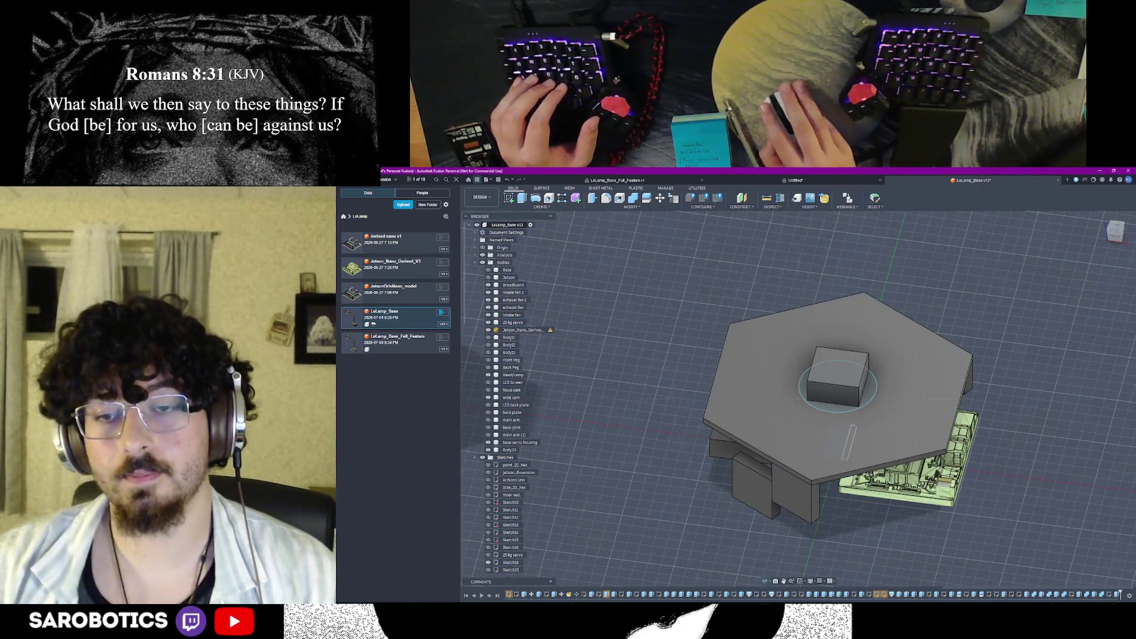
Look down on the plate, pick the circular top face for a new sketch and start circle drawing
shift+middle_drag(822, 533, 834, 426)
mouse_move(856, 488)
shift+middle_down()
mouse_move(823, 402)
mouse_move(839, 417)
shift+middle_up()
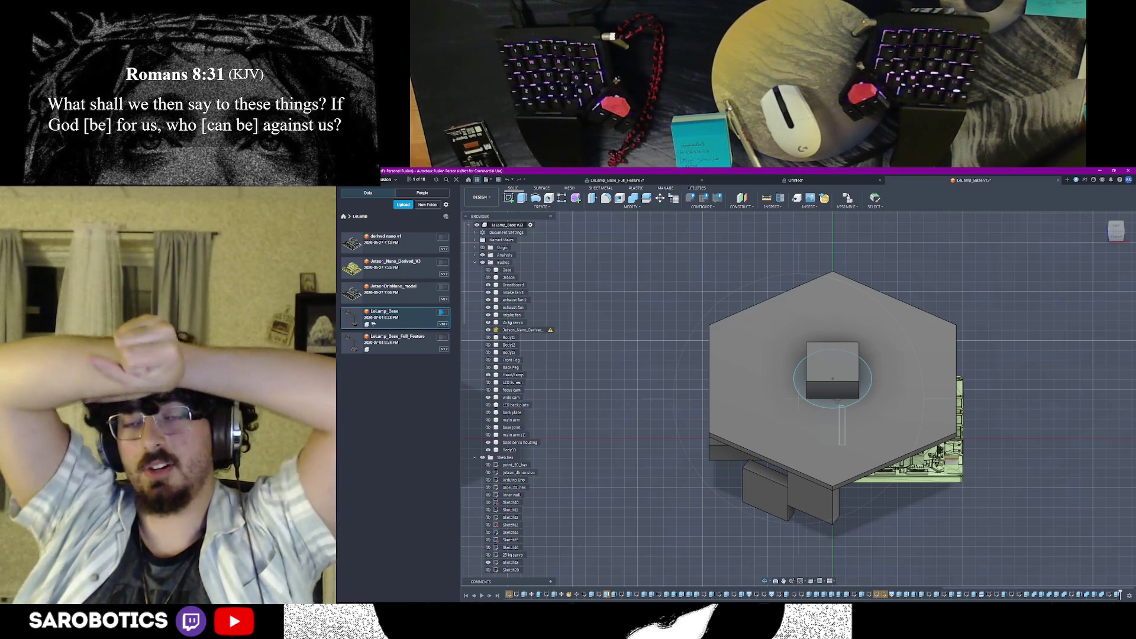
shift+middle_drag(832, 379, 876, 376)
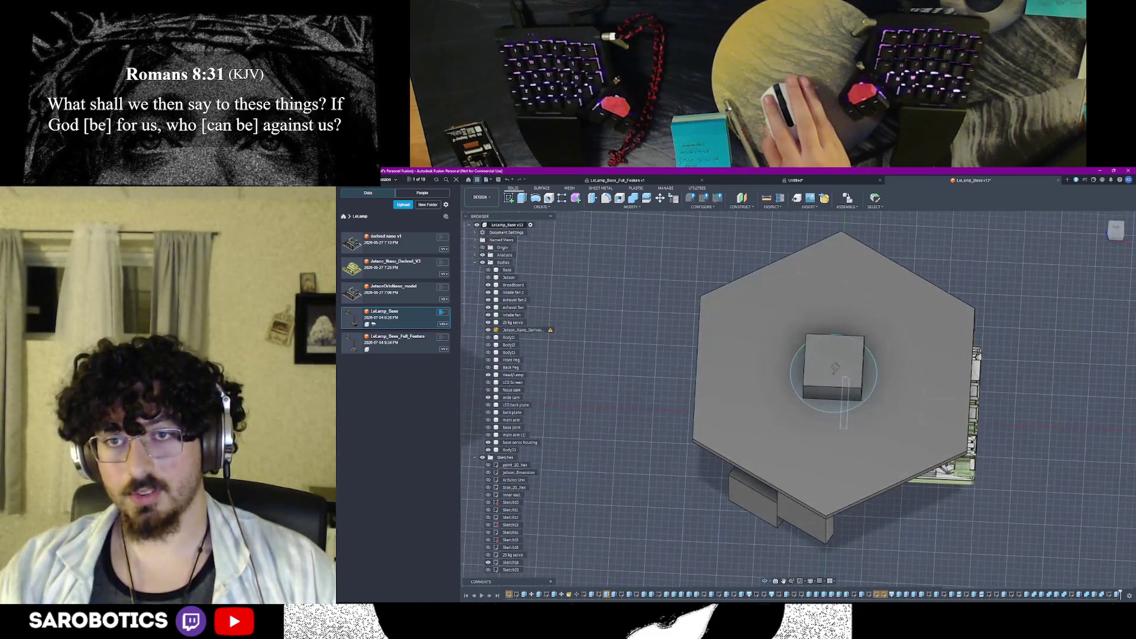
click(869, 381)
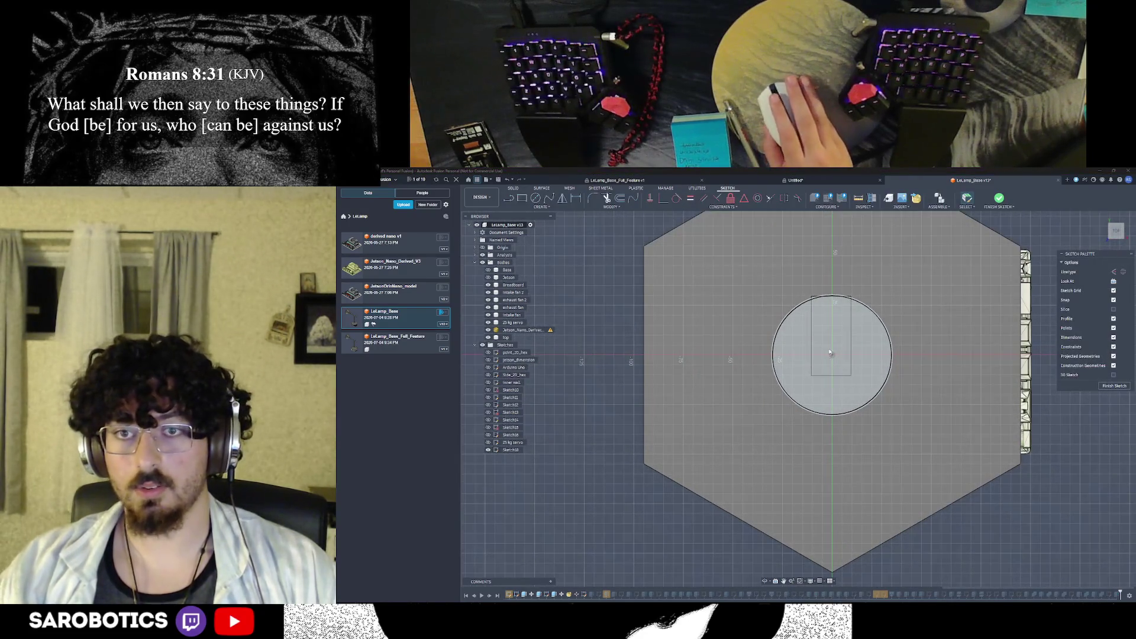
key(c)
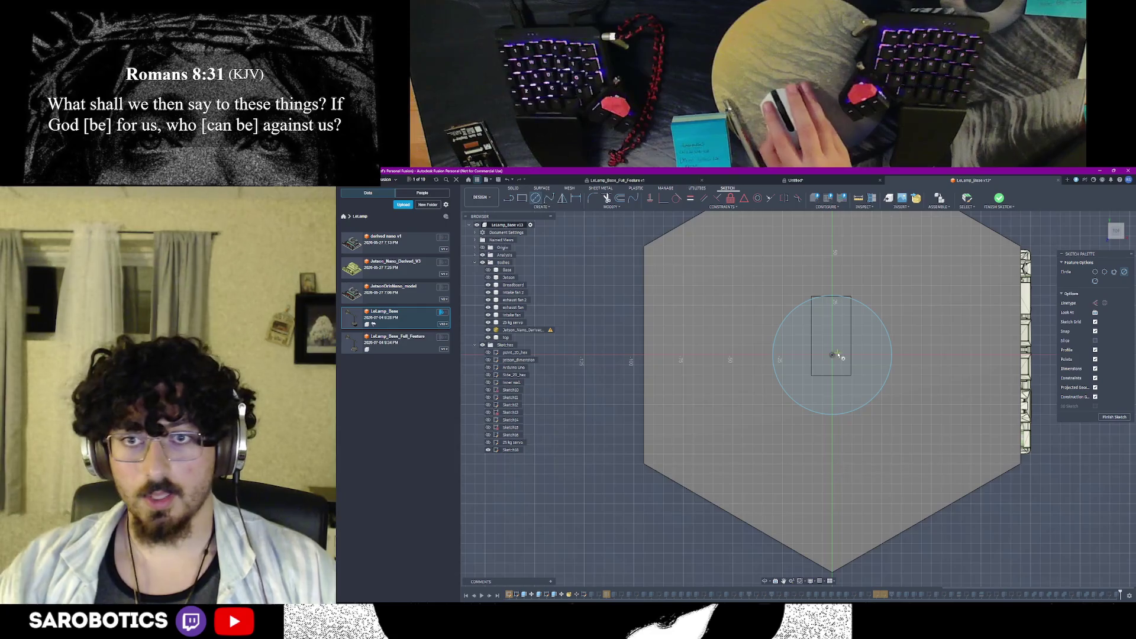
Draw a larger circle concentric with the central circle, then stop sketching and tilt to 3-D
click(833, 355)
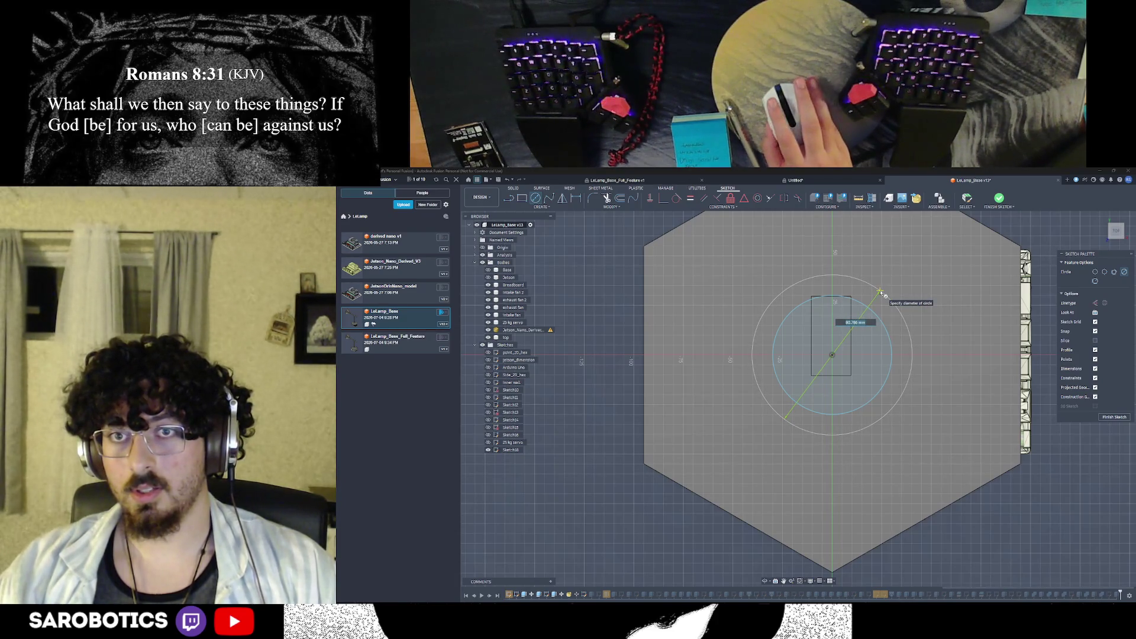
click(878, 291)
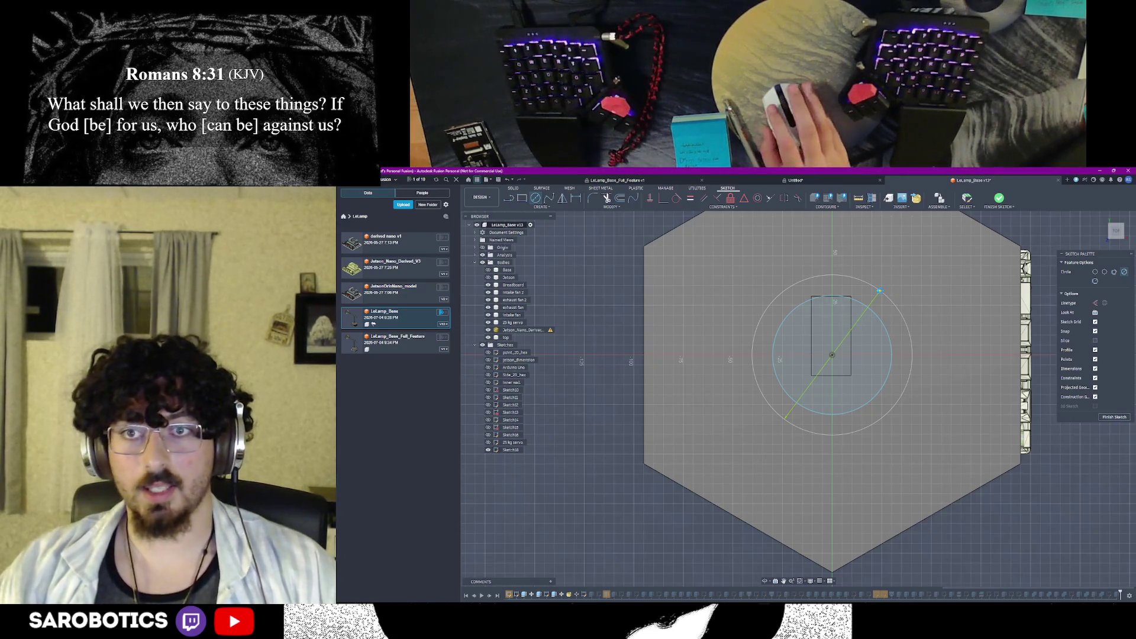
key(Escape)
scroll(879, 291, up, 2)
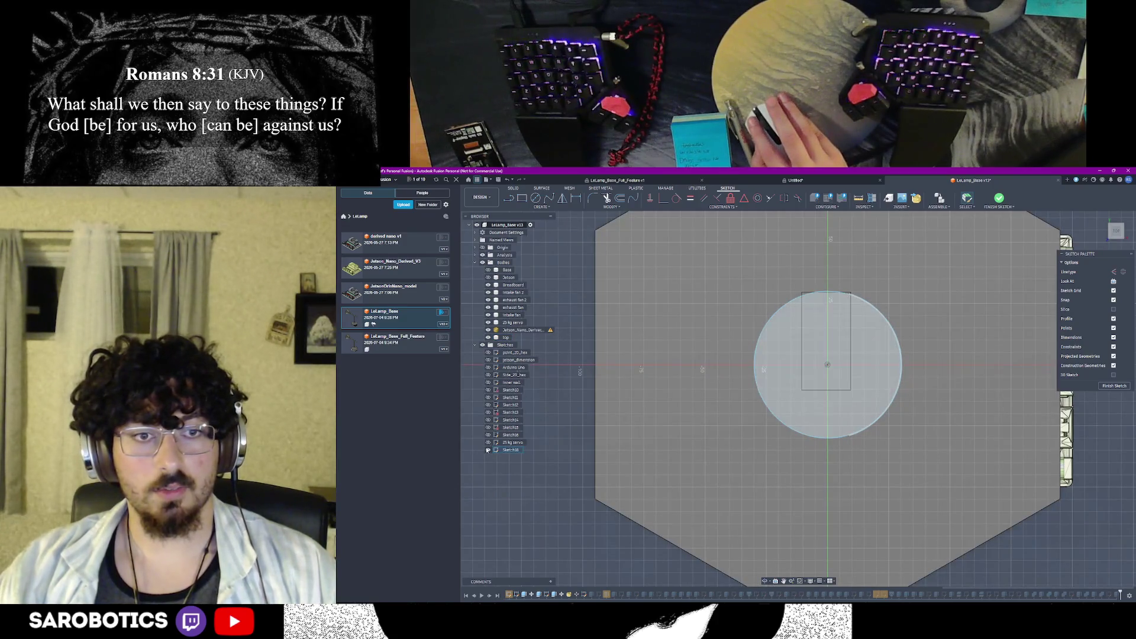
mouse_move(825, 489)
shift+middle_down()
mouse_move(836, 438)
mouse_move(810, 444)
shift+middle_up()
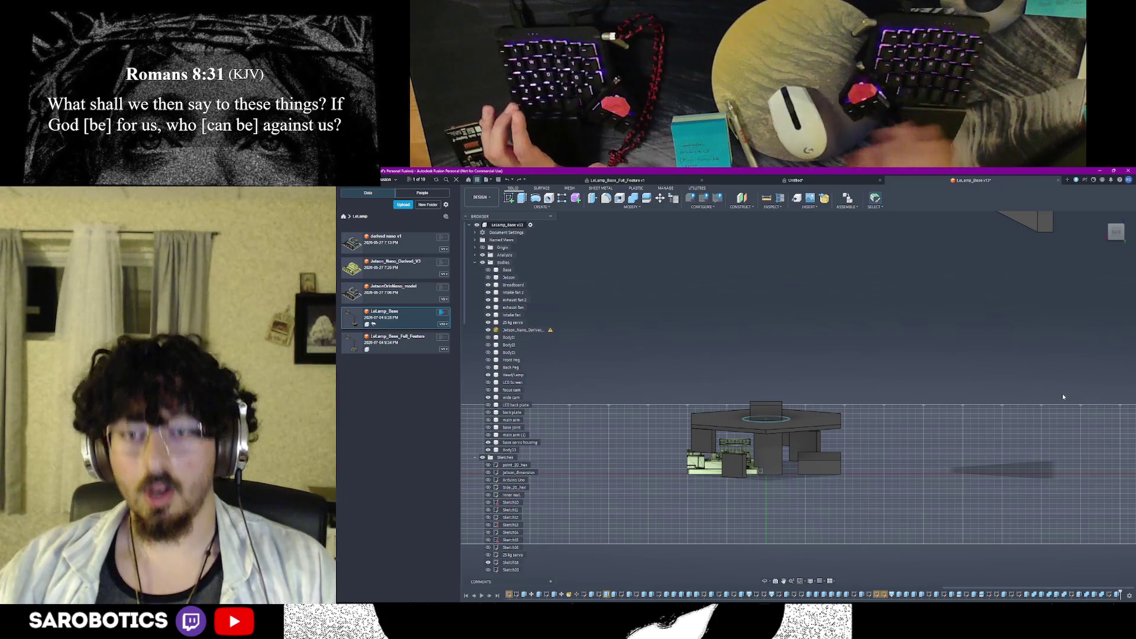
Save a new milestone version of the lamp base design
key(ctrl+s)
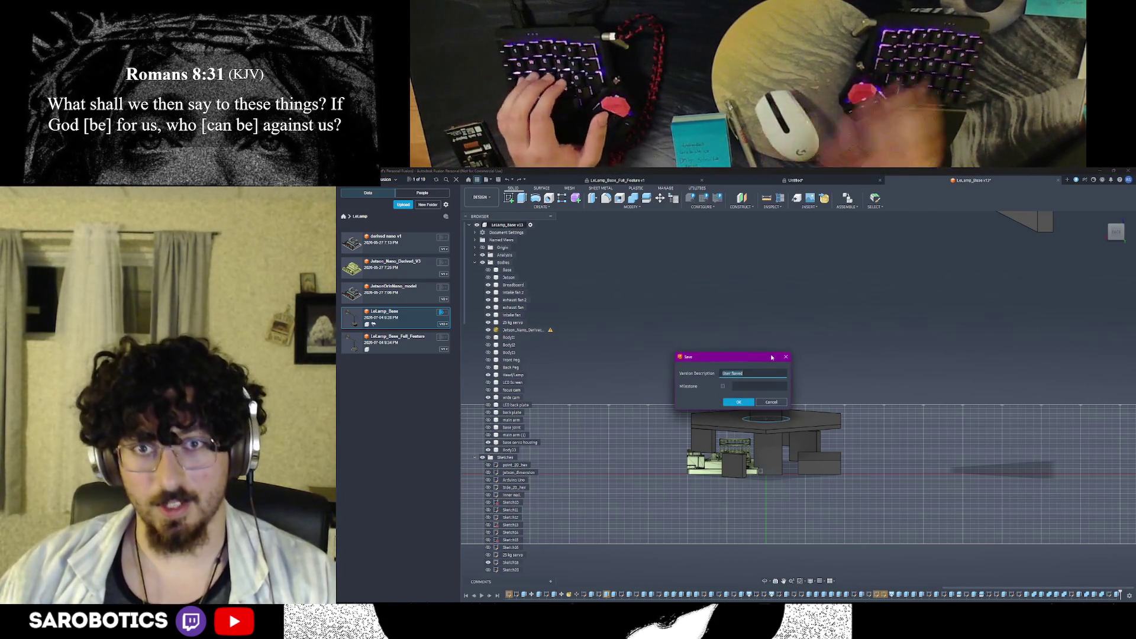
text(ad)
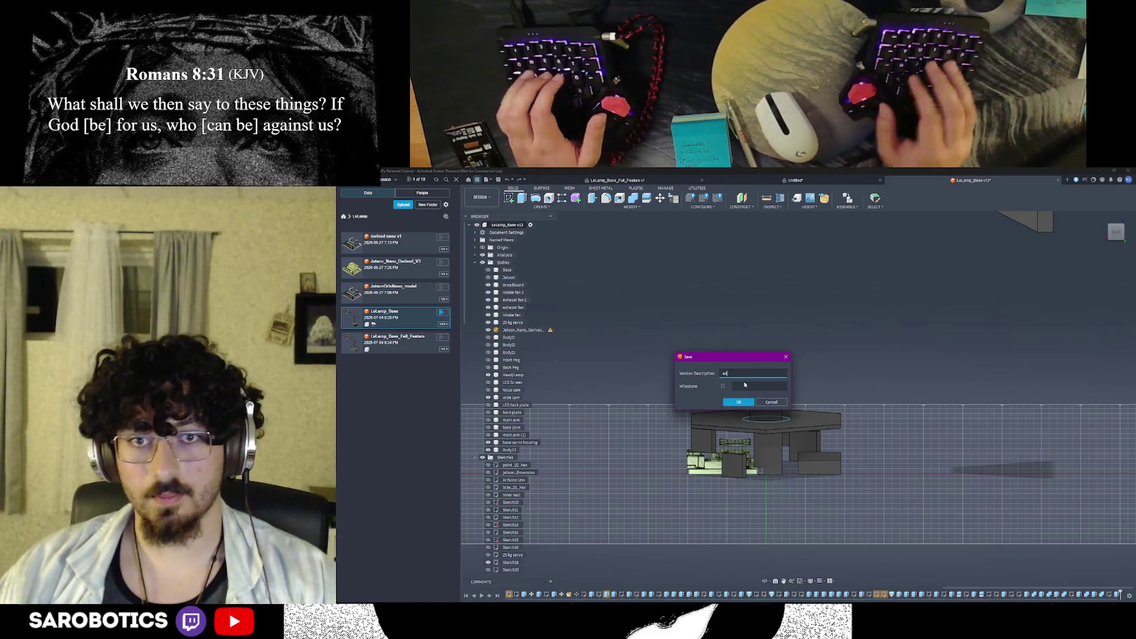
text(ded housing to base)
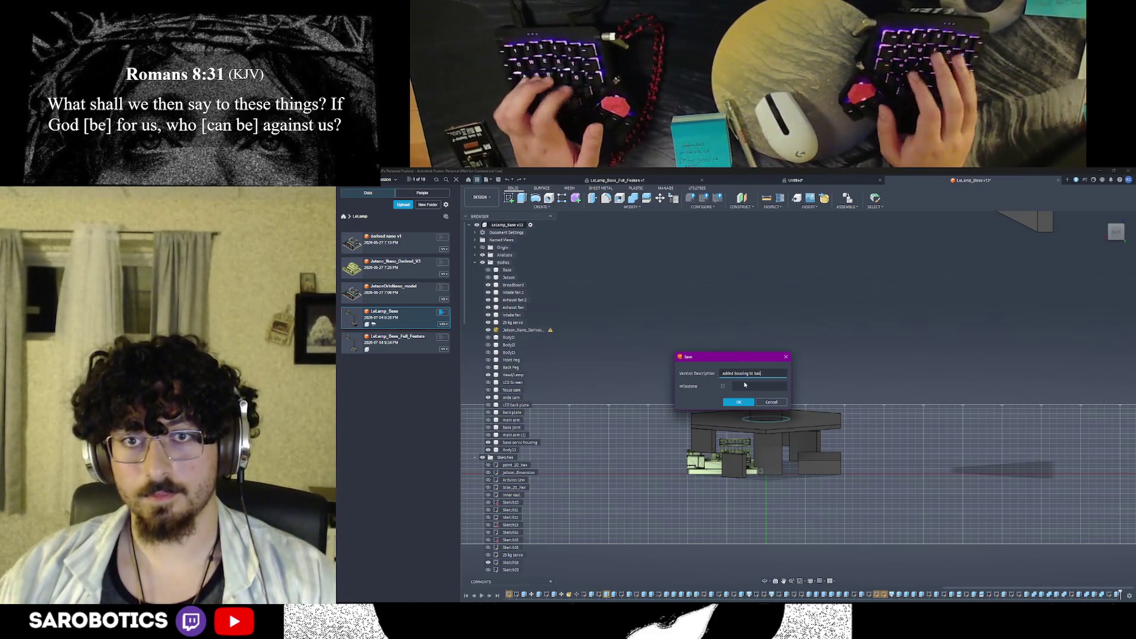
click(723, 386)
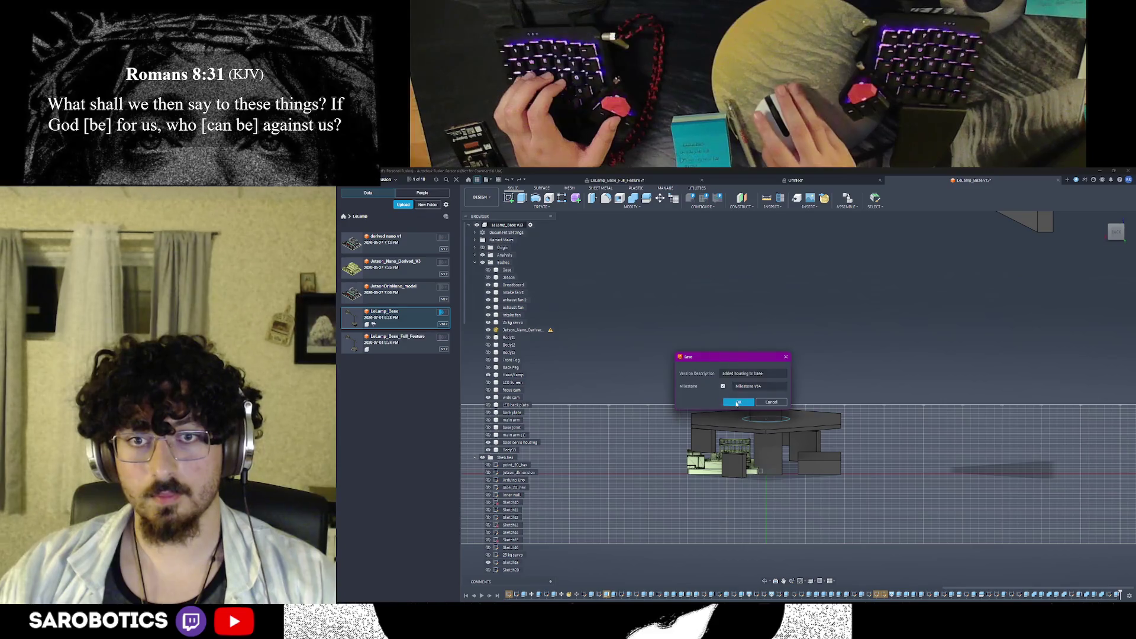
click(737, 403)
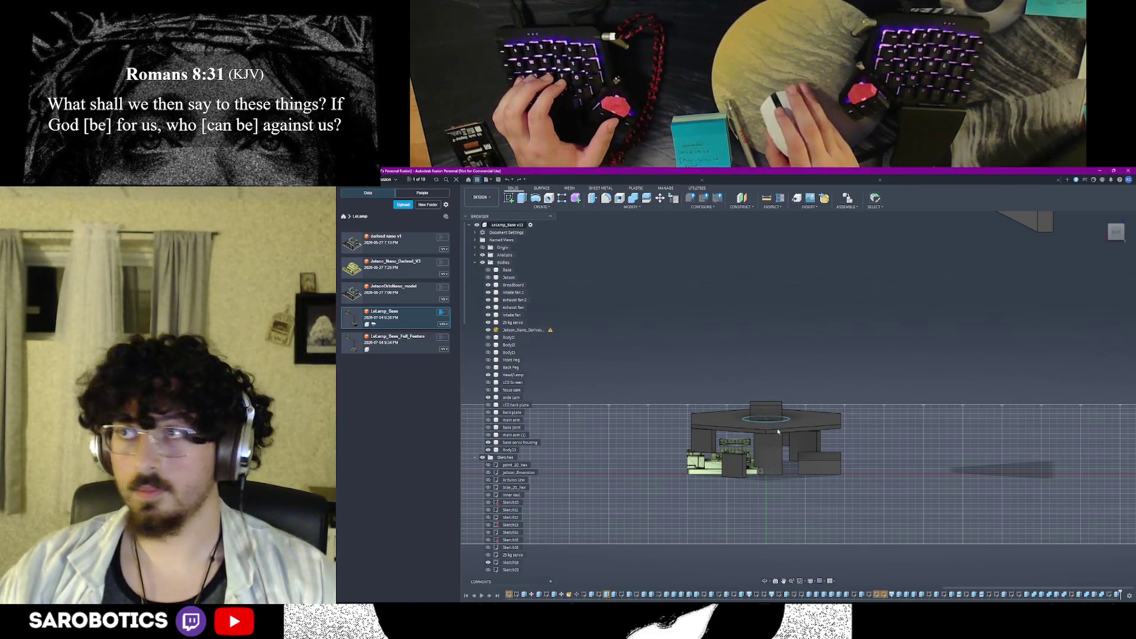
scroll(776, 428, down, 2)
Inspect the model from several angles, then switch to the DS3225MG servo page via the taskbar previews
mouse_move(776, 498)
shift+middle_down()
mouse_move(822, 399)
mouse_move(757, 371)
mouse_move(819, 402)
shift+middle_up()
scroll(821, 398, up, 3)
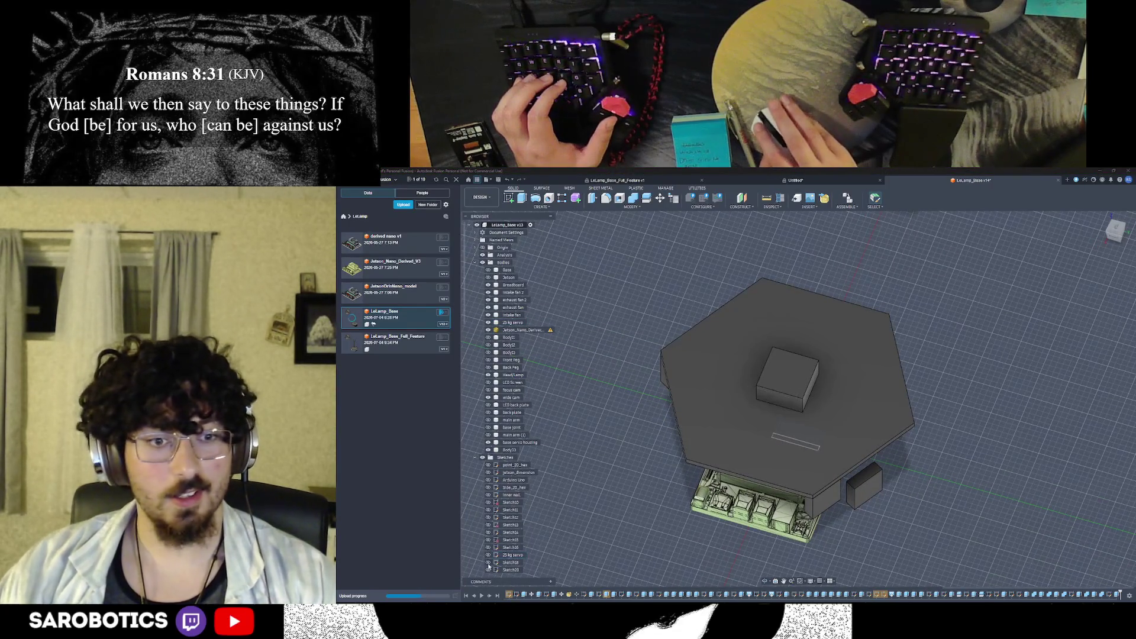
shift+middle_drag(727, 533, 747, 553)
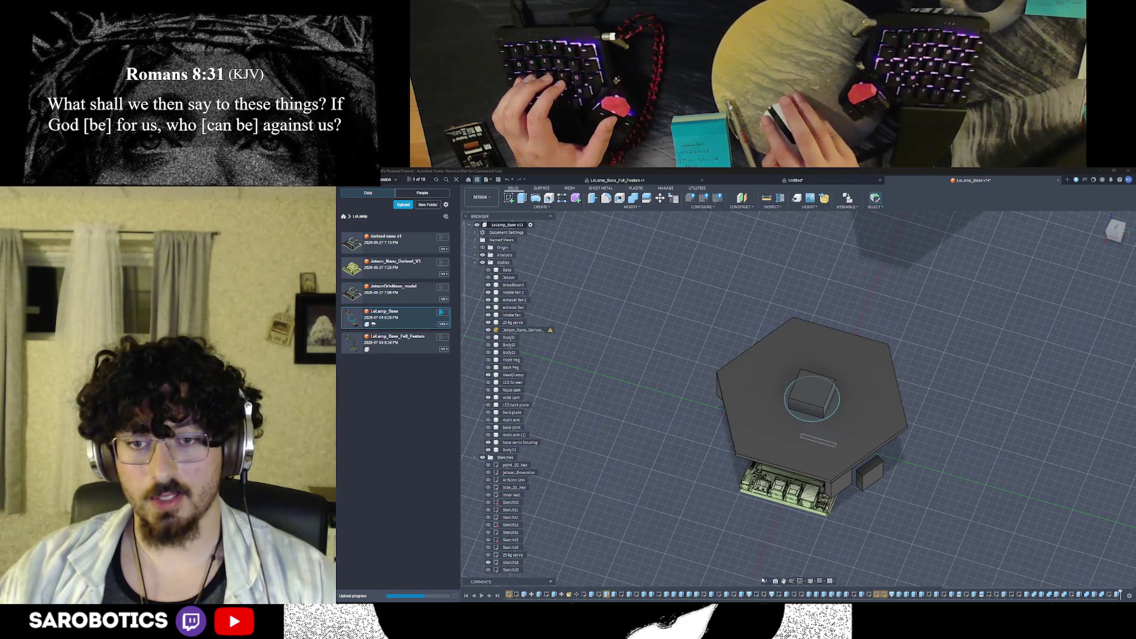
mouse_move(811, 400)
shift+middle_down()
mouse_move(821, 426)
mouse_move(798, 413)
shift+middle_up()
scroll(817, 413, up, 3)
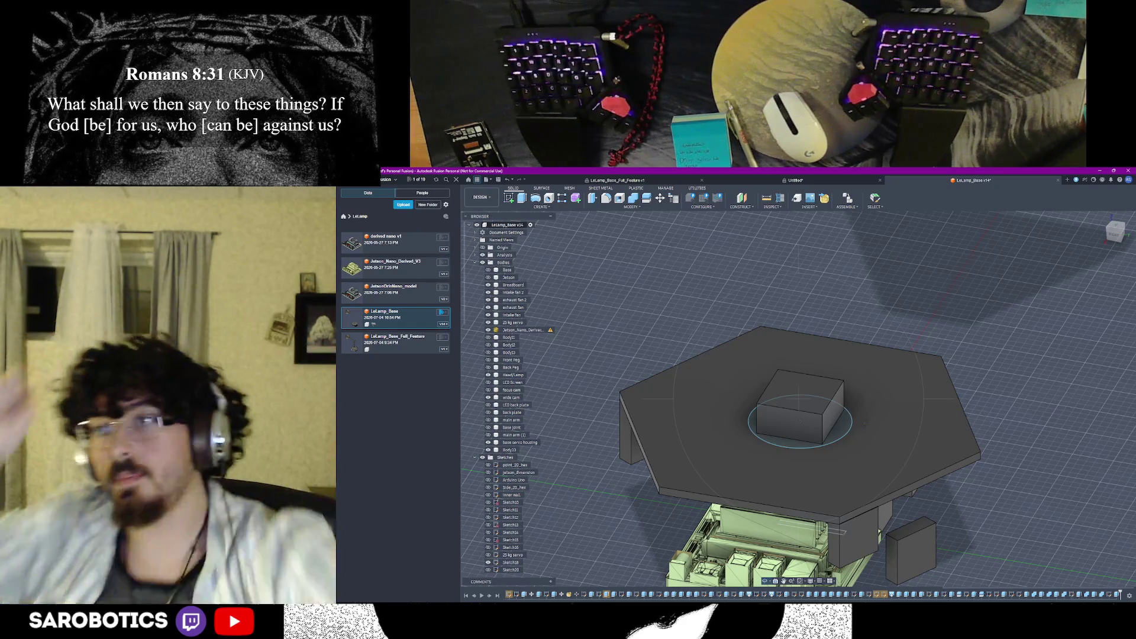
click(697, 593)
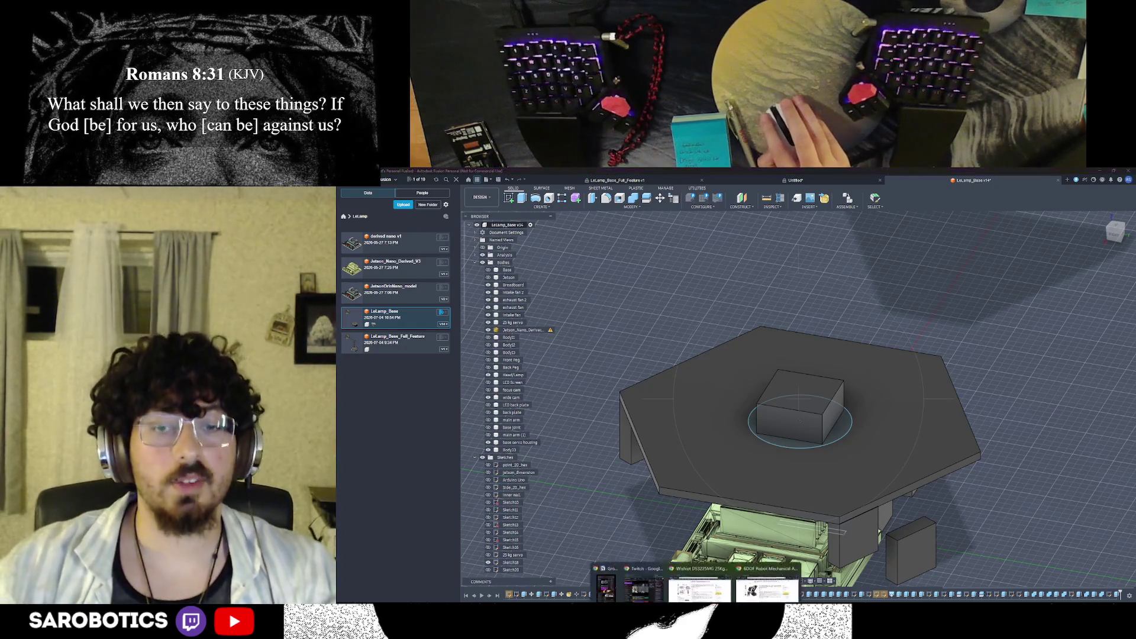
click(699, 593)
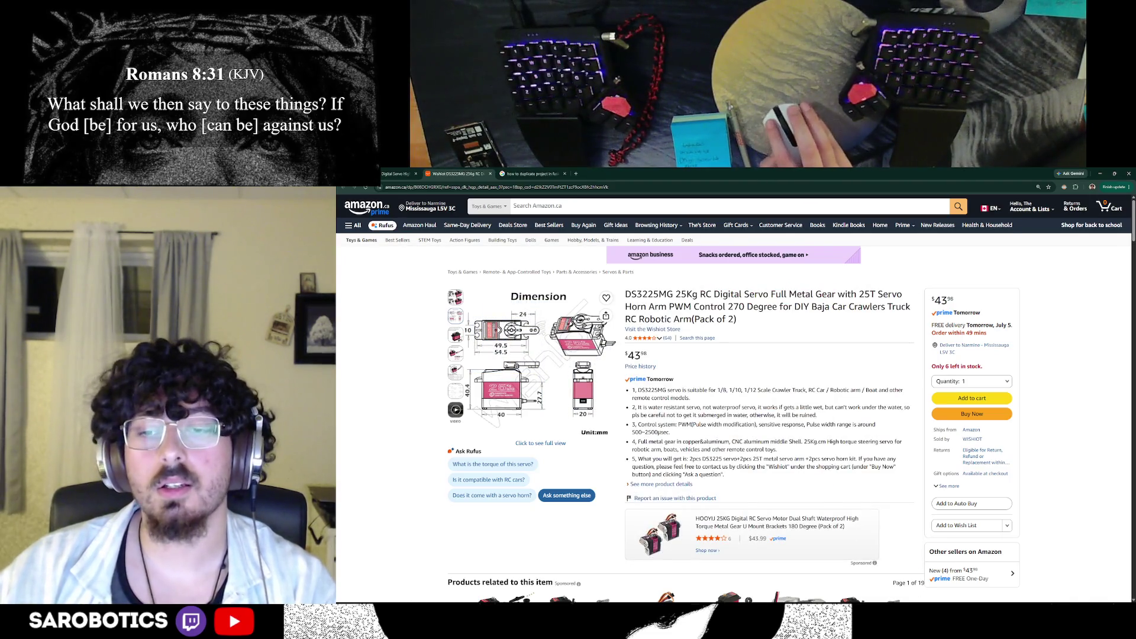
Return from the Amazon servo listing to the lamp base design window
click(764, 577)
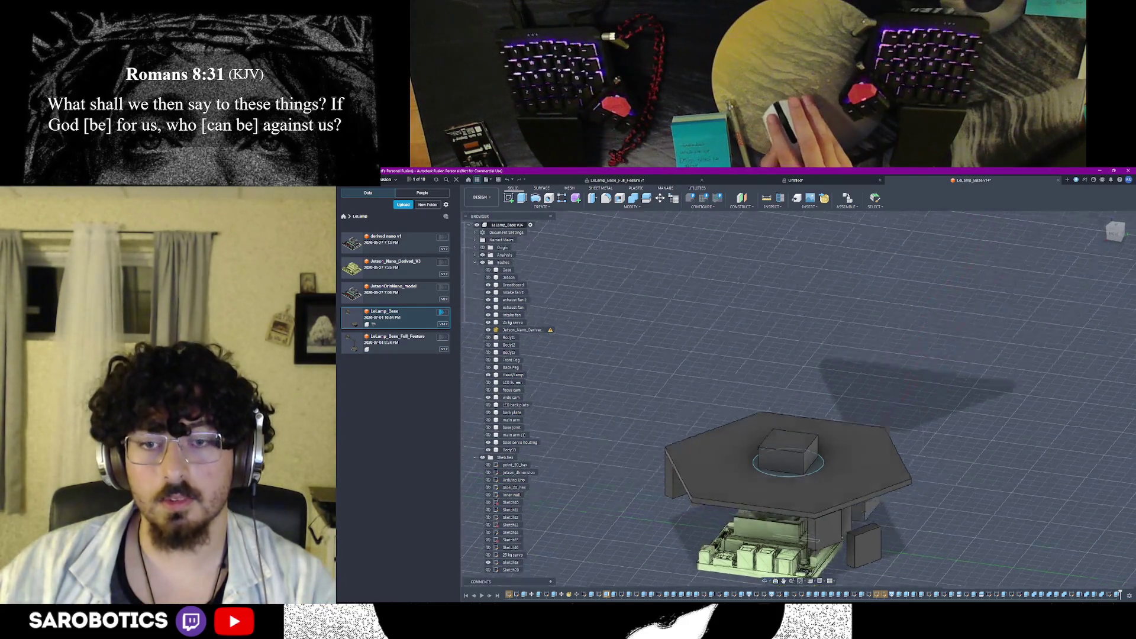
Orbit the lamp base to view its underside and then toward a top-down angle
shift+middle_drag(764, 581, 781, 497)
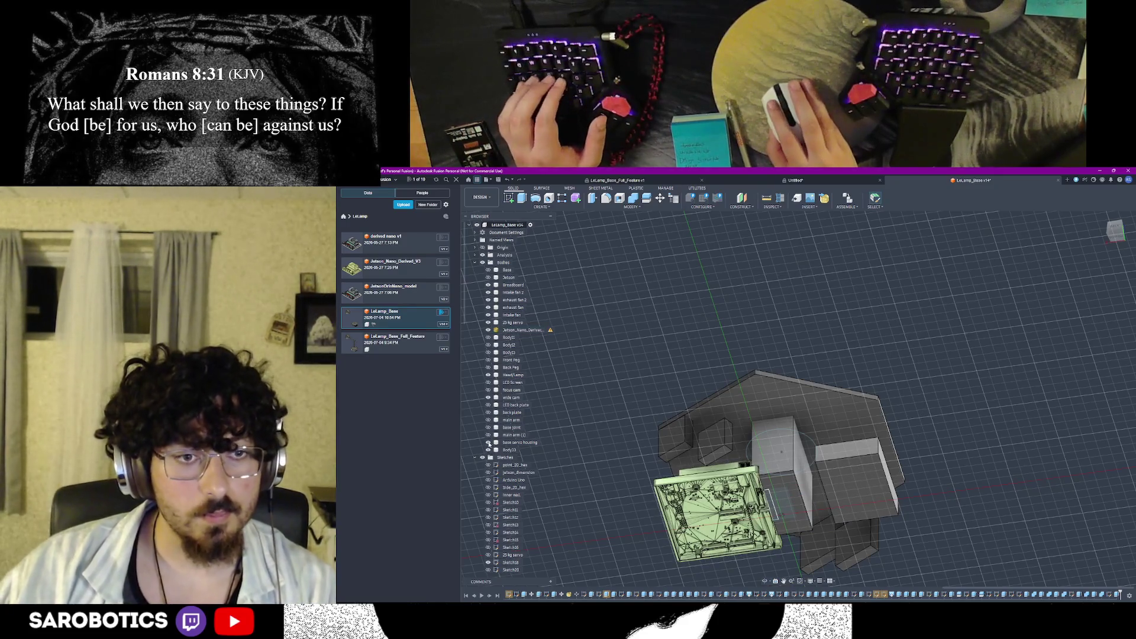
scroll(763, 577, up, 2)
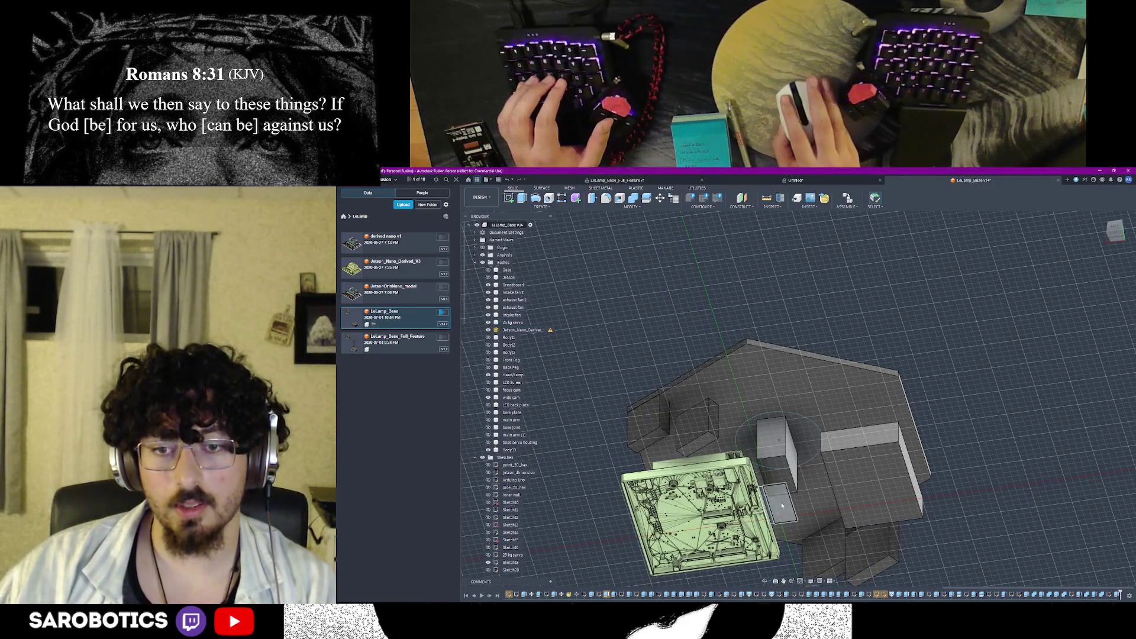
mouse_move(779, 441)
shift+middle_down()
mouse_move(769, 427)
mouse_move(737, 492)
mouse_move(759, 454)
shift+middle_up()
scroll(770, 428, up, 3)
scroll(741, 487, up, 3)
scroll(758, 455, up, 1)
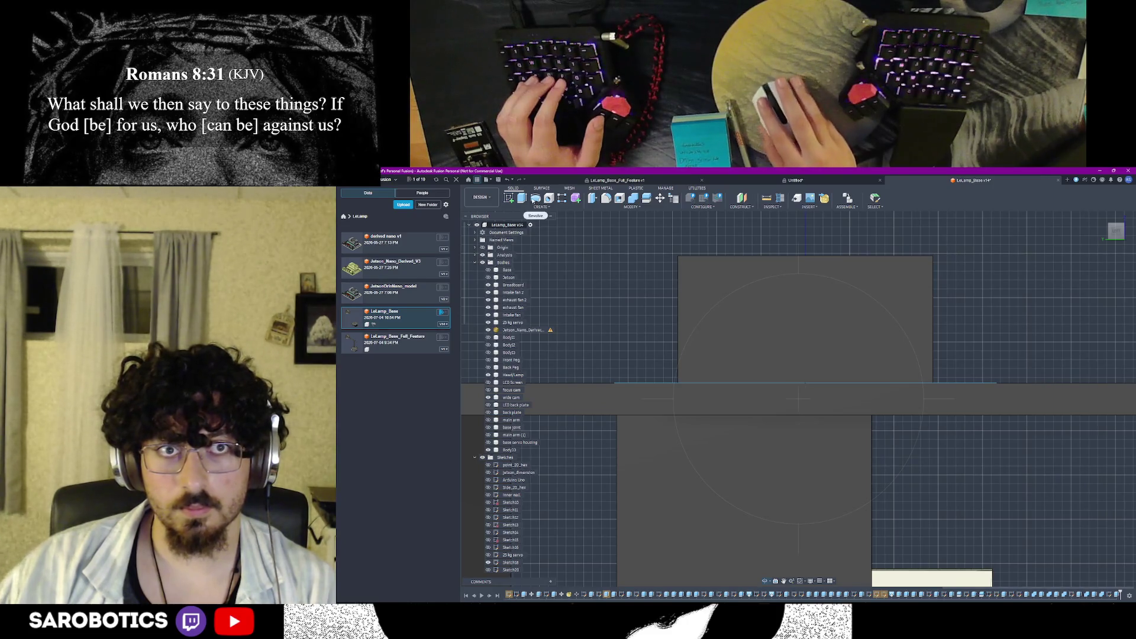
Measure the position of the lower rectangular face and dismiss the results
click(765, 197)
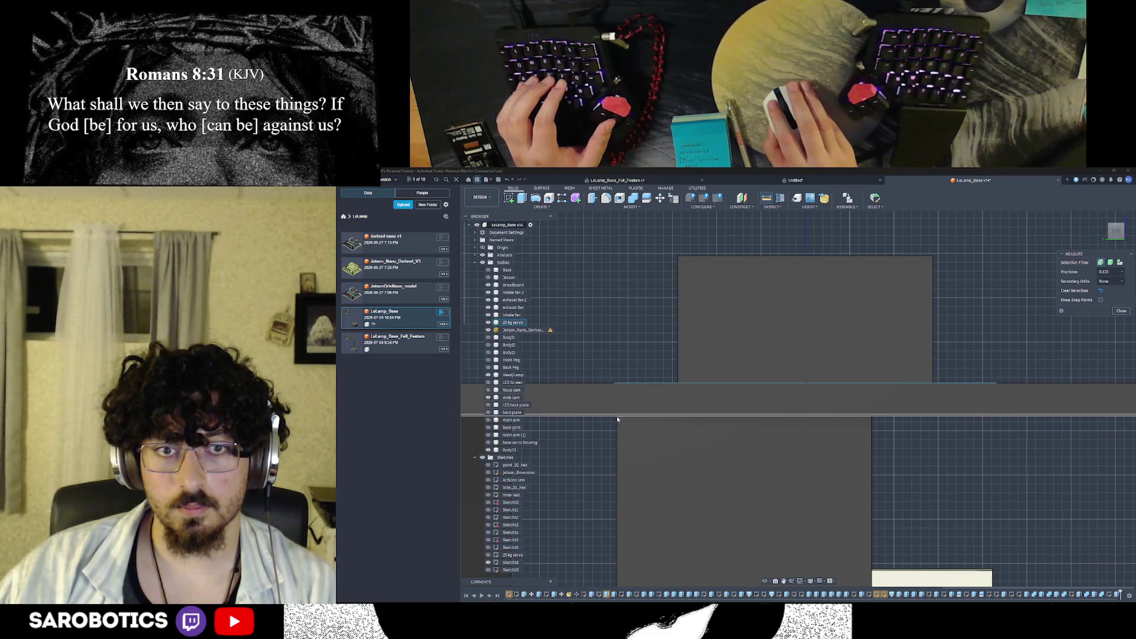
click(617, 416)
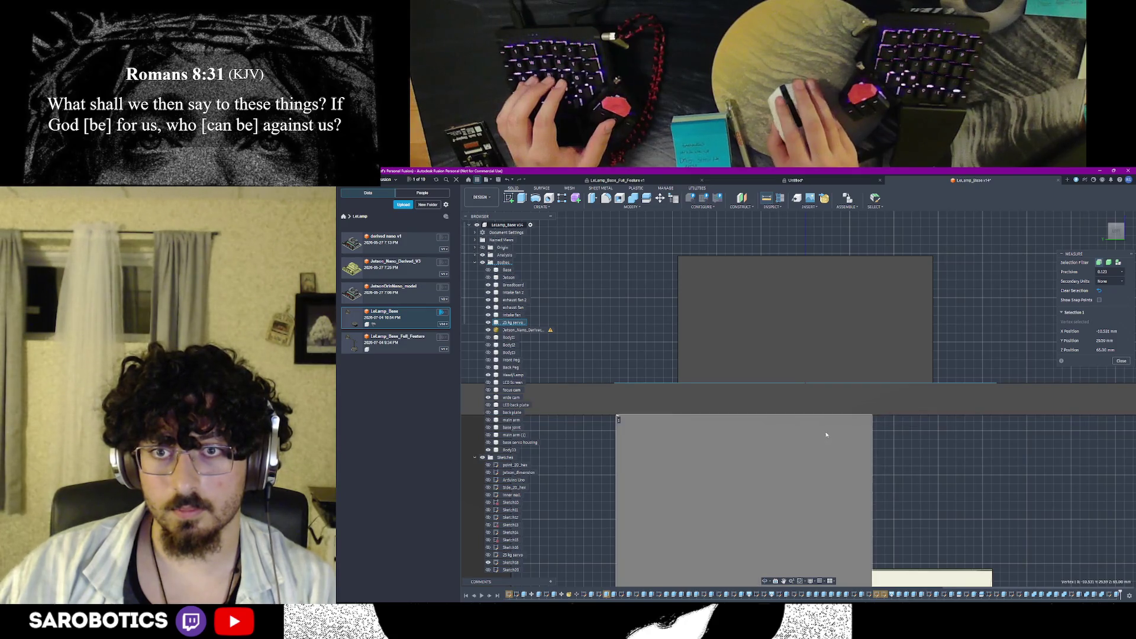
click(1121, 360)
Start a new sketch on the lower rectangular face
click(509, 198)
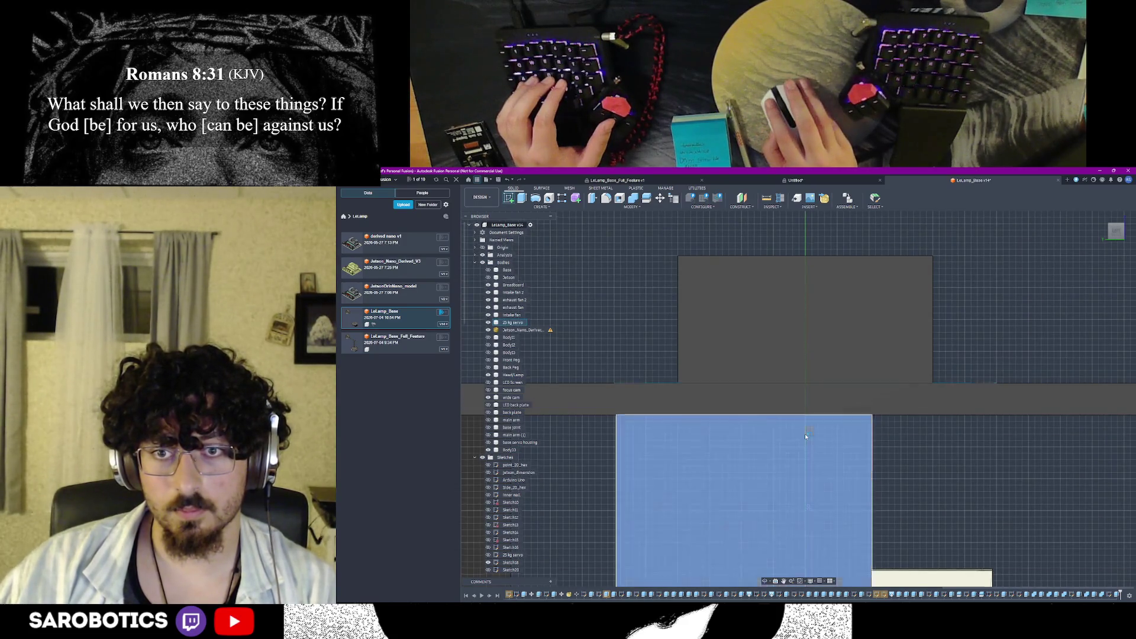
click(805, 436)
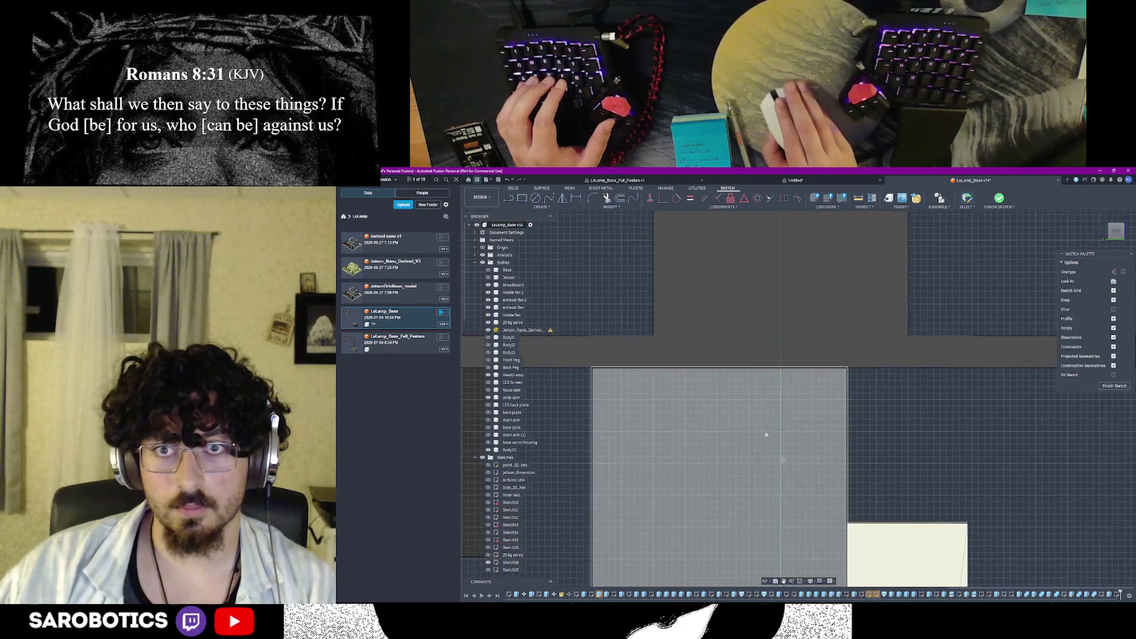
Begin a line from the face edge, cancel it unfinished, and view the whole model
key(l)
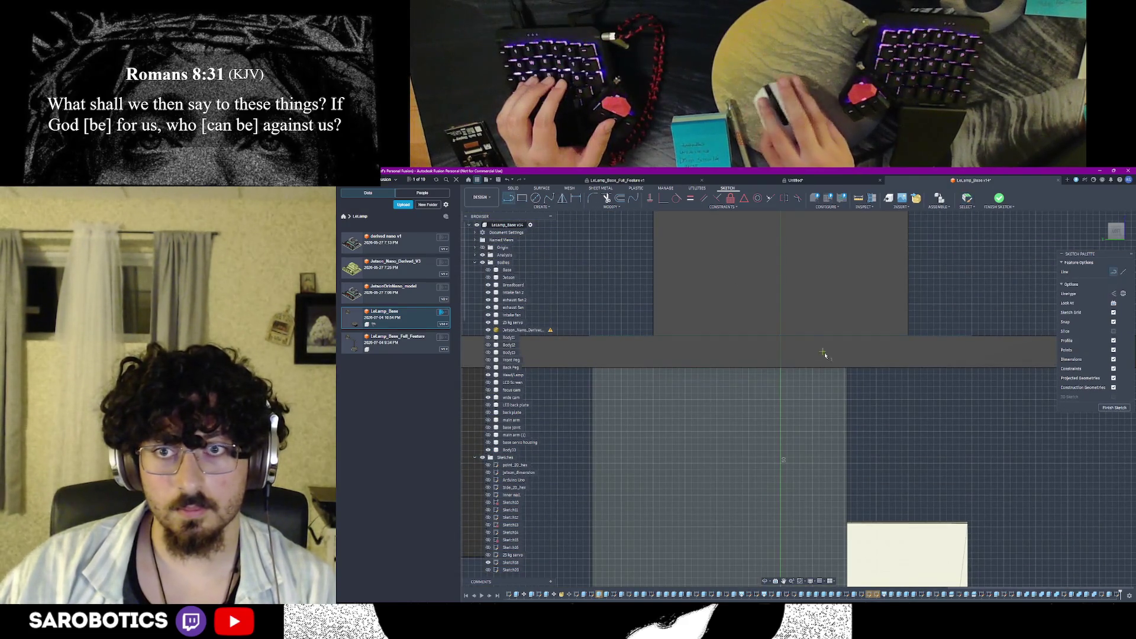
click(847, 369)
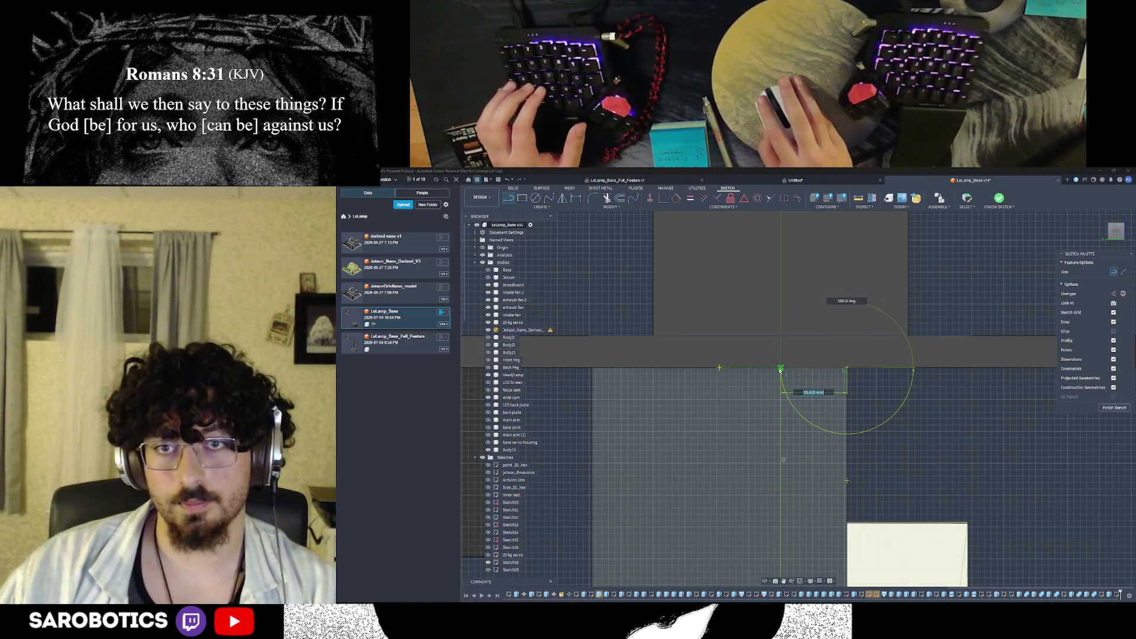
key(Escape)
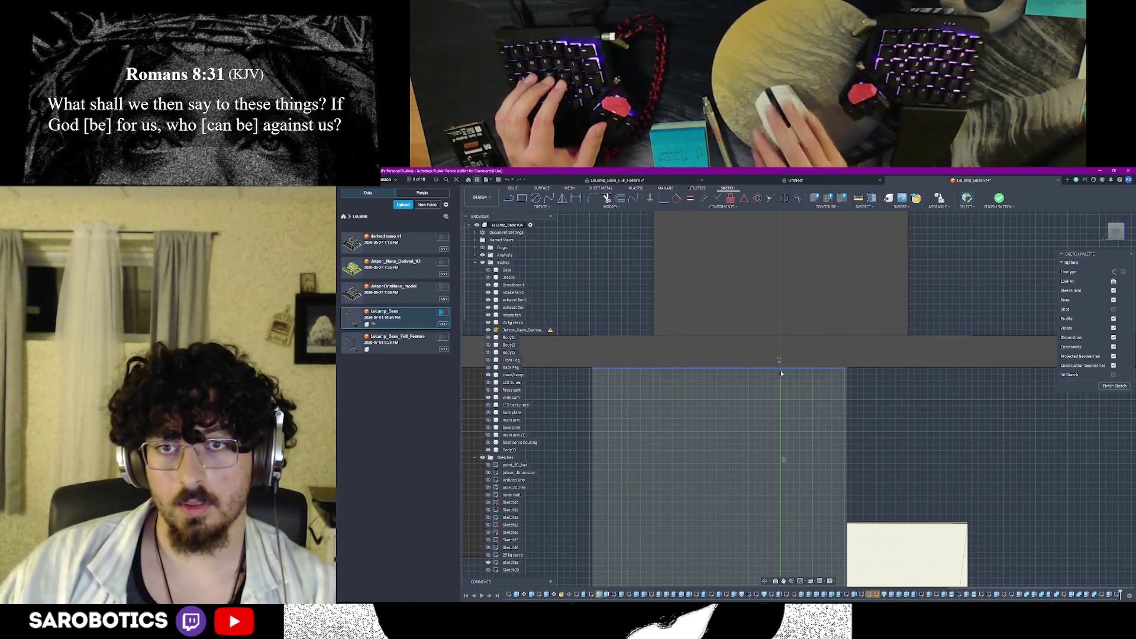
scroll(816, 541, down, 5)
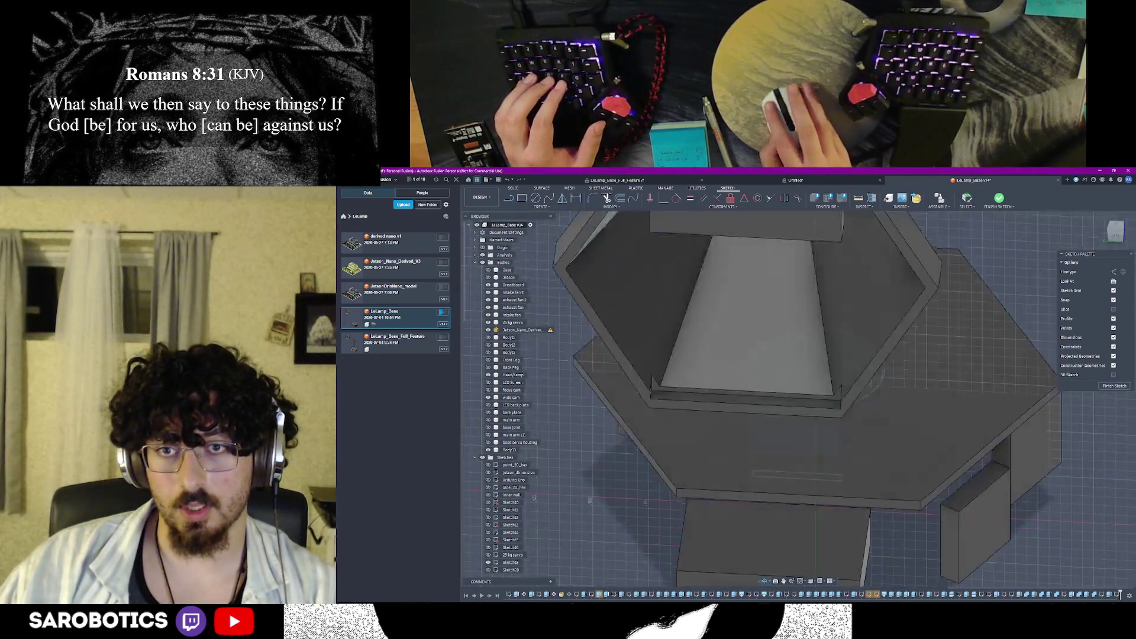
shift+middle_drag(765, 582, 879, 424)
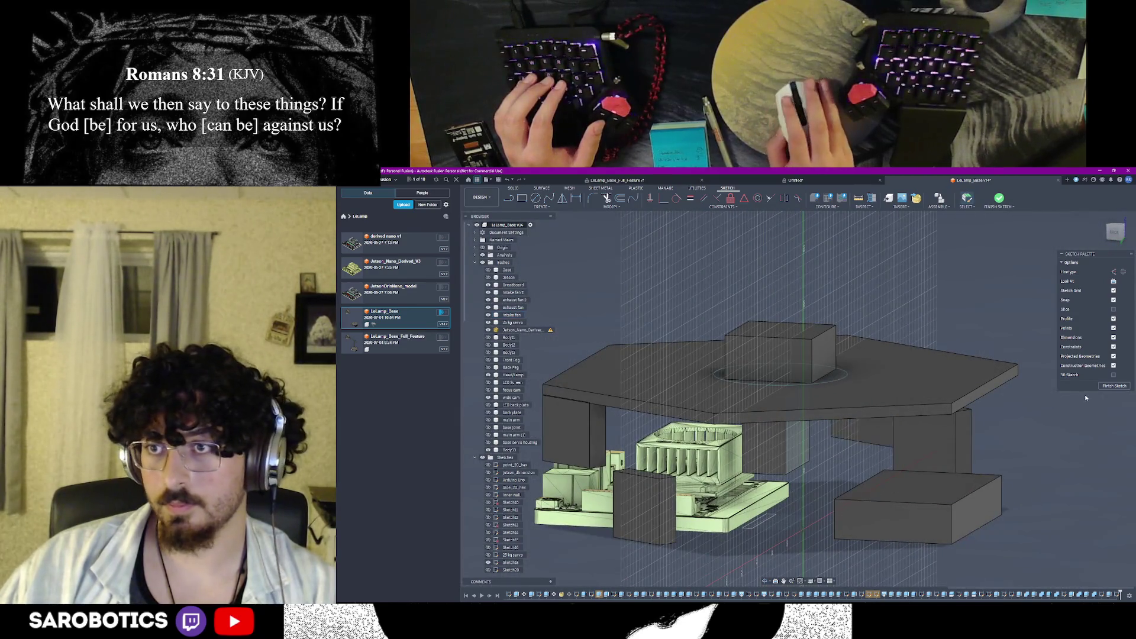
Finish the empty sketch and review the plate from above and the front, bringing up the marking menu
click(1114, 385)
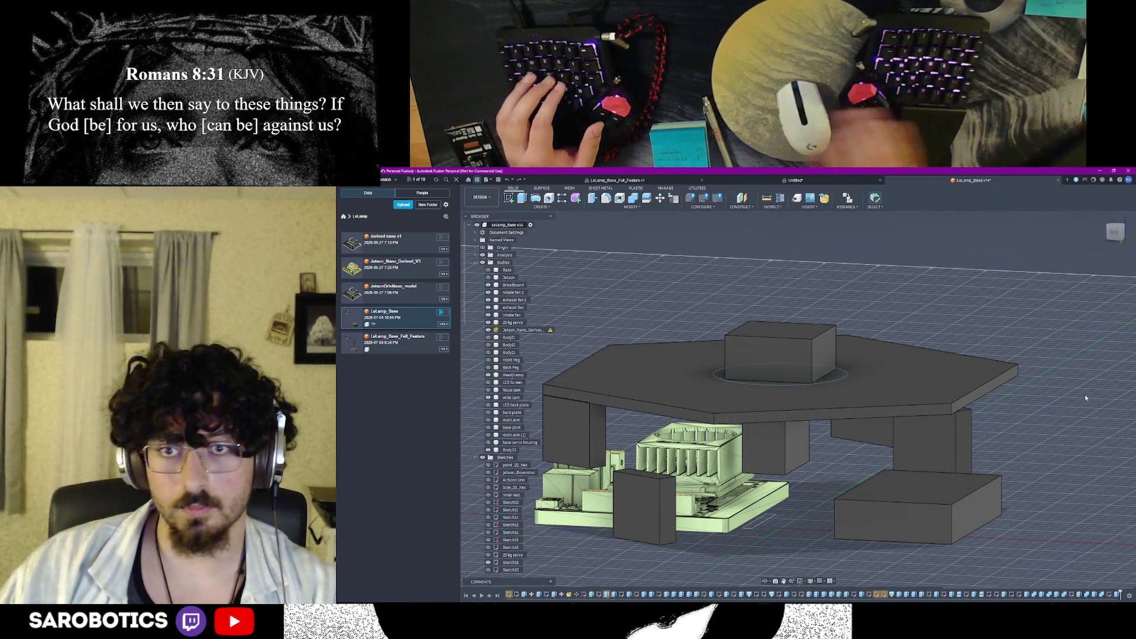
scroll(514, 431, down, 1)
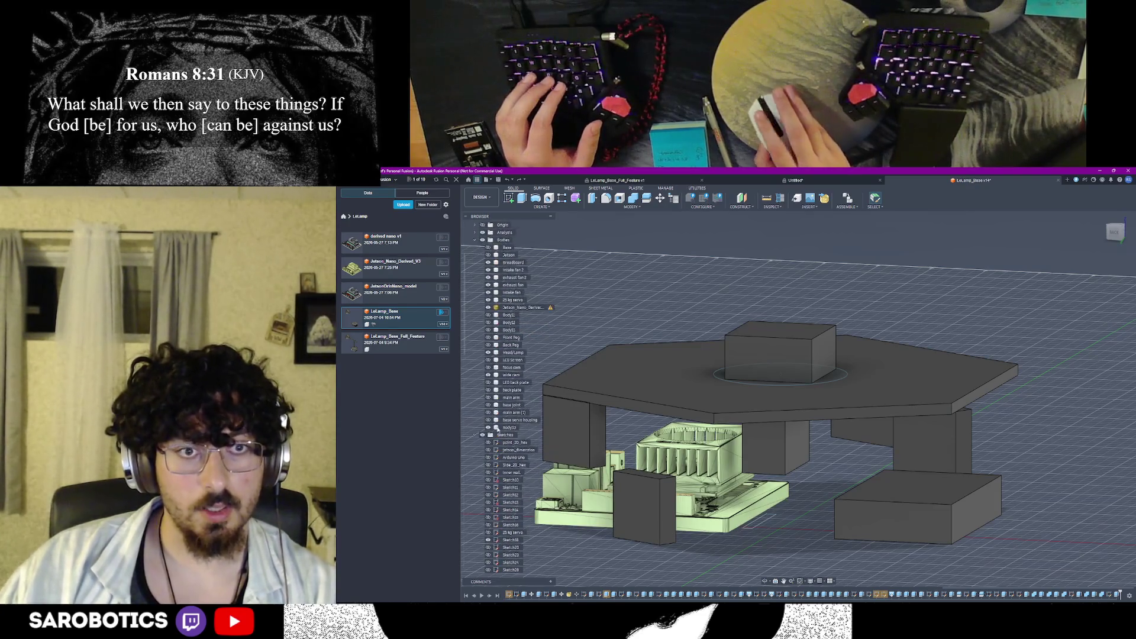
shift+middle_drag(781, 418, 781, 373)
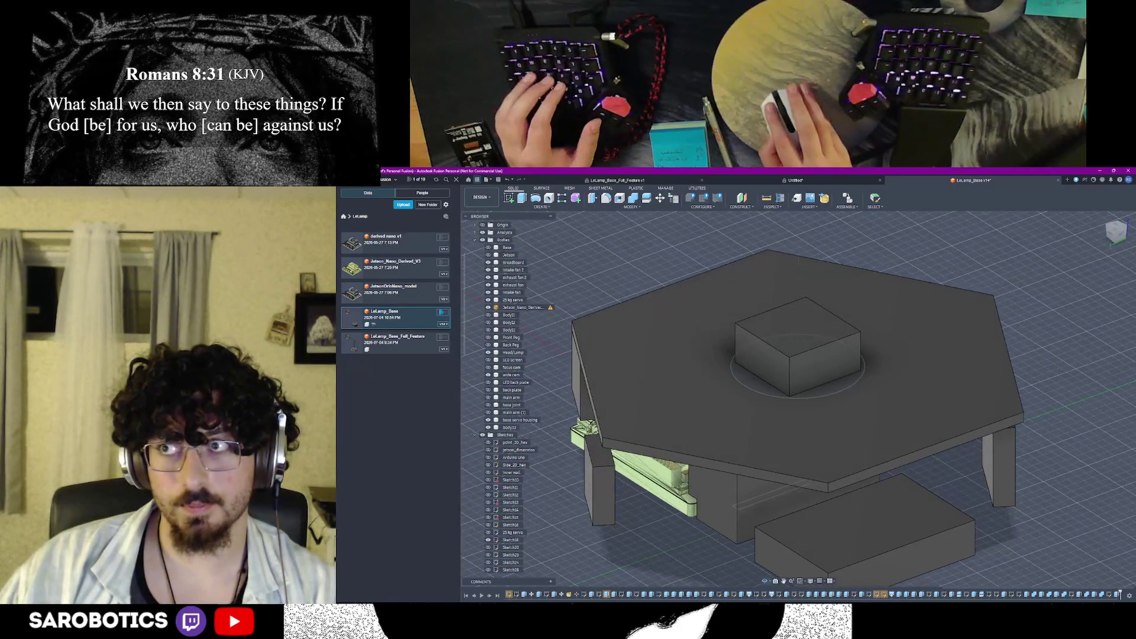
click(842, 418)
scroll(797, 382, down, 3)
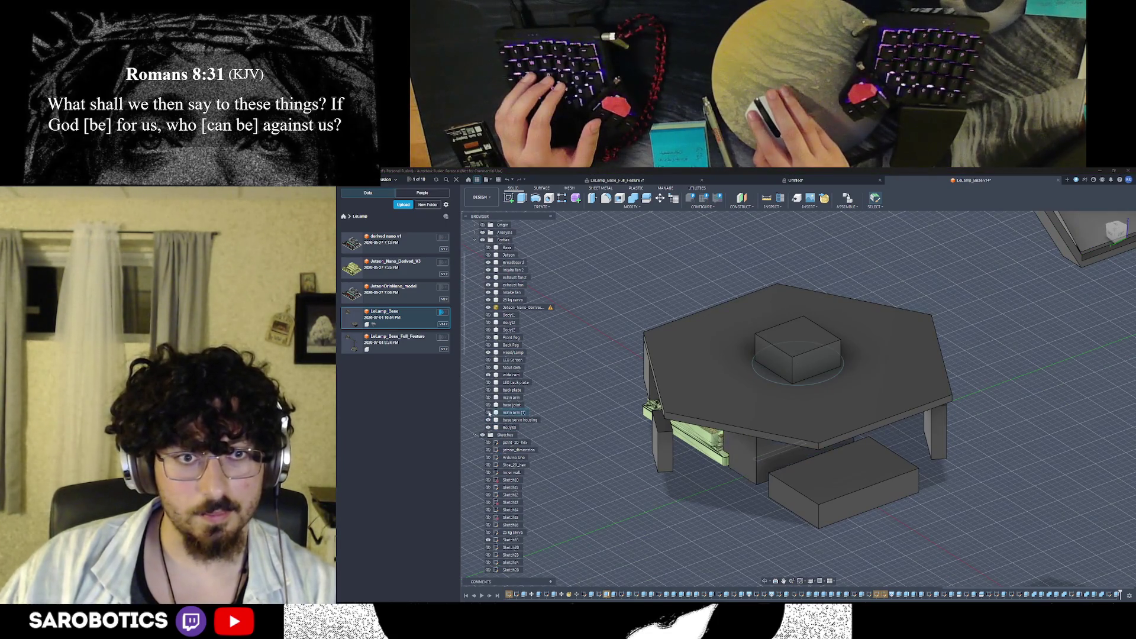
click(768, 578)
mouse_move(769, 579)
shift+middle_down()
mouse_move(767, 495)
mouse_move(799, 550)
shift+middle_up()
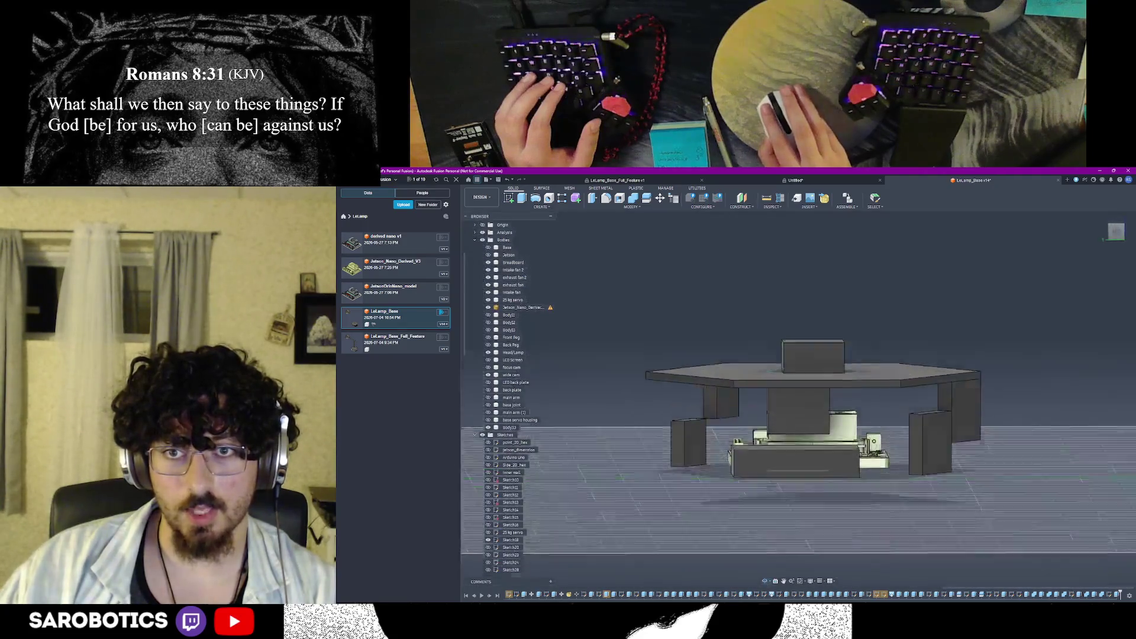
right_click(803, 517)
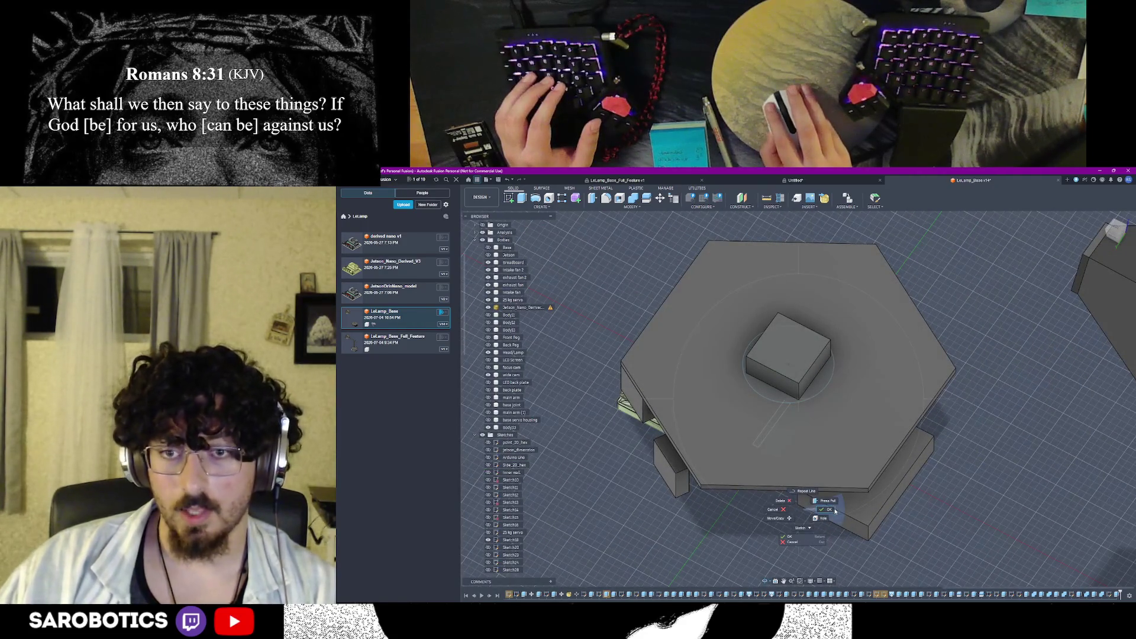
Delete the small cube body sitting on the hexagonal plate
key(Escape)
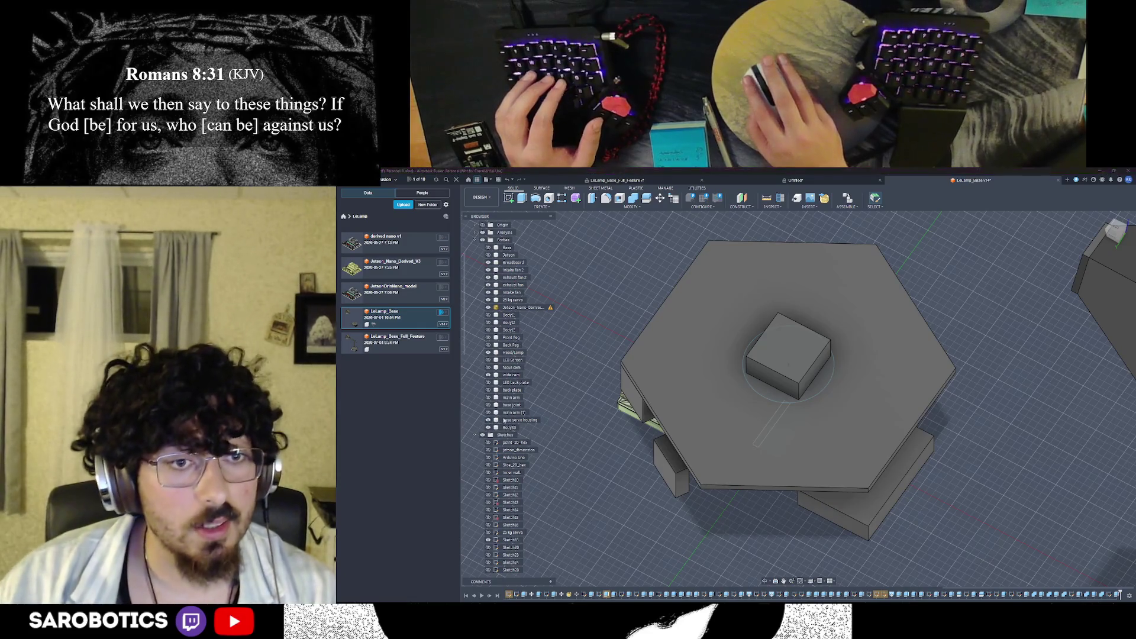
shift+middle_drag(763, 418, 778, 436)
shift+middle_drag(777, 373, 789, 533)
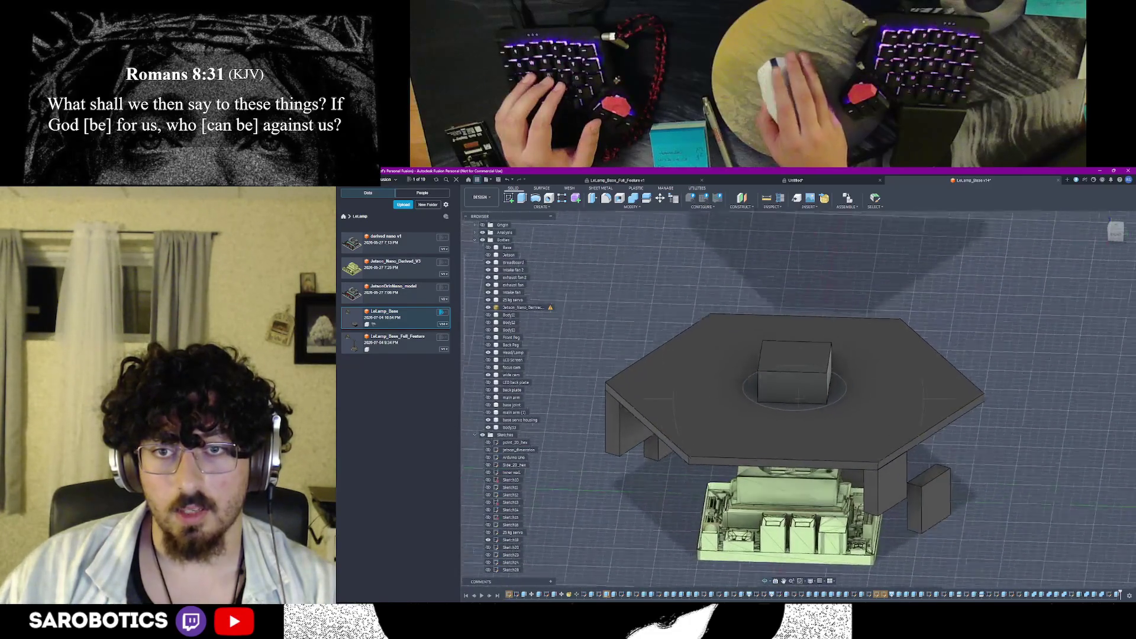
scroll(810, 408, up, 3)
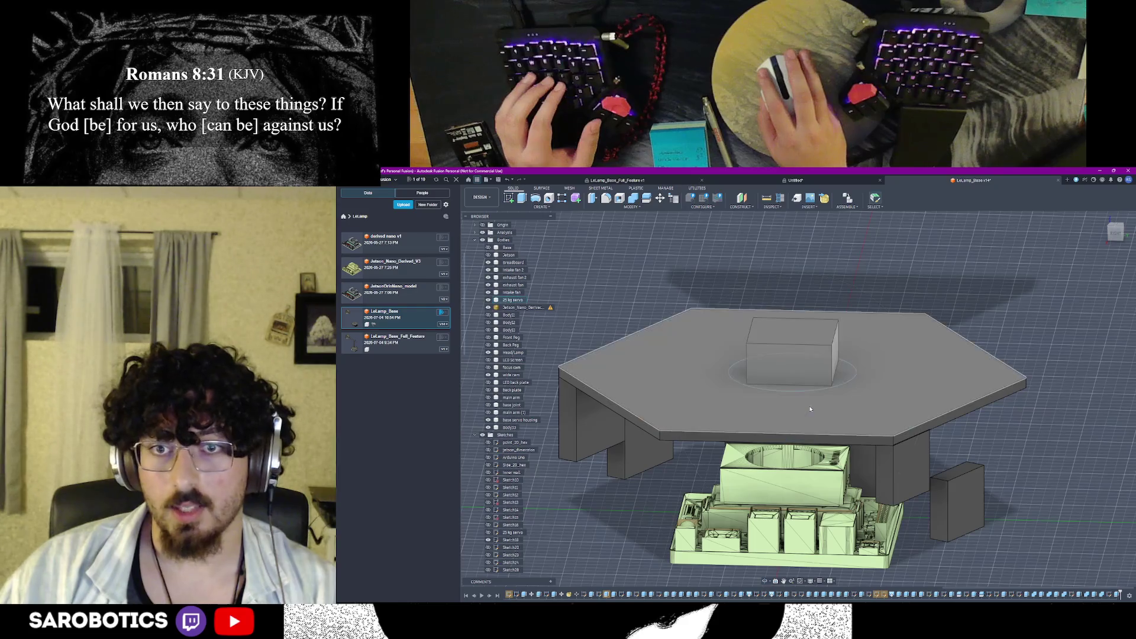
scroll(812, 409, down, 2)
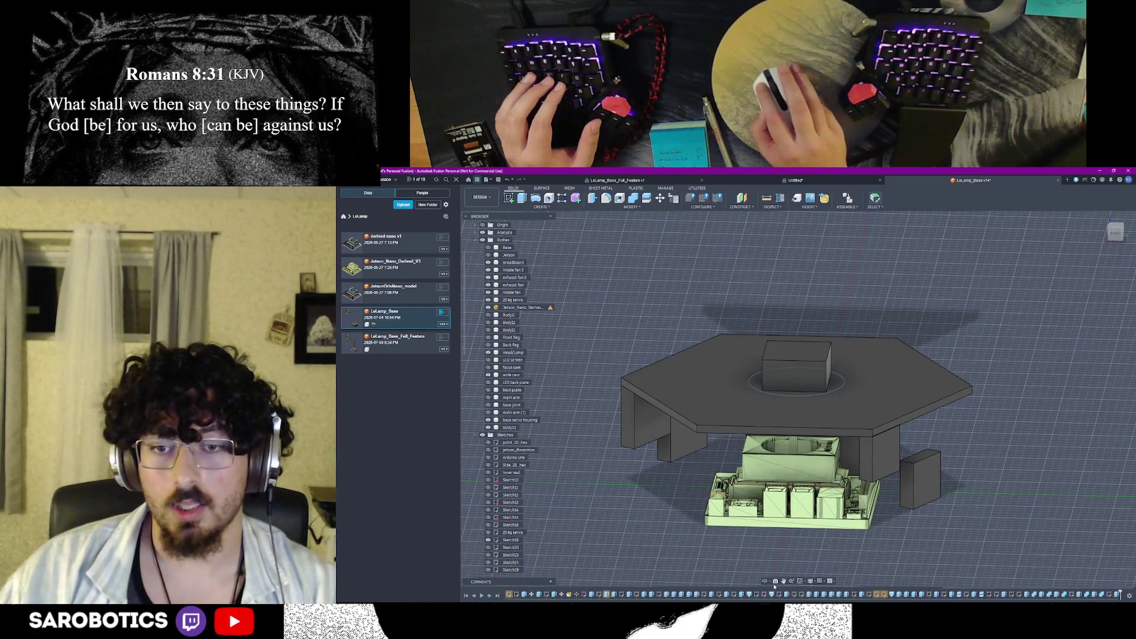
shift+middle_drag(767, 582, 793, 489)
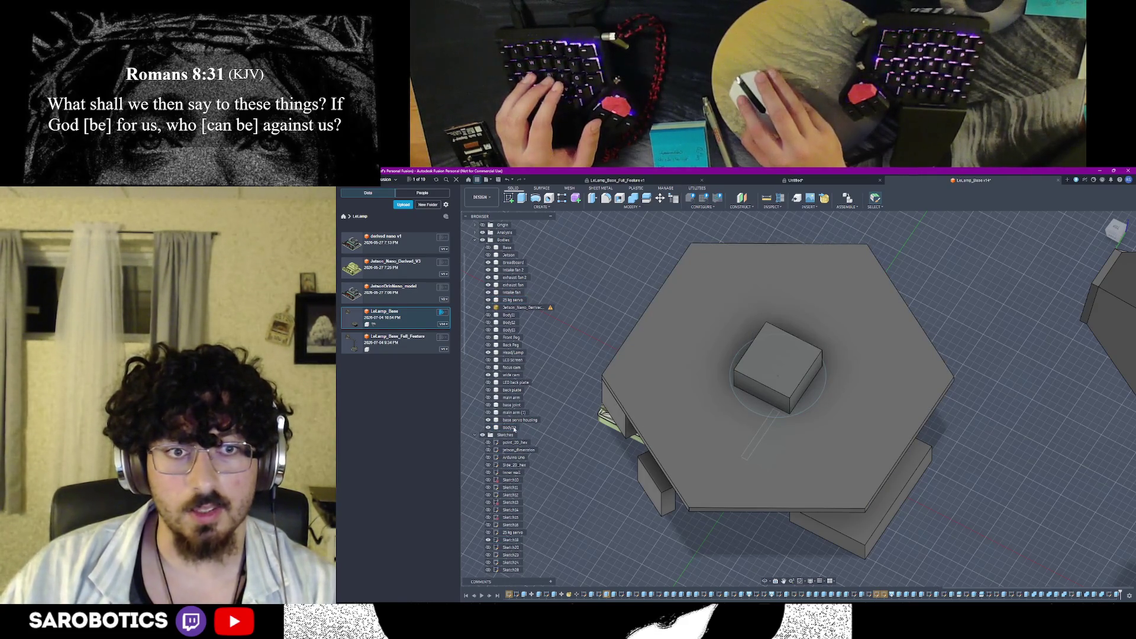
click(513, 428)
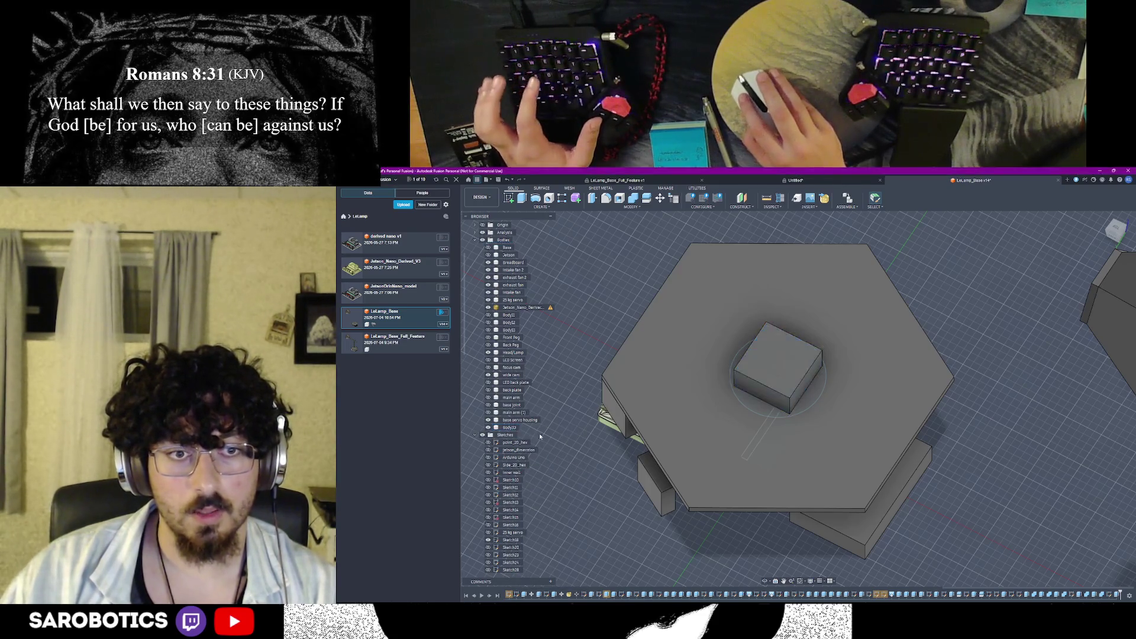
key(Delete)
shift+middle_drag(773, 417, 801, 445)
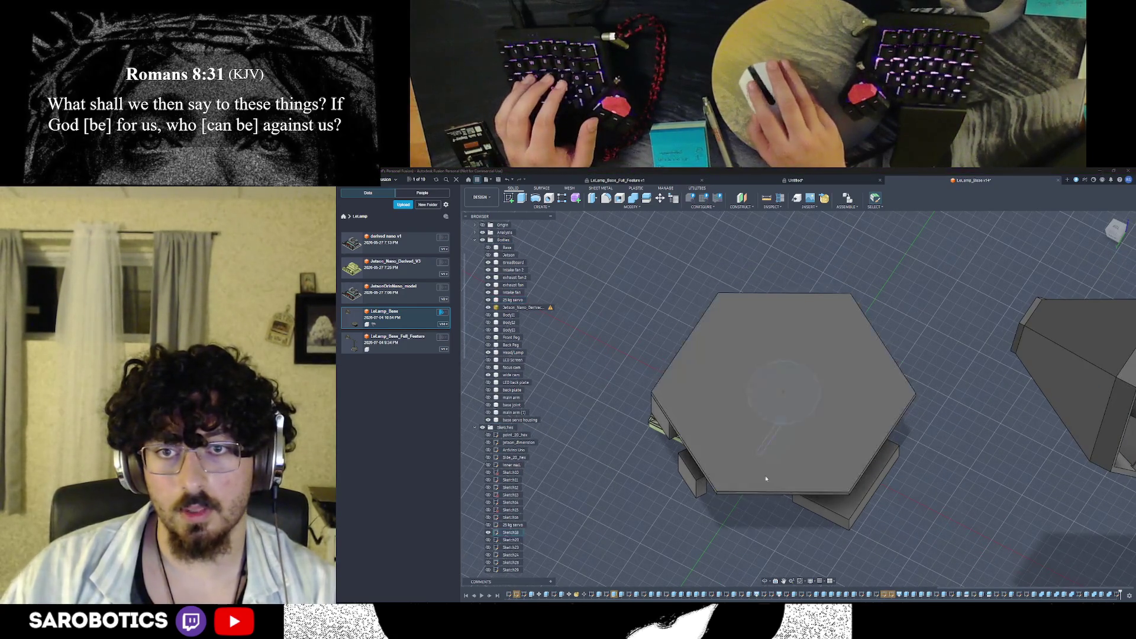
scroll(532, 479, down, 3)
scroll(506, 542, down, 2)
Show the square sketch inside the circle and start a new sketch
click(488, 569)
scroll(792, 393, up, 2)
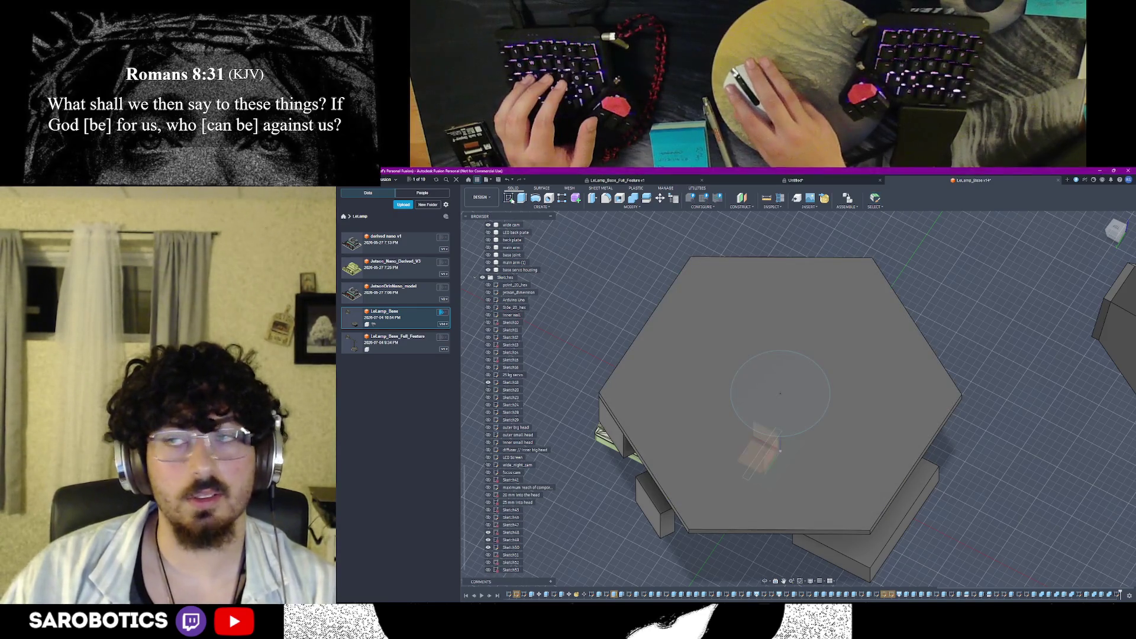
click(693, 338)
On the hexagon top face, draw a short line from the circle centre and make it construction
click(813, 346)
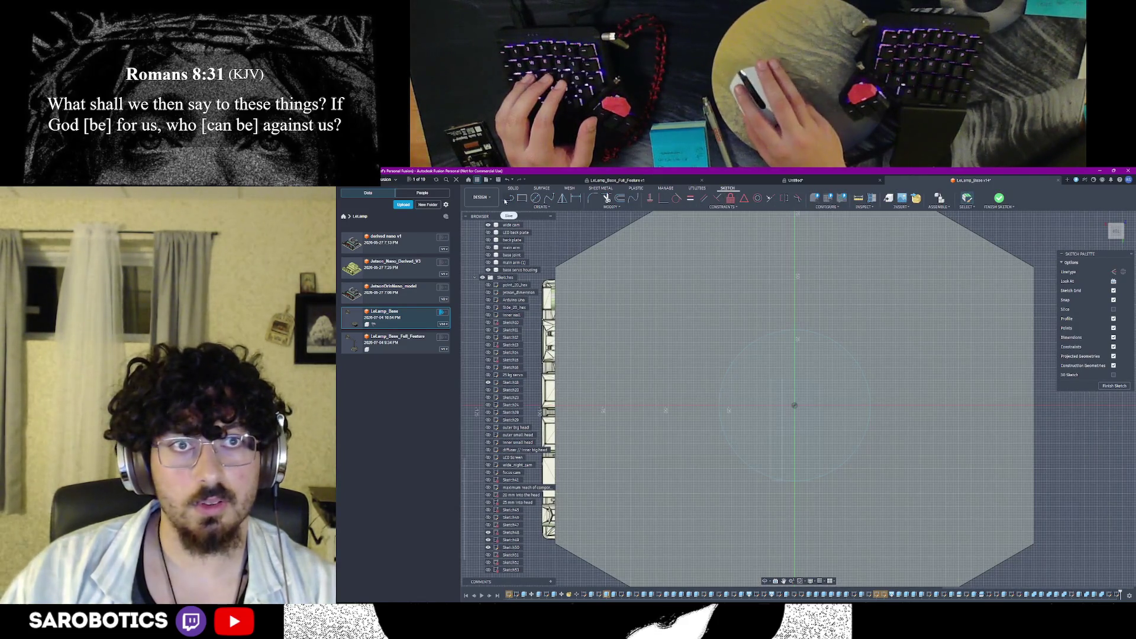
key(l)
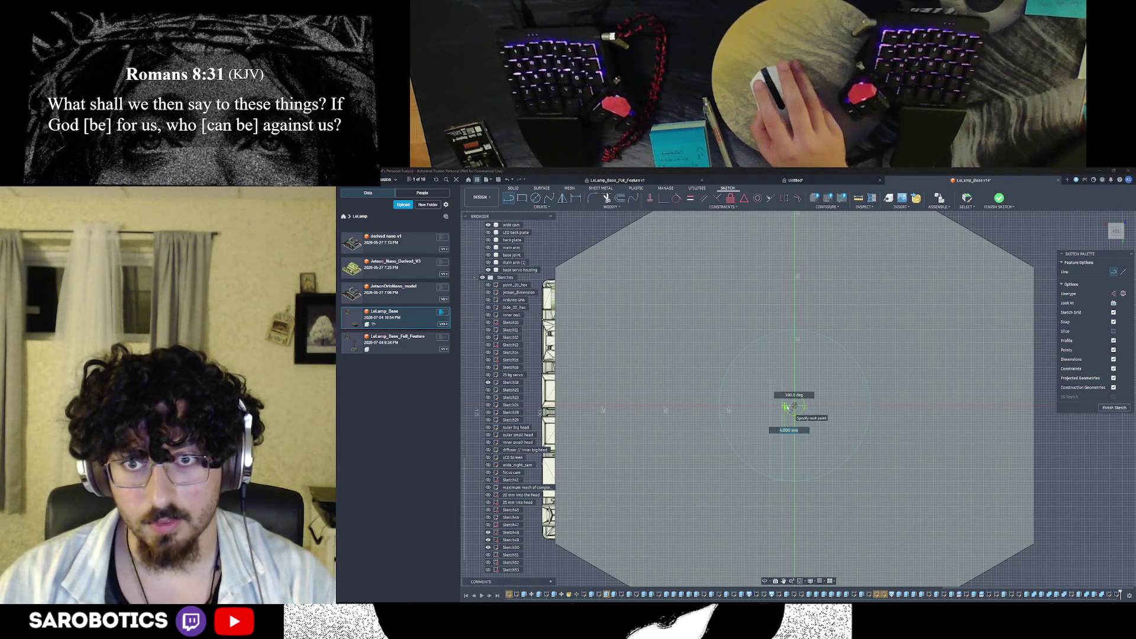
text(16)
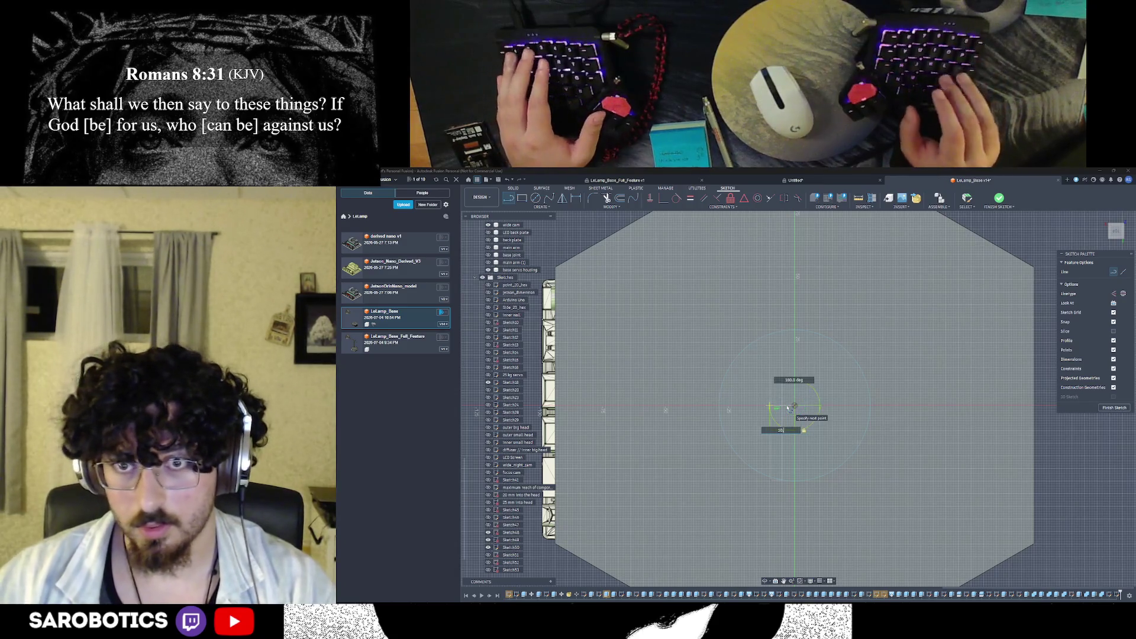
key(Return)
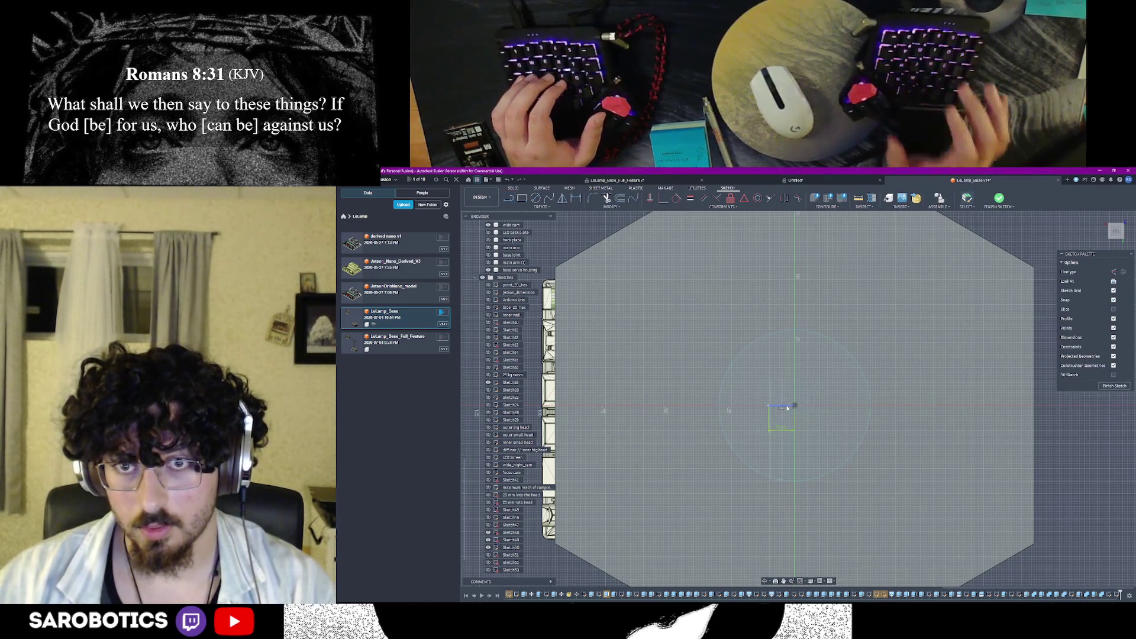
key(Escape)
click(784, 407)
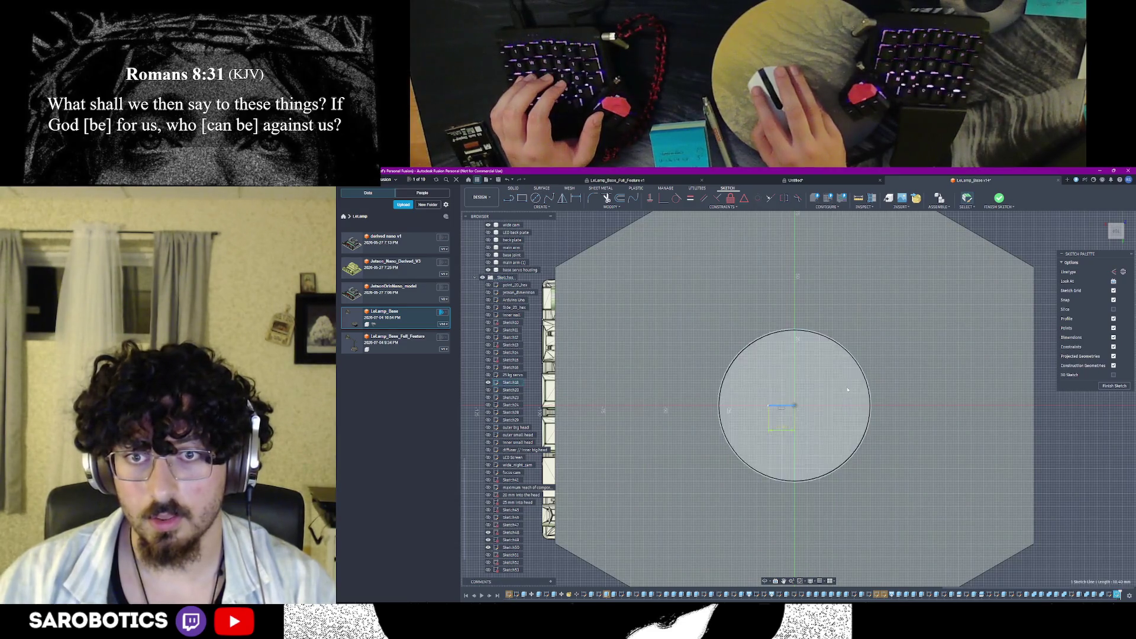
click(1122, 272)
Abort a rectangle and recheck the servo drawing on Amazon before returning to the sketch
key(r)
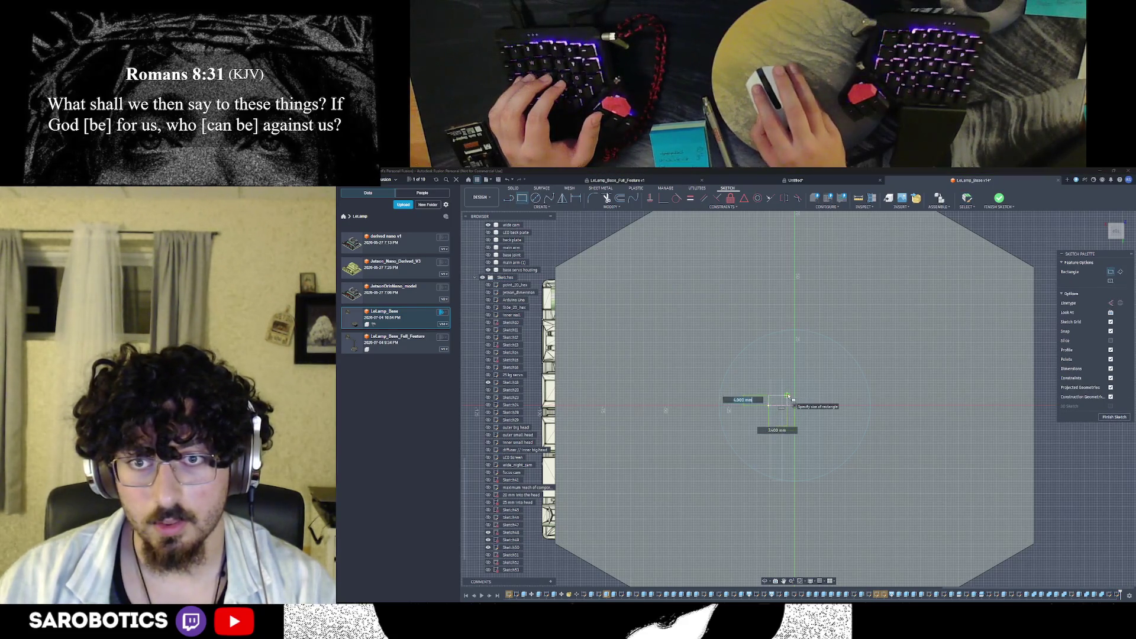
key(Escape)
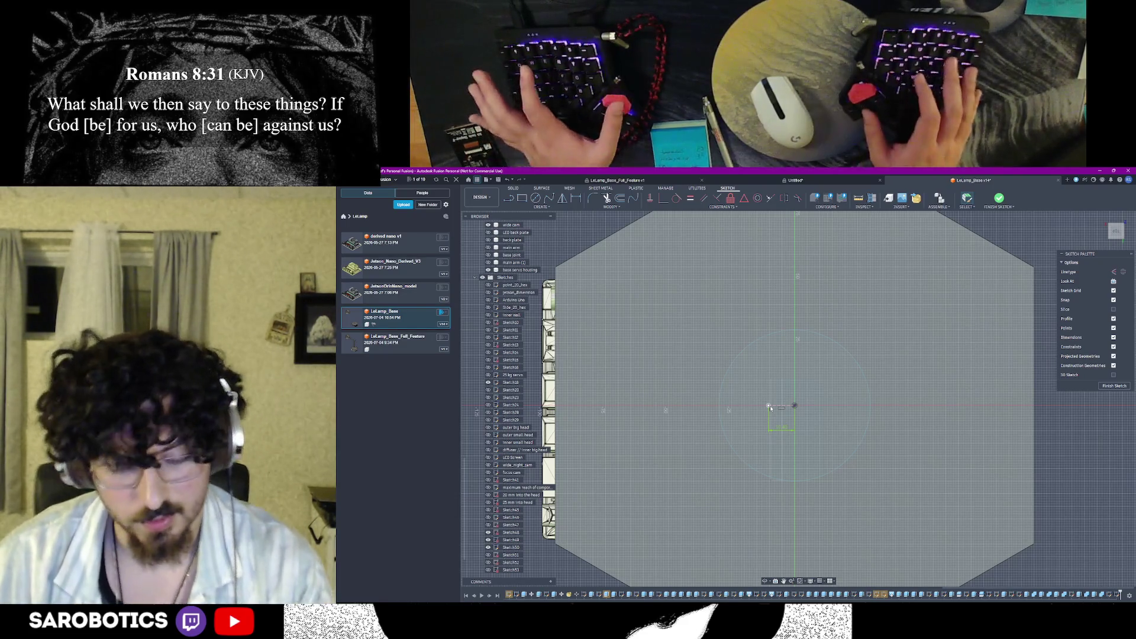
key(alt+Tab)
mouse_move(518, 355)
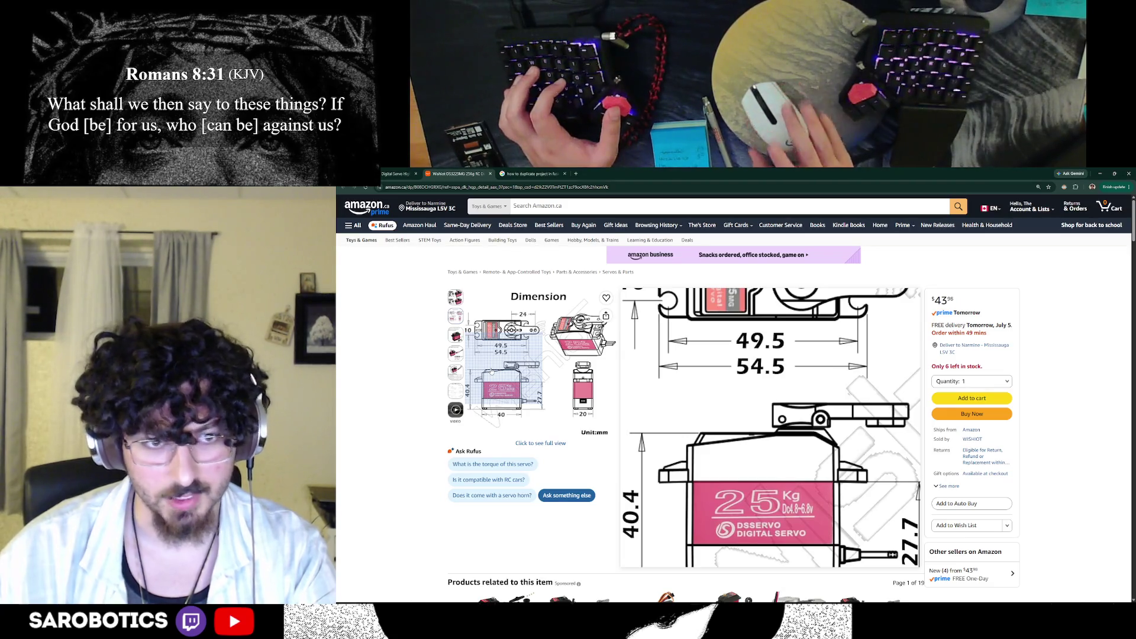
key(alt+Tab)
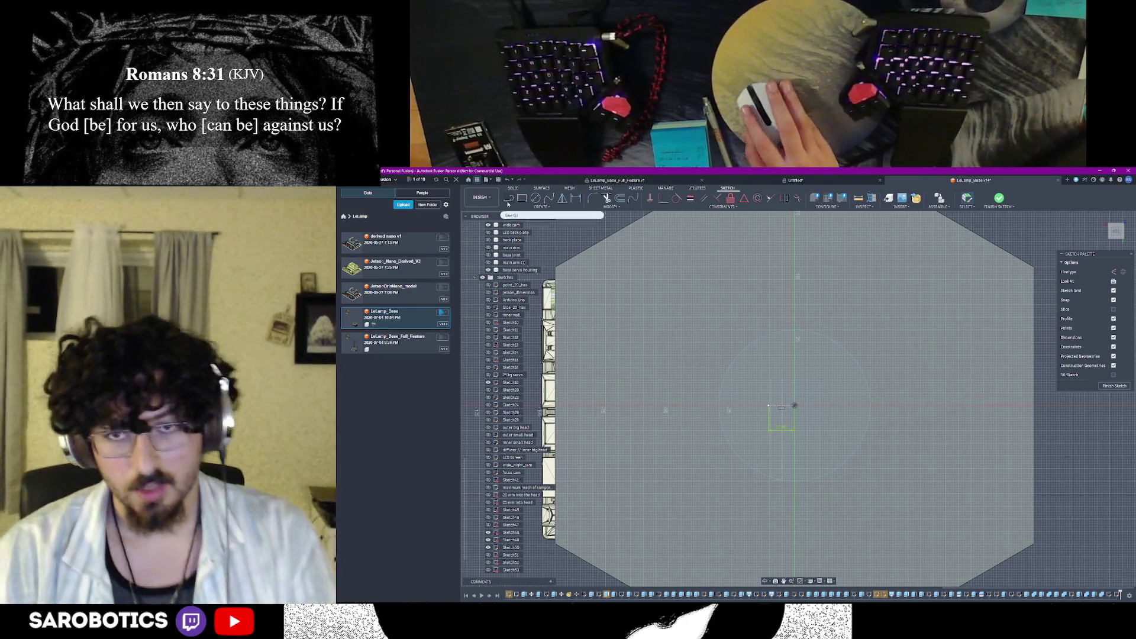
Start another line, then switch to the Amazon servo listing for its dimensions
click(509, 199)
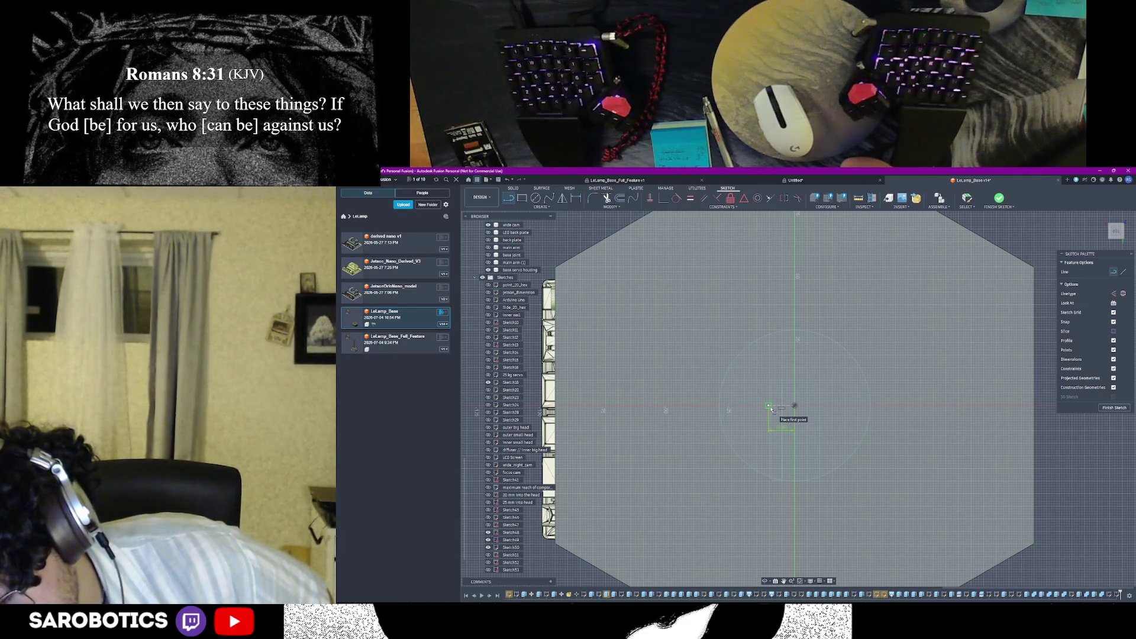
key(alt+Tab)
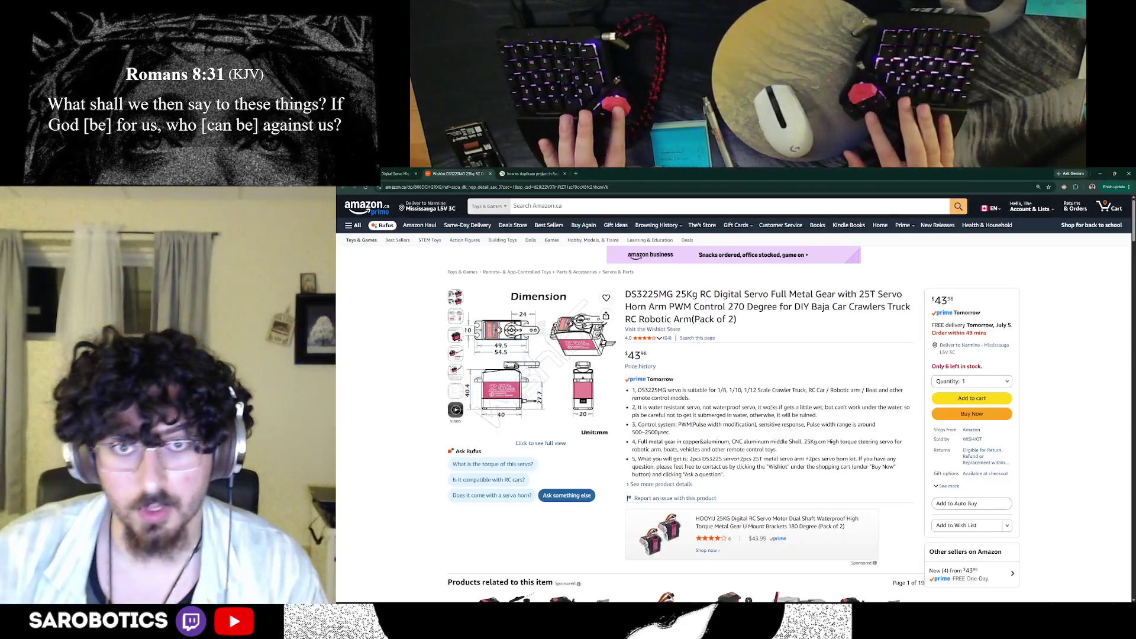
mouse_move(506, 387)
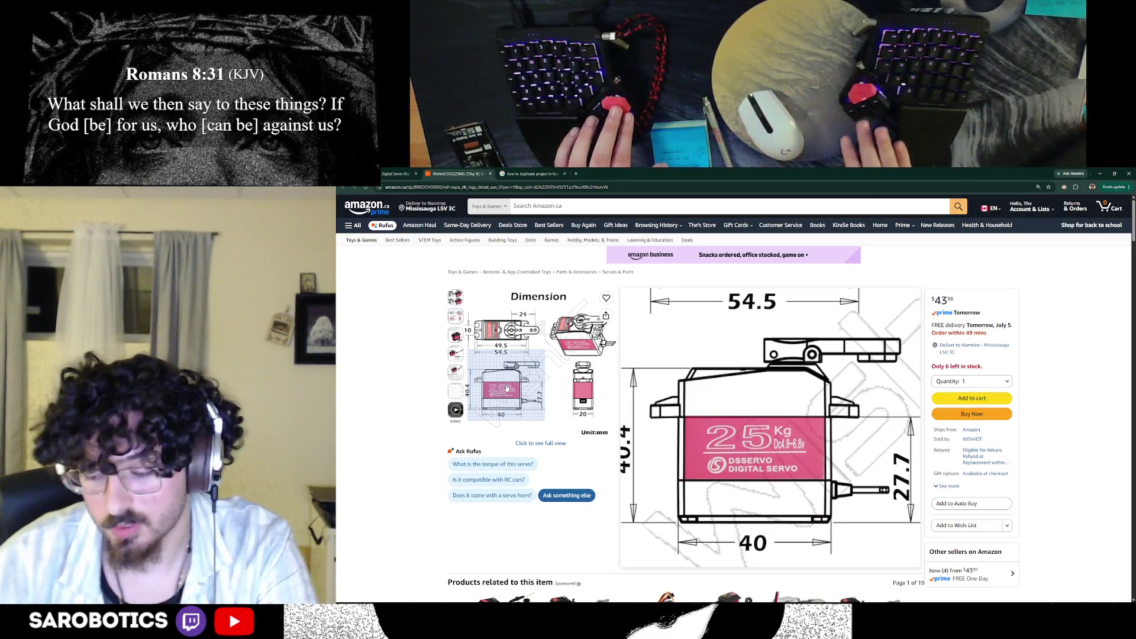
Flip between the servo dimension drawing and the sketch, ending with the Line tool ready
key(alt+Tab)
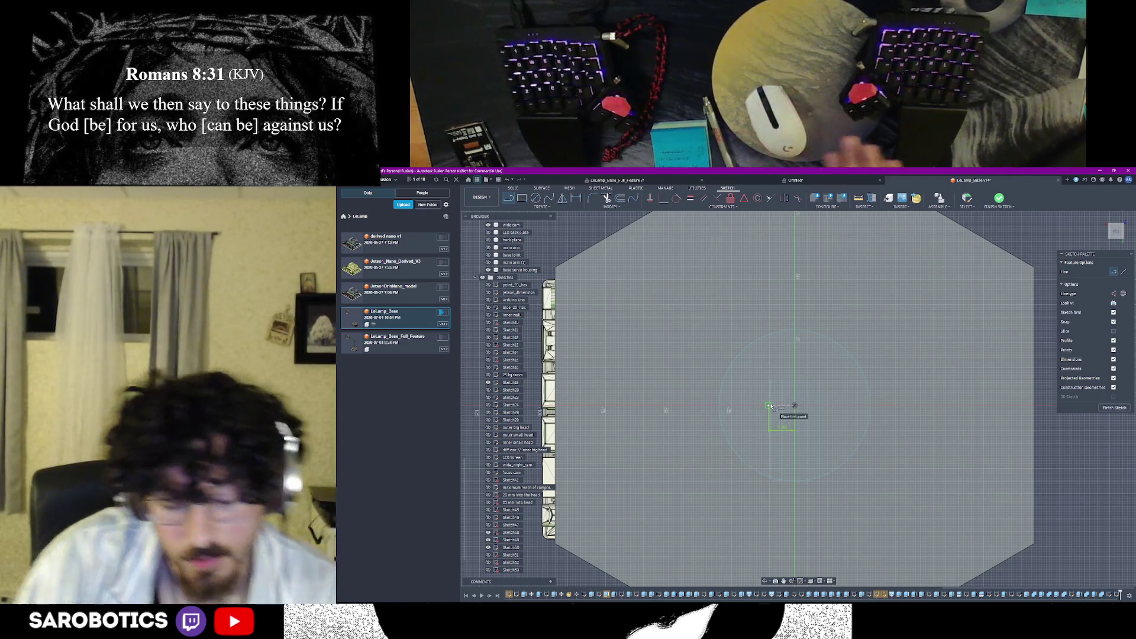
key(alt+Tab)
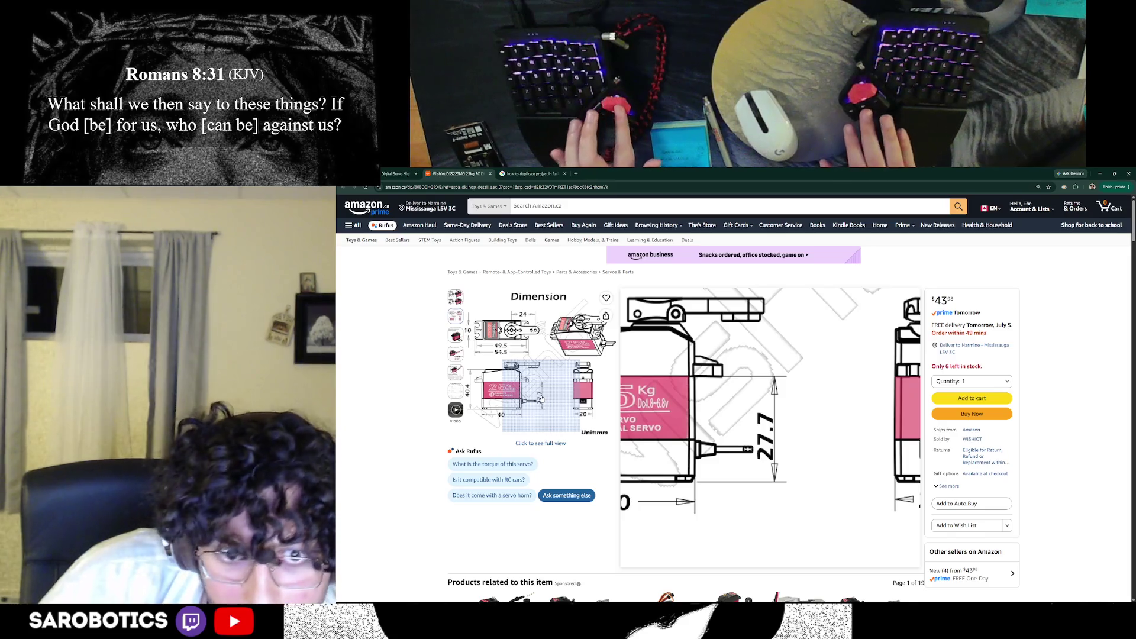
key(alt+Tab)
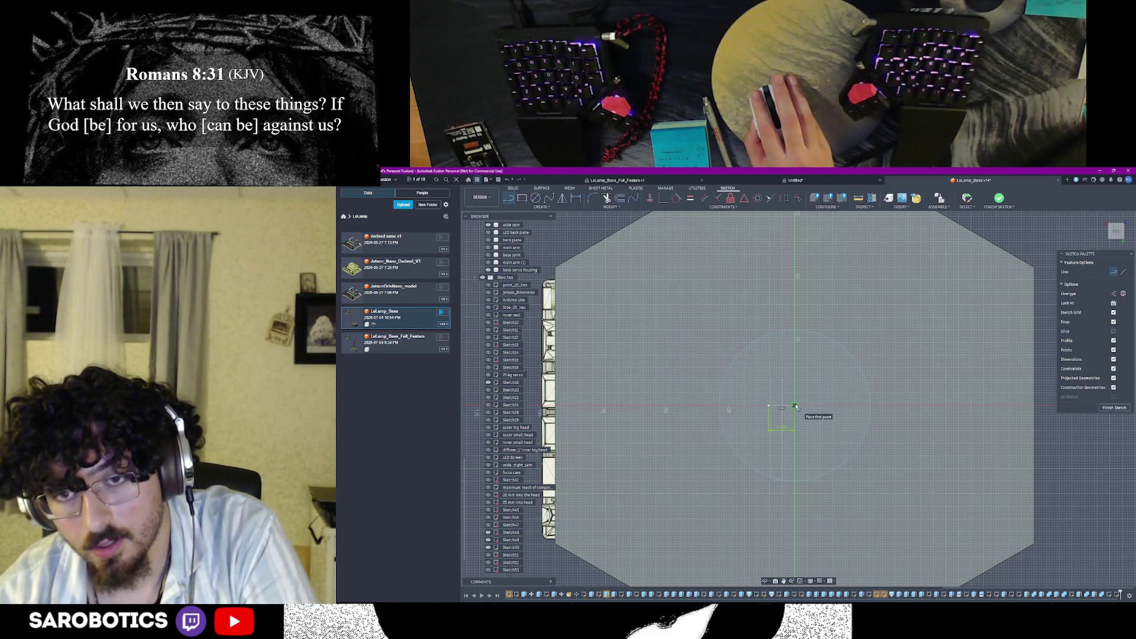
Add a short horizontal line running right from the circle's centre with a typed length
click(780, 406)
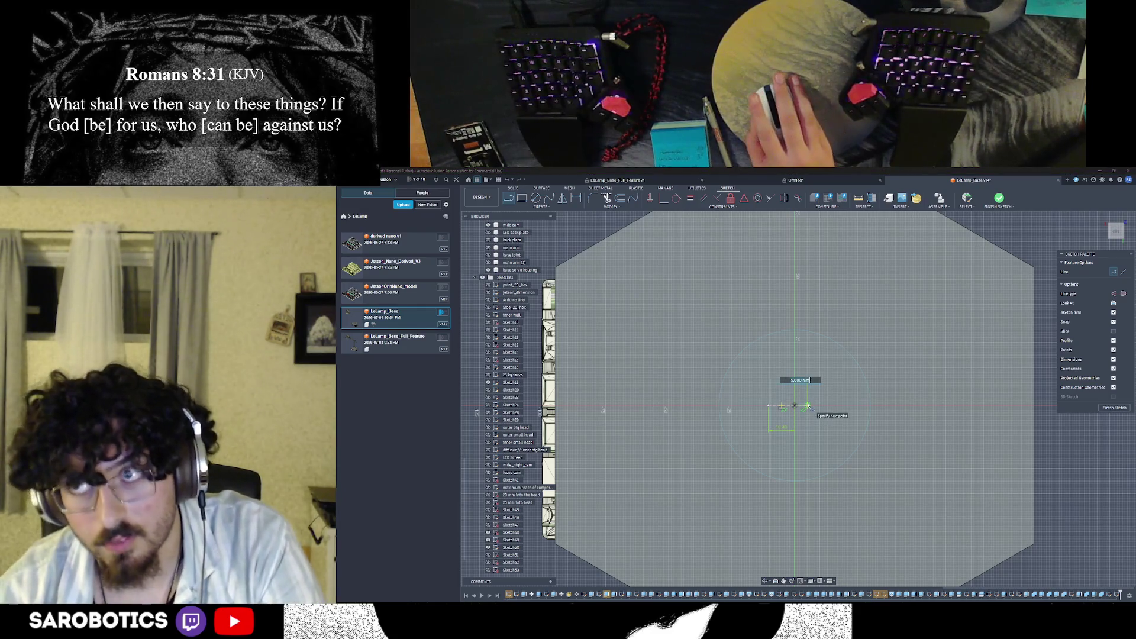
text(10)
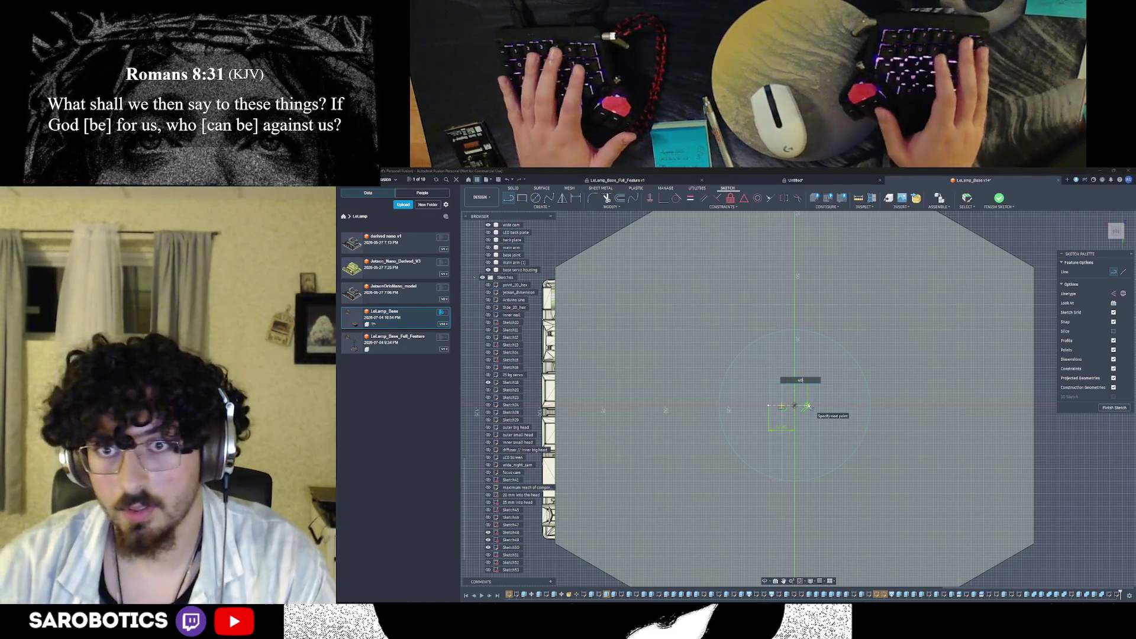
key(Tab)
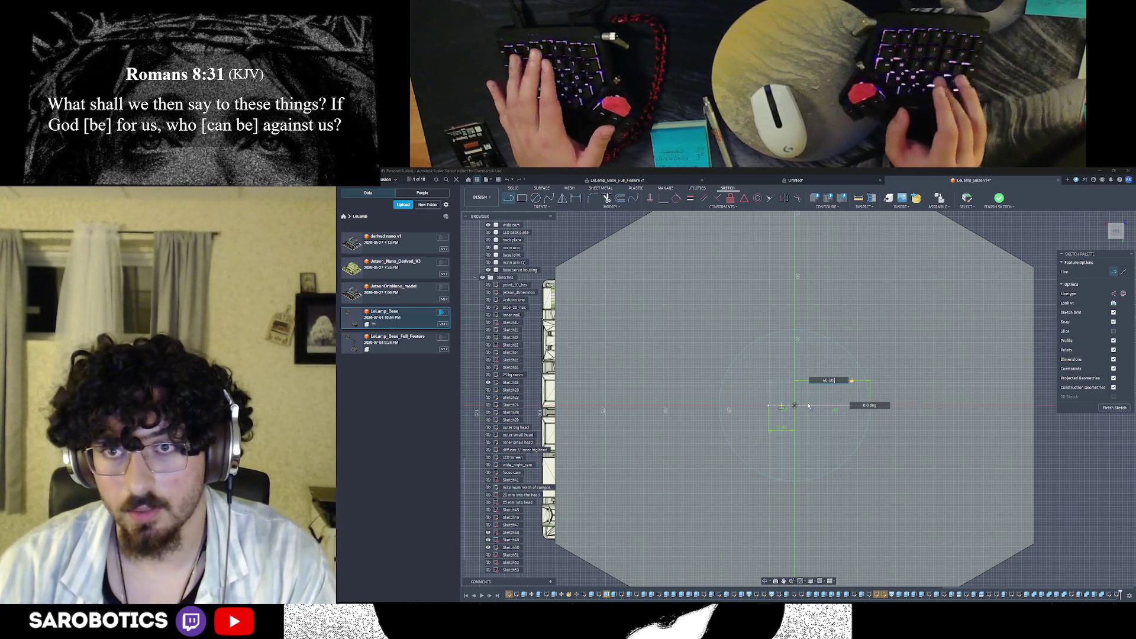
key(Return)
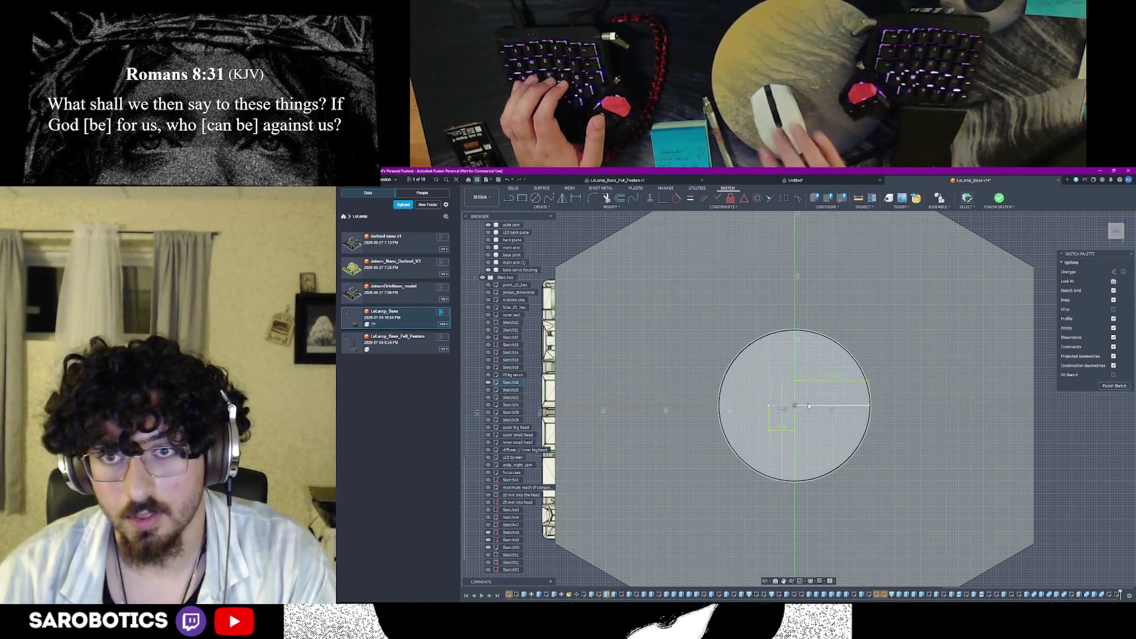
key(ctrl+z)
key(ctrl+y)
key(ctrl+z)
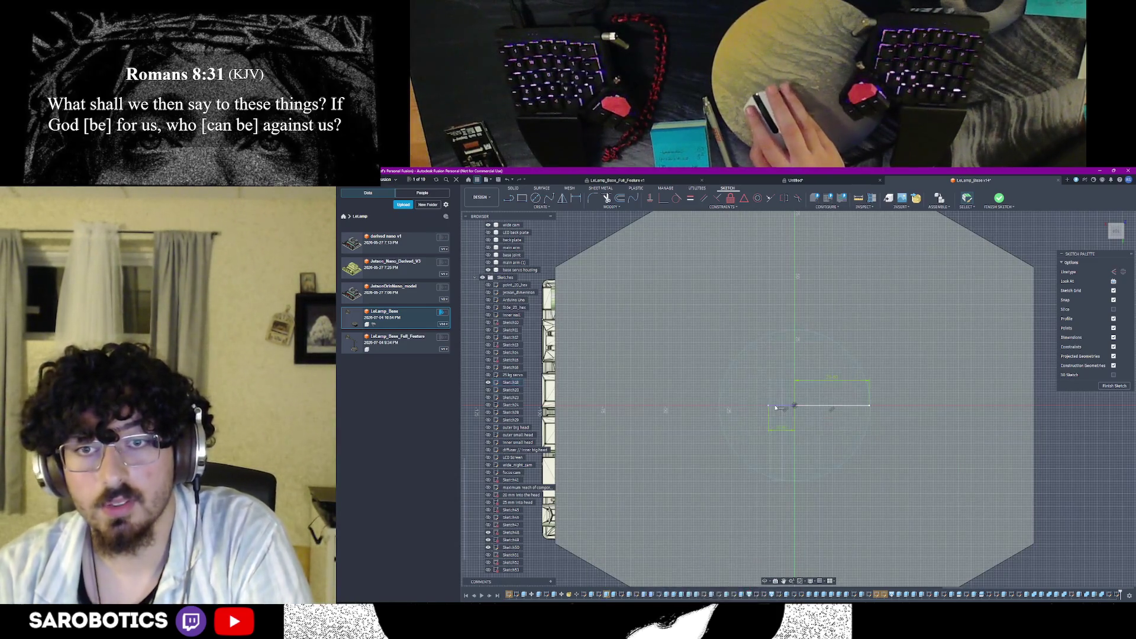
key(ctrl+y)
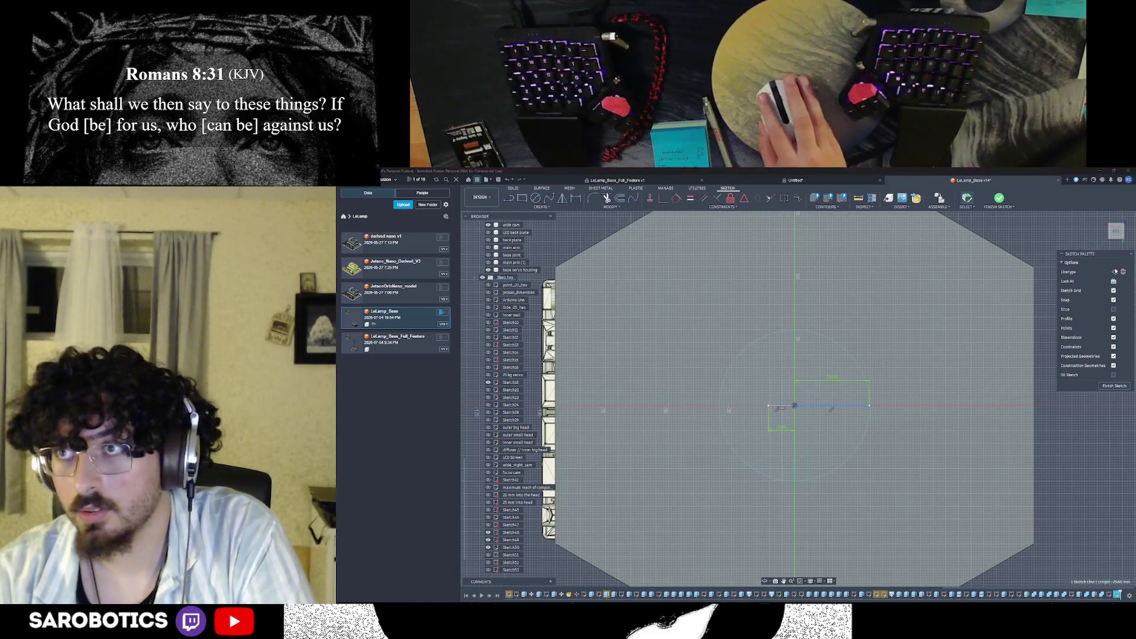
click(1039, 363)
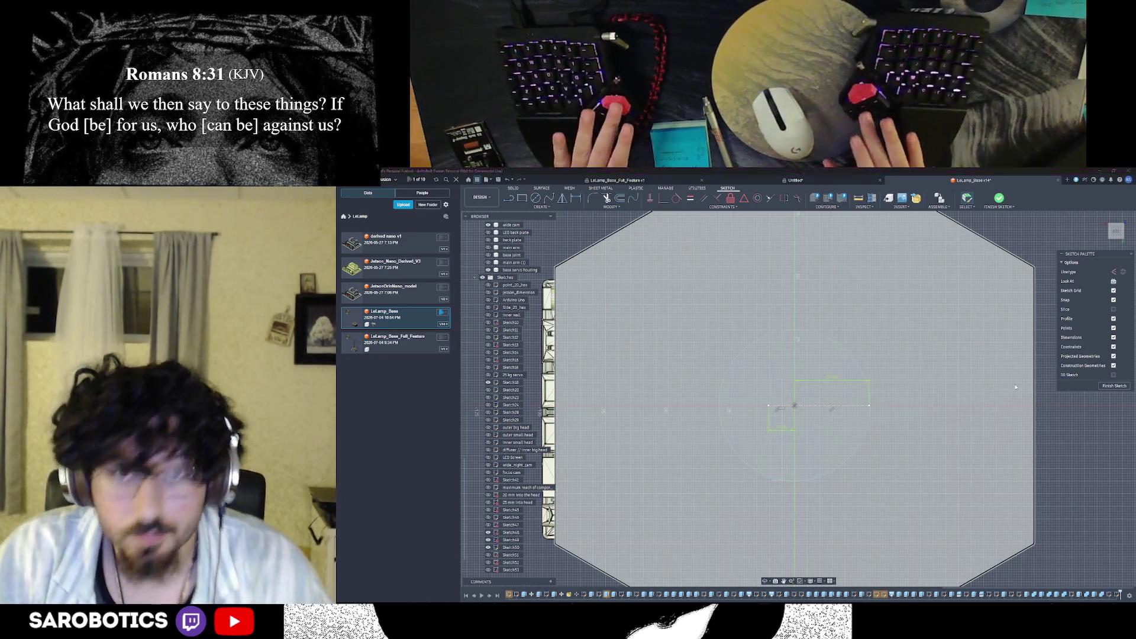
Switch over to the Amazon servo product page
key(alt+Tab)
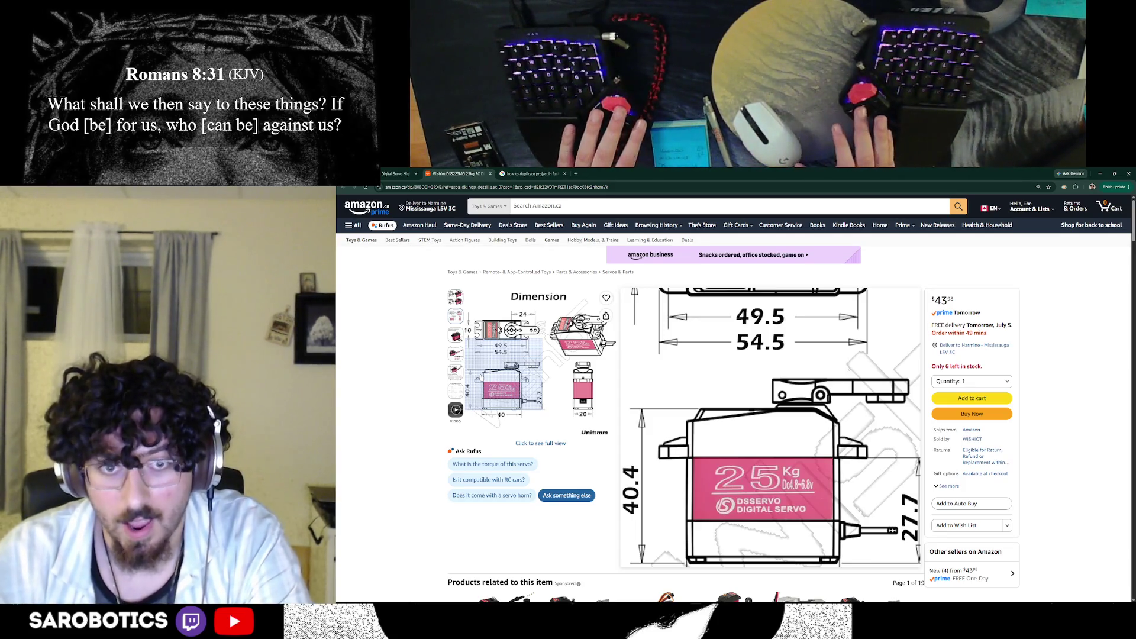
Enlarge the servo's dimension drawing on Amazon, close it, and return to the Fusion 360 sketch
right_click(341, 201)
click(545, 433)
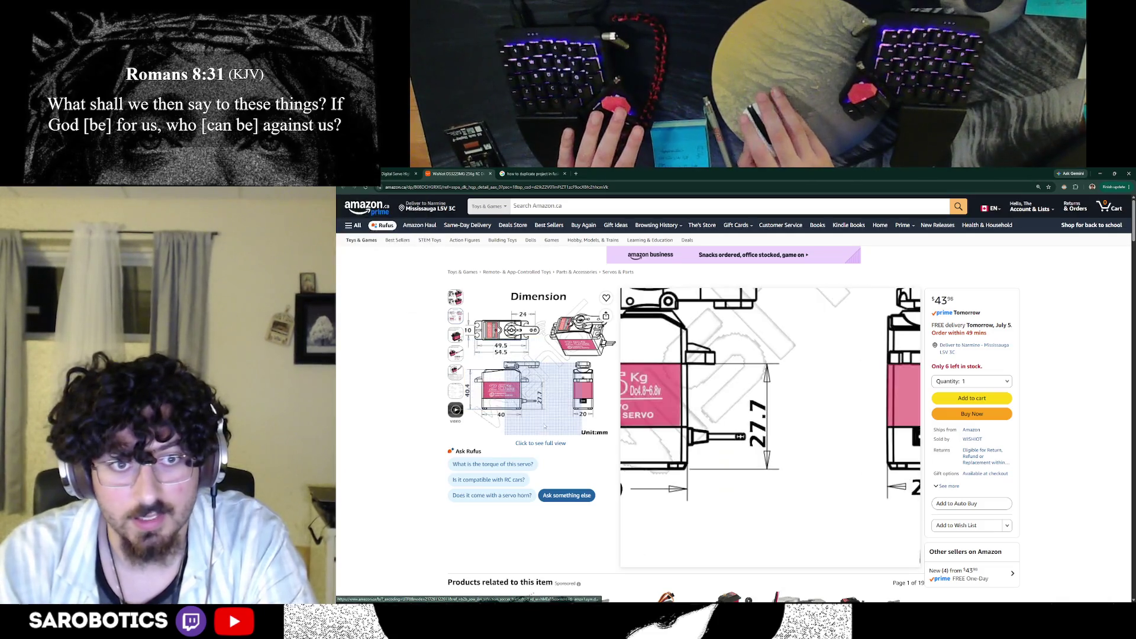
click(525, 372)
key(Escape)
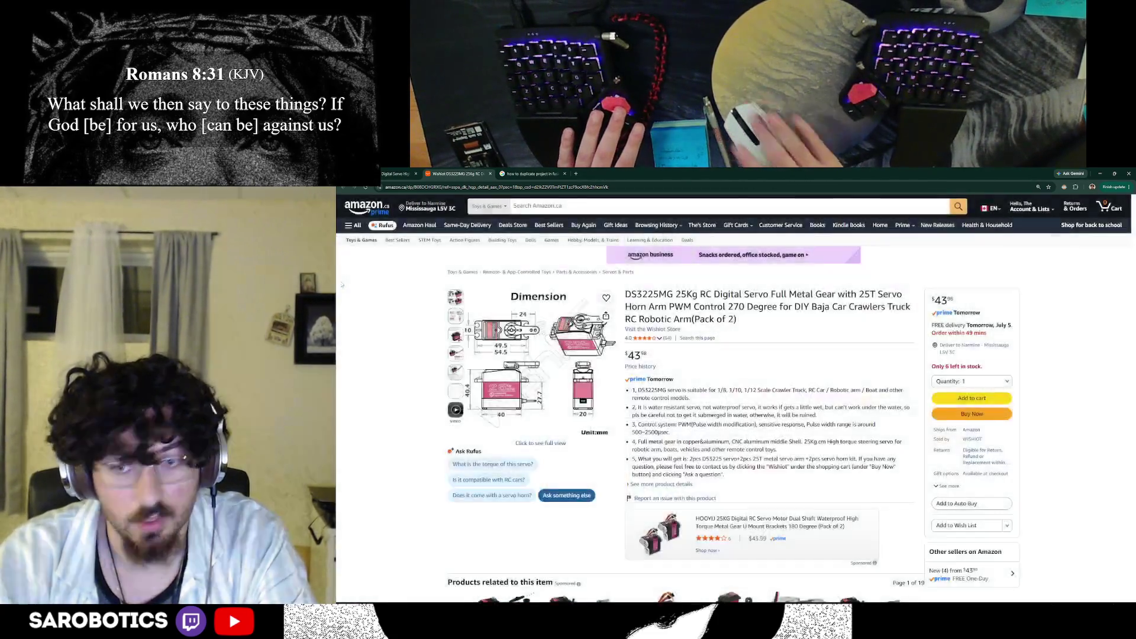
key(alt+Tab)
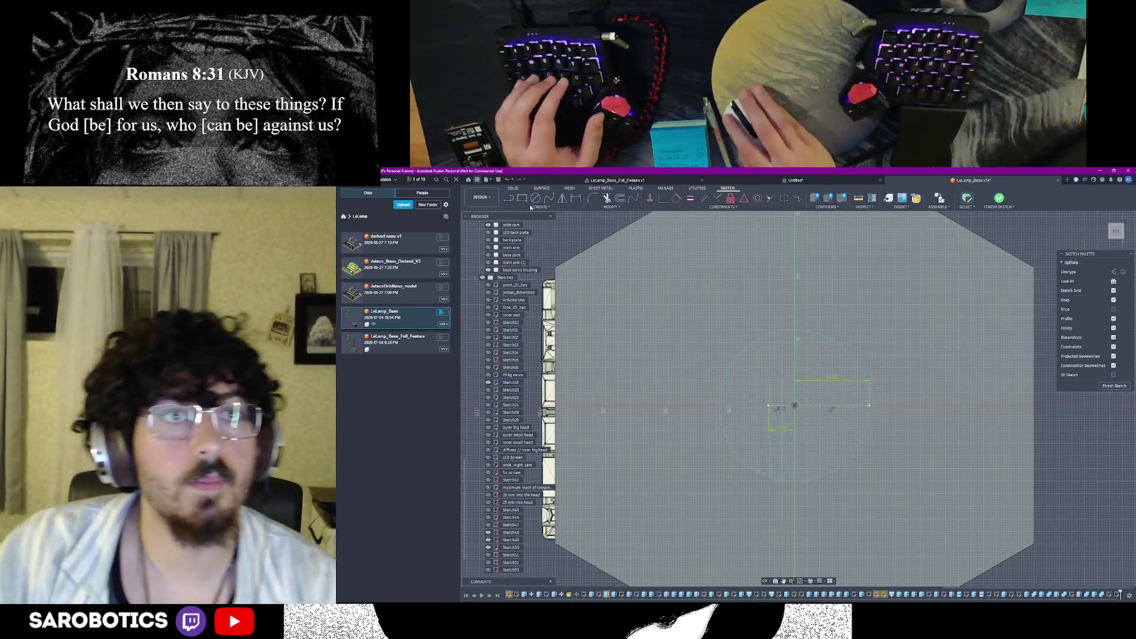
Draw a vertical line at half the servo width from the snapped end point
key(l)
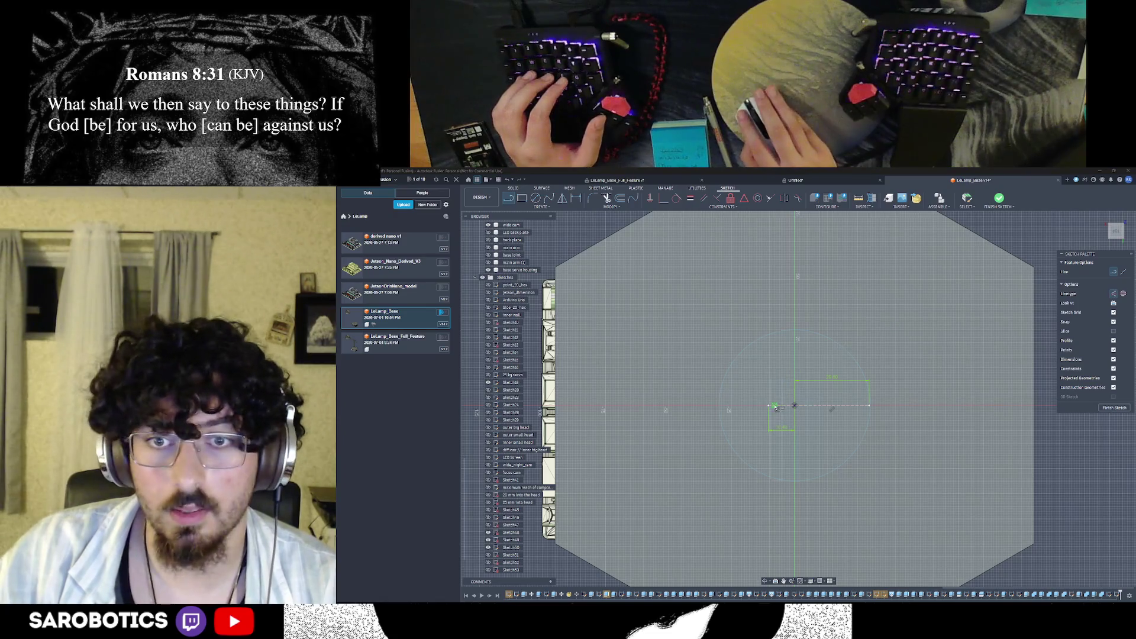
click(769, 406)
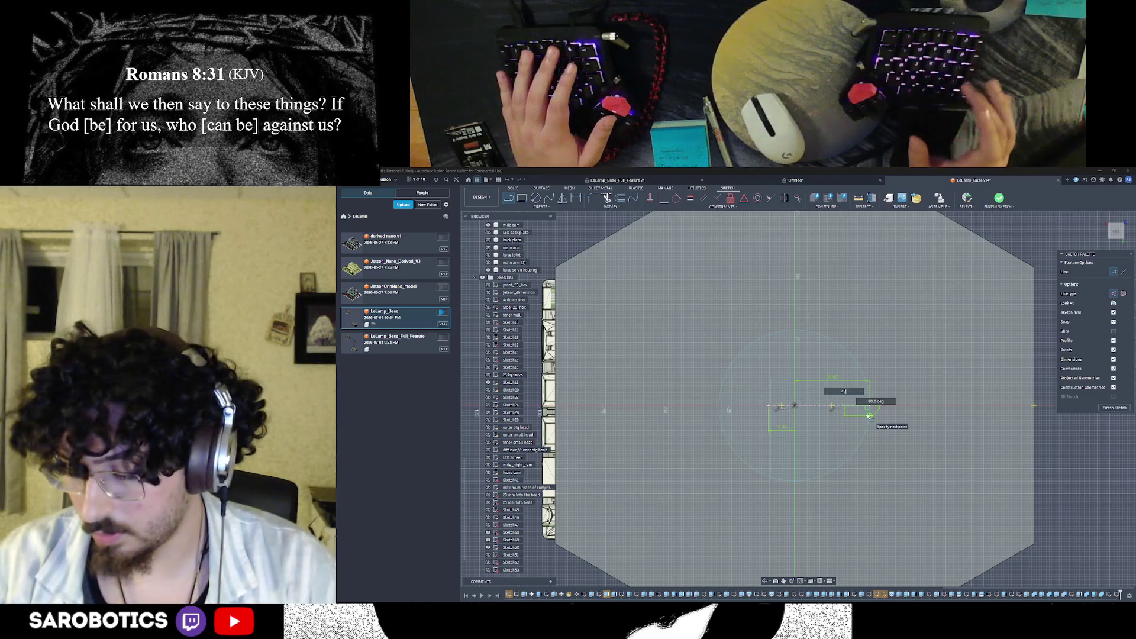
text(40.4)
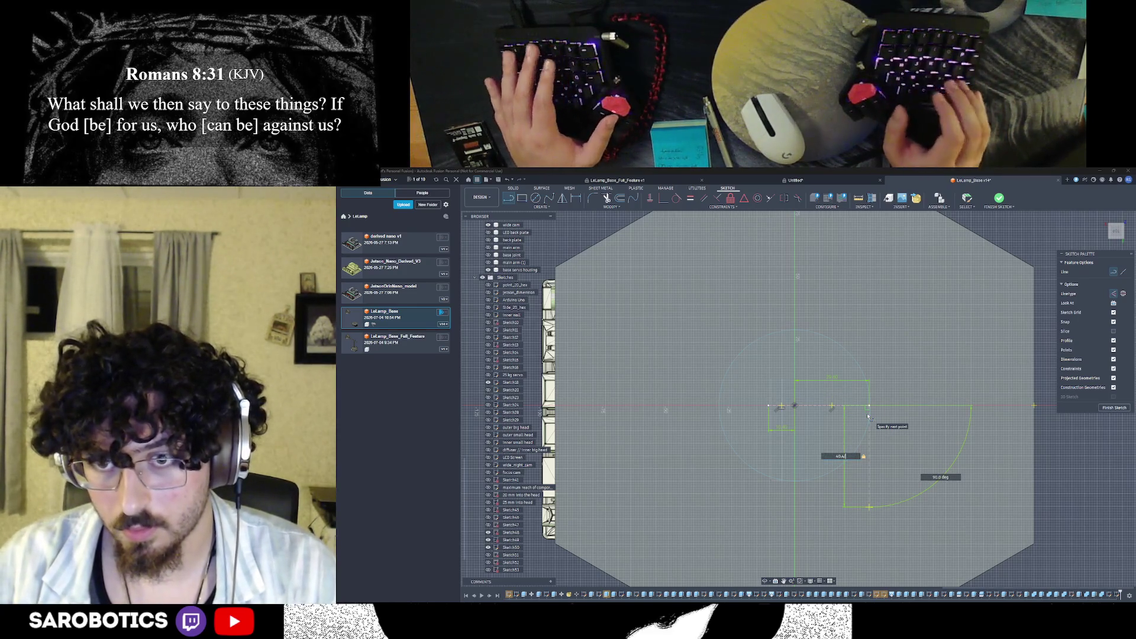
text(/2)
key(Return)
key(Escape)
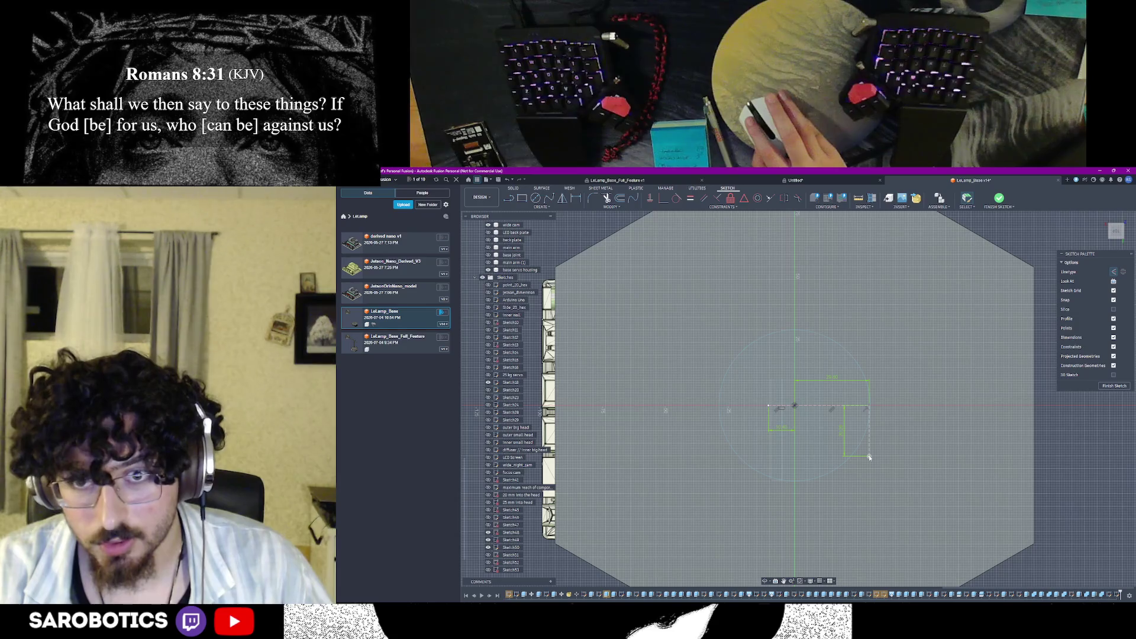
Start a 2-point rectangle with its first corner near the sketch origin
key(r)
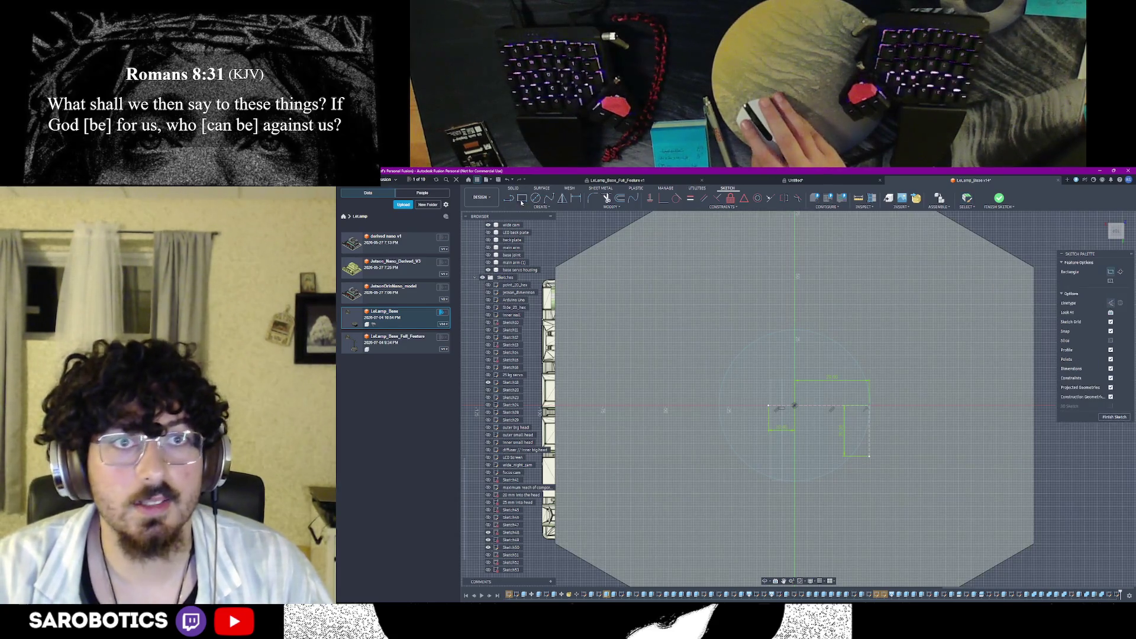
click(864, 455)
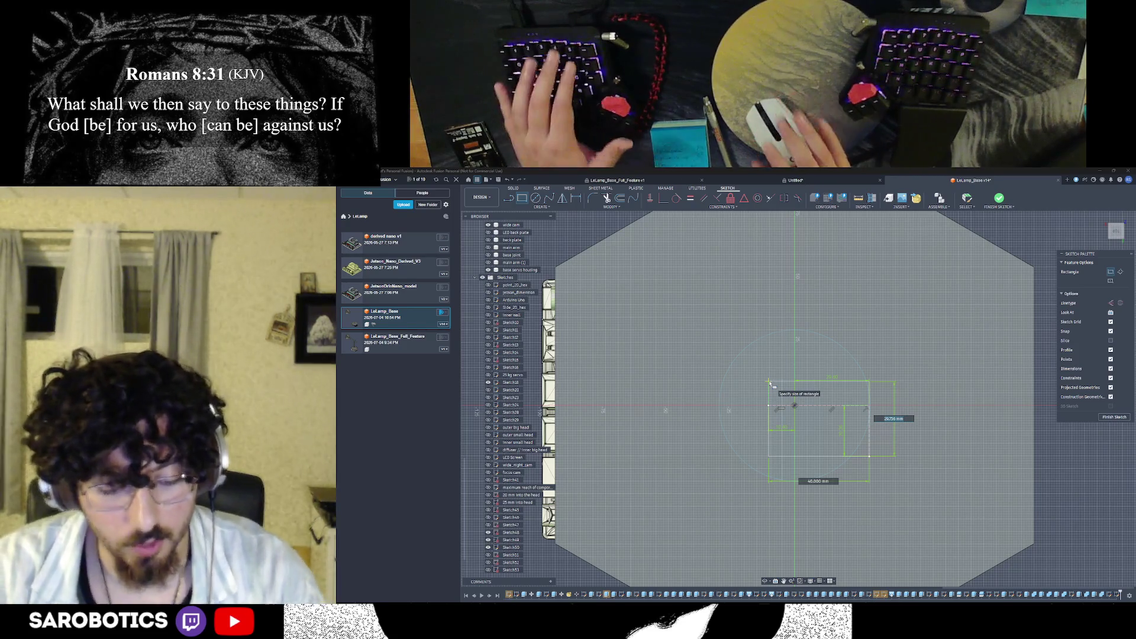
text(40.4)
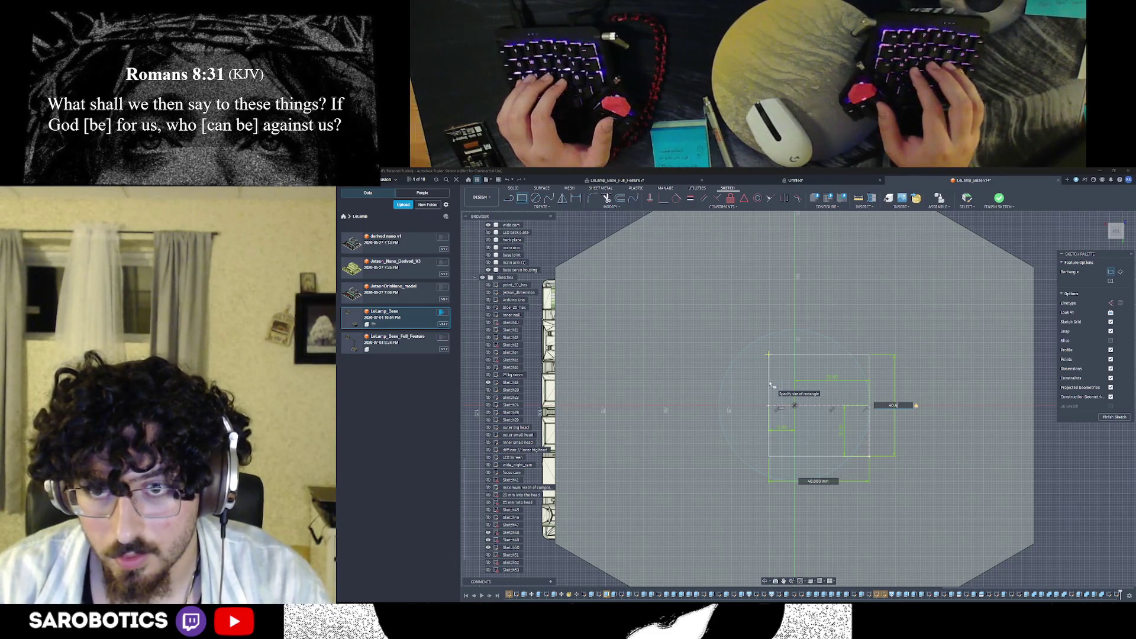
Confirm the 40 mm square and turn the centre circle into a construction reference
key(Return)
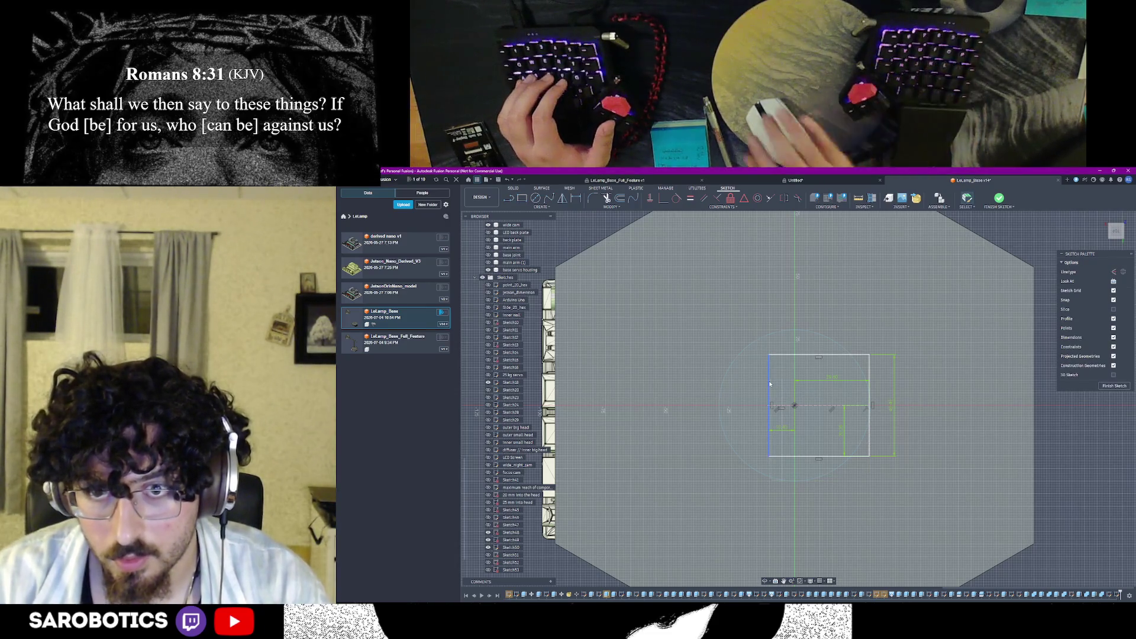
click(870, 432)
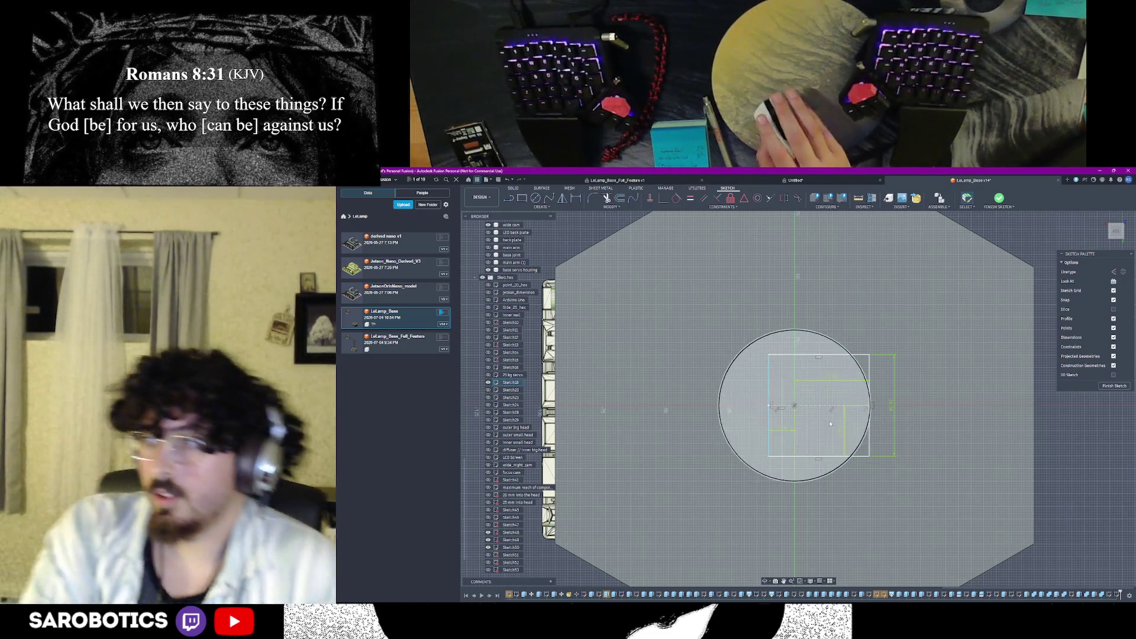
click(870, 397)
key(x)
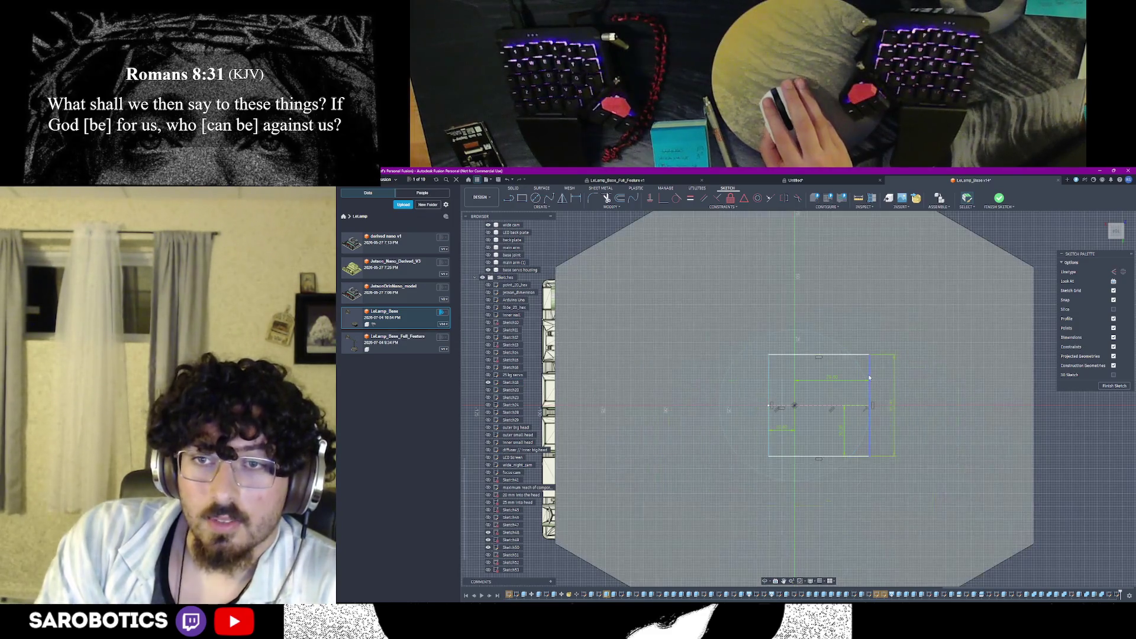
click(825, 355)
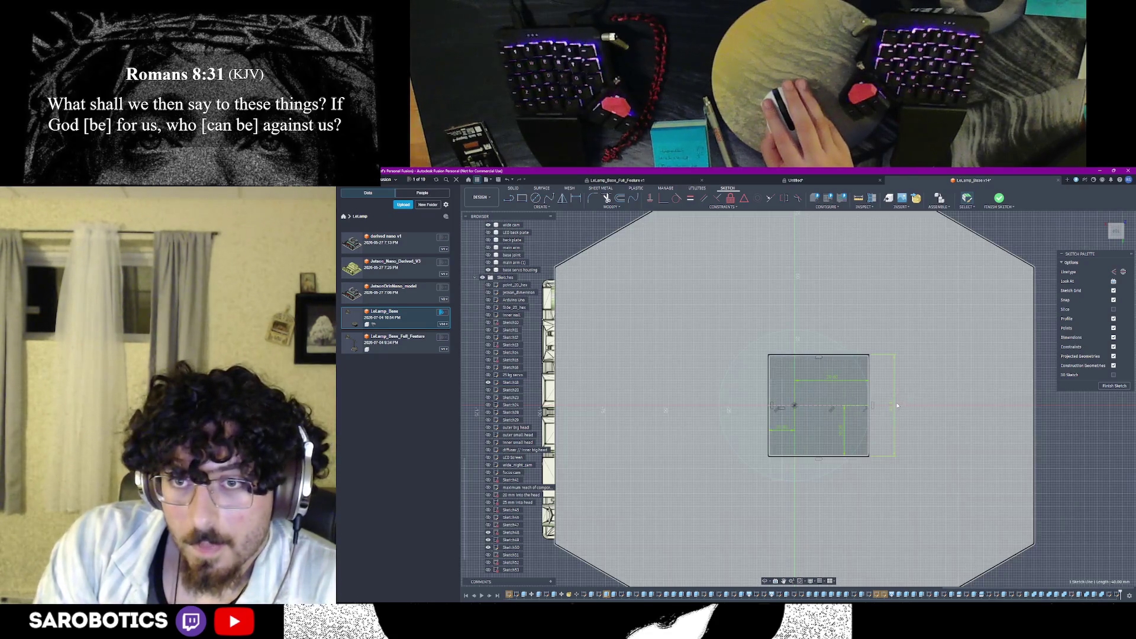
Dimension the square's right side and its width below it
click(869, 409)
click(894, 409)
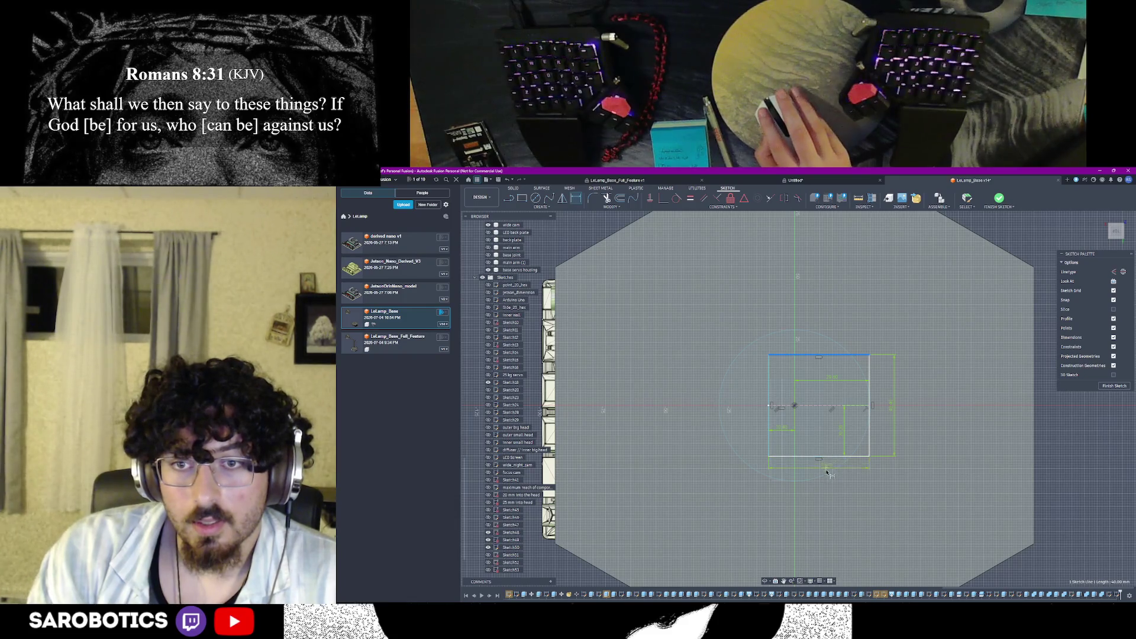
click(827, 473)
key(Return)
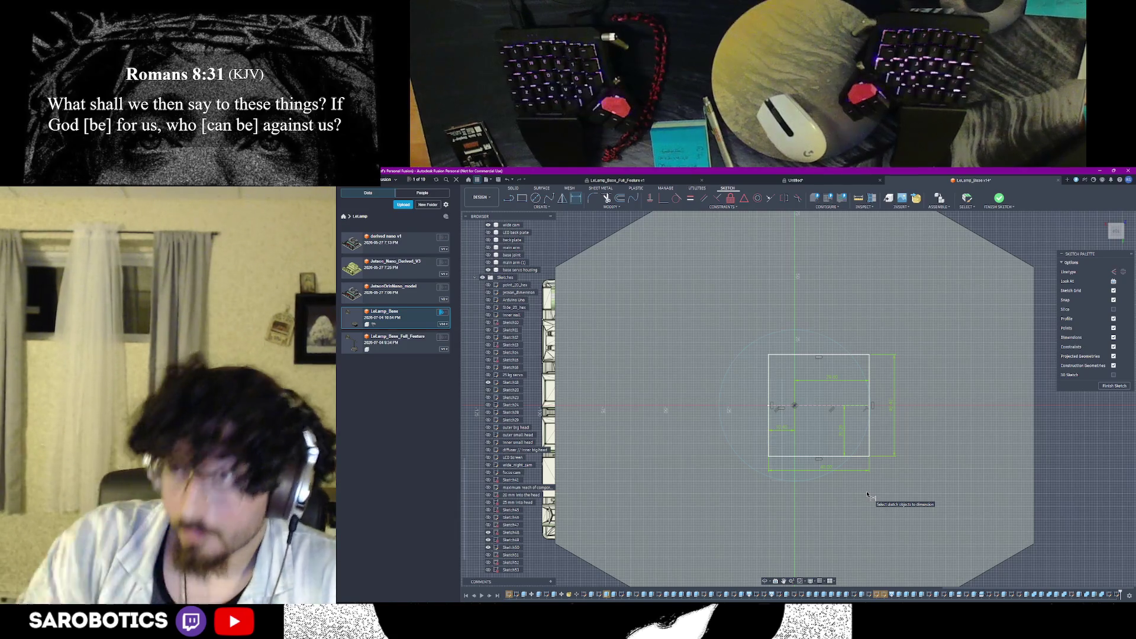
scroll(884, 364, down, 1)
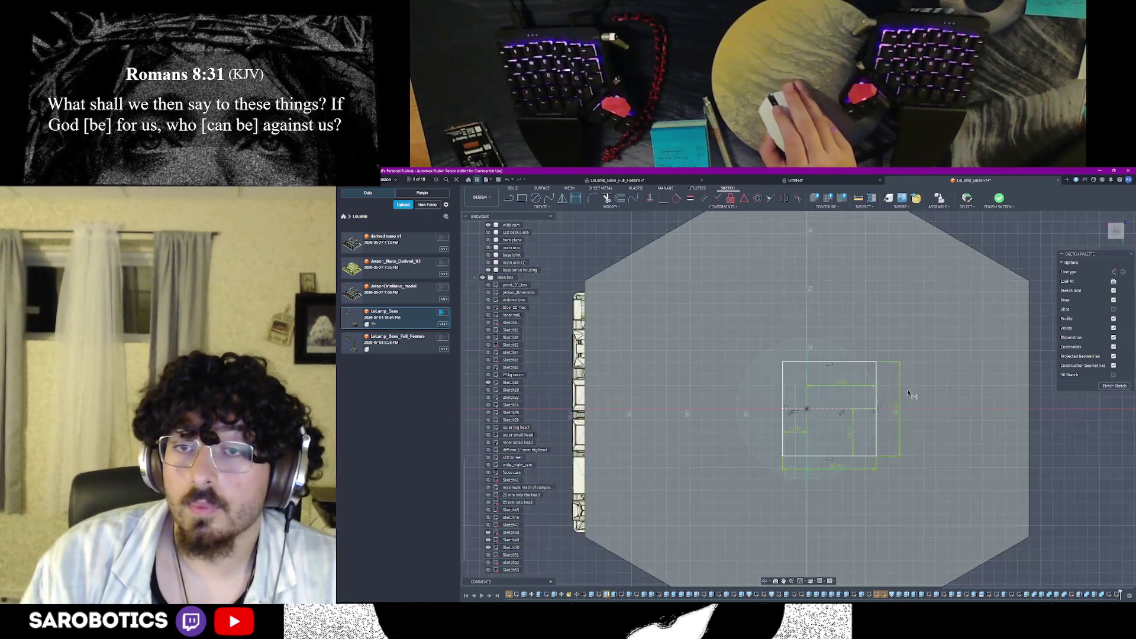
Finish the square sketch and orbit around the hexagonal plate to check it
click(1114, 387)
mouse_move(799, 399)
shift+middle_down()
mouse_move(798, 462)
mouse_move(908, 491)
shift+middle_up()
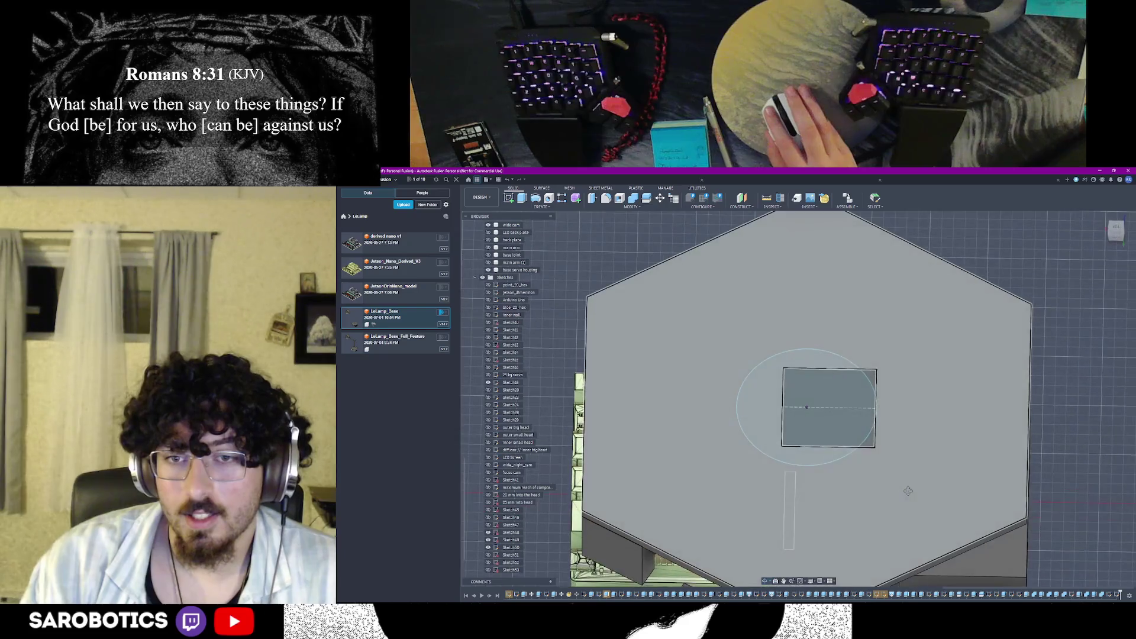
shift+middle_drag(787, 454, 737, 459)
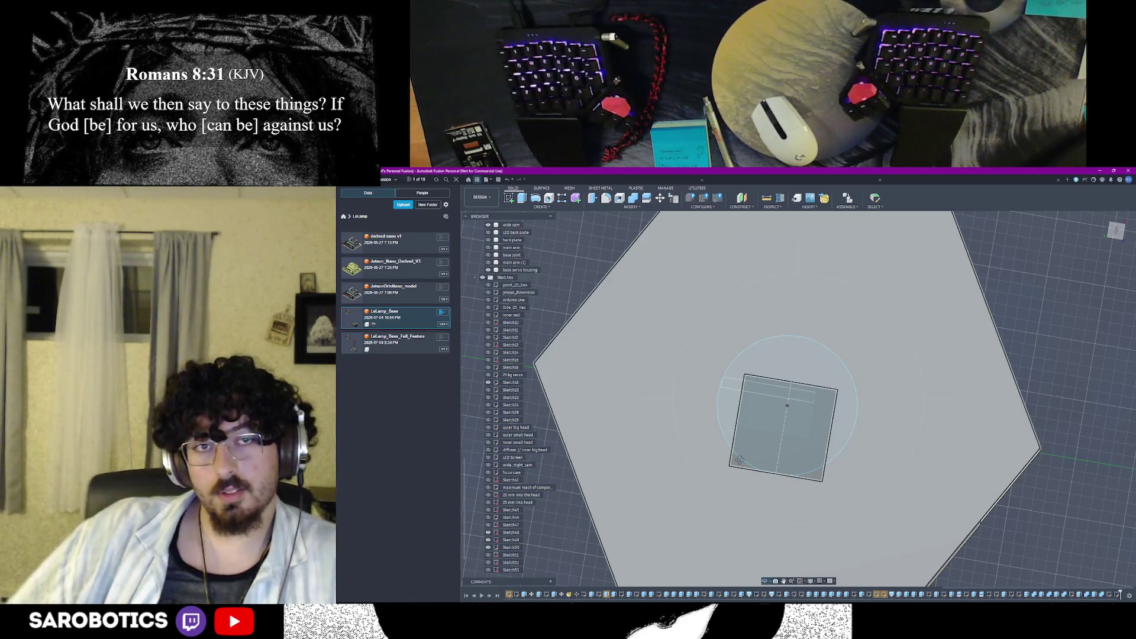
shift+middle_drag(781, 426, 799, 417)
Hide the shaded square body via its right-click options
right_click(791, 408)
click(788, 428)
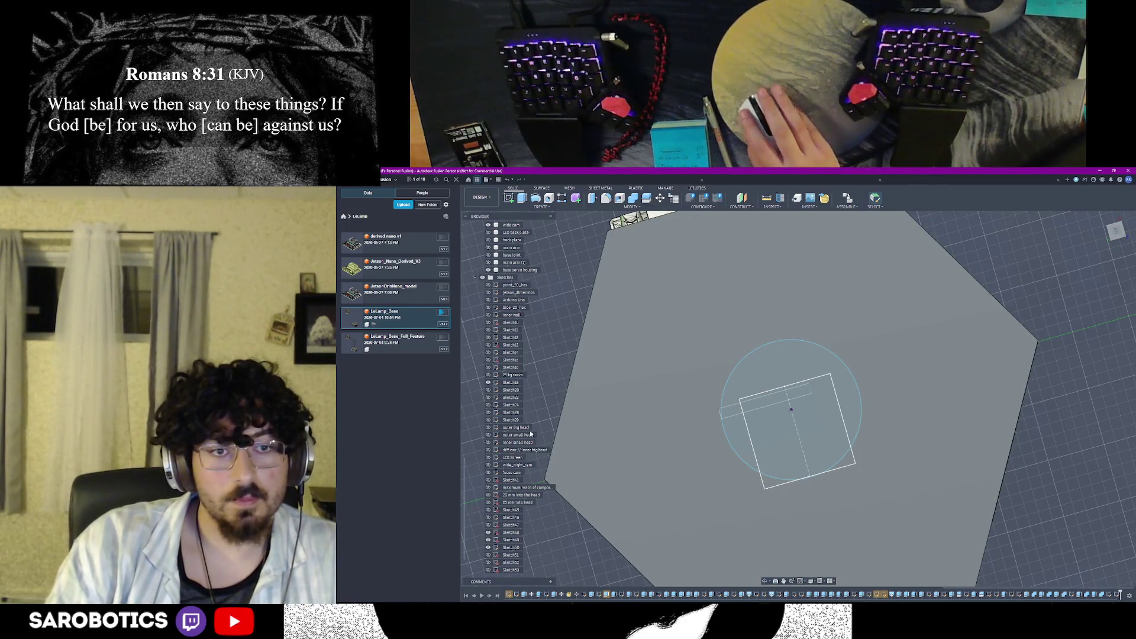
scroll(504, 561, down, 1)
Reopen the square sketch, add a short vertical line inside the square, and finish editing
double_click(510, 569)
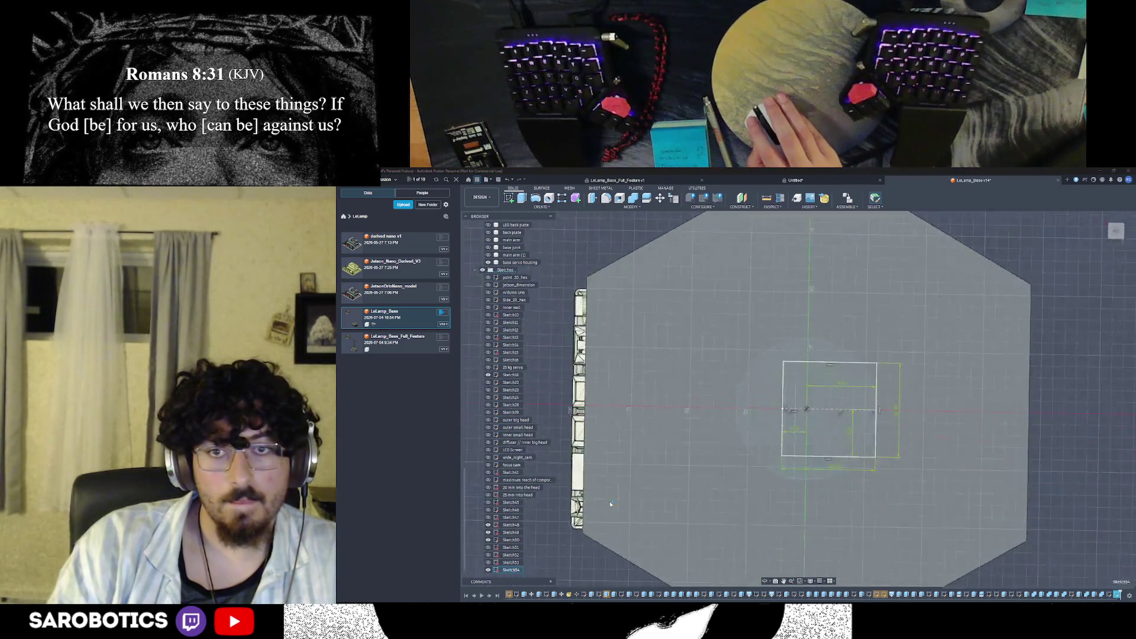
key(l)
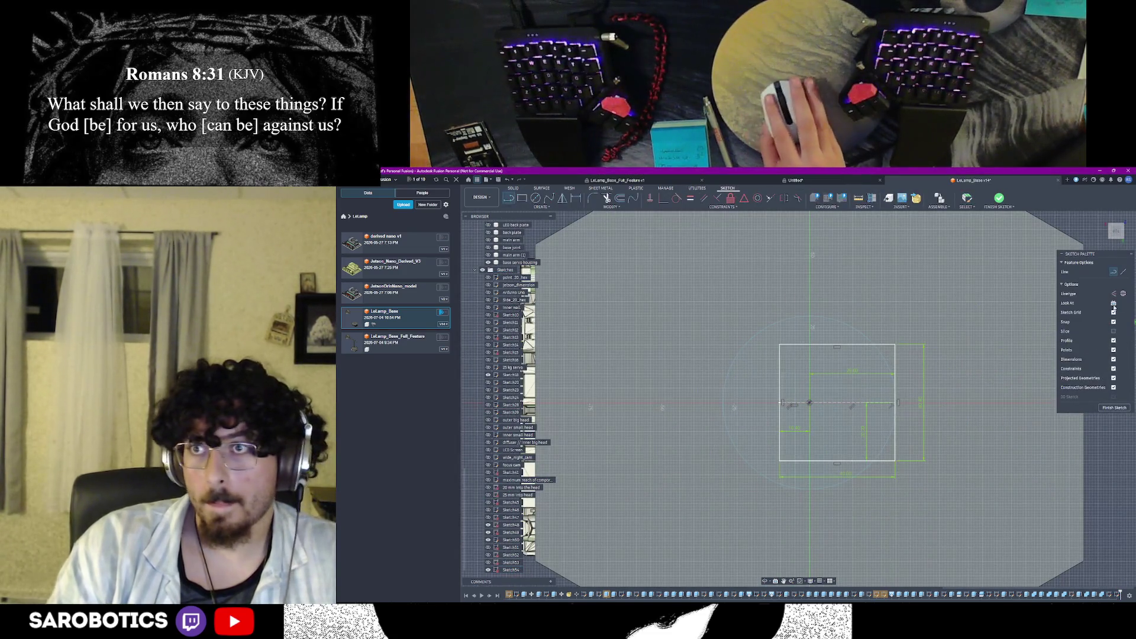
click(809, 405)
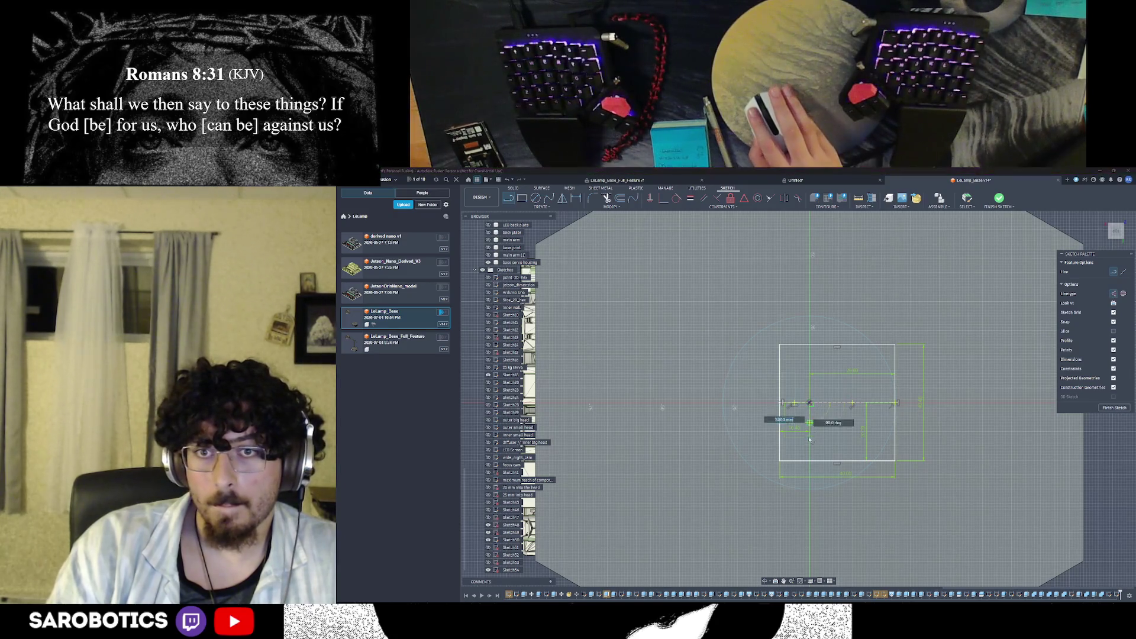
click(808, 462)
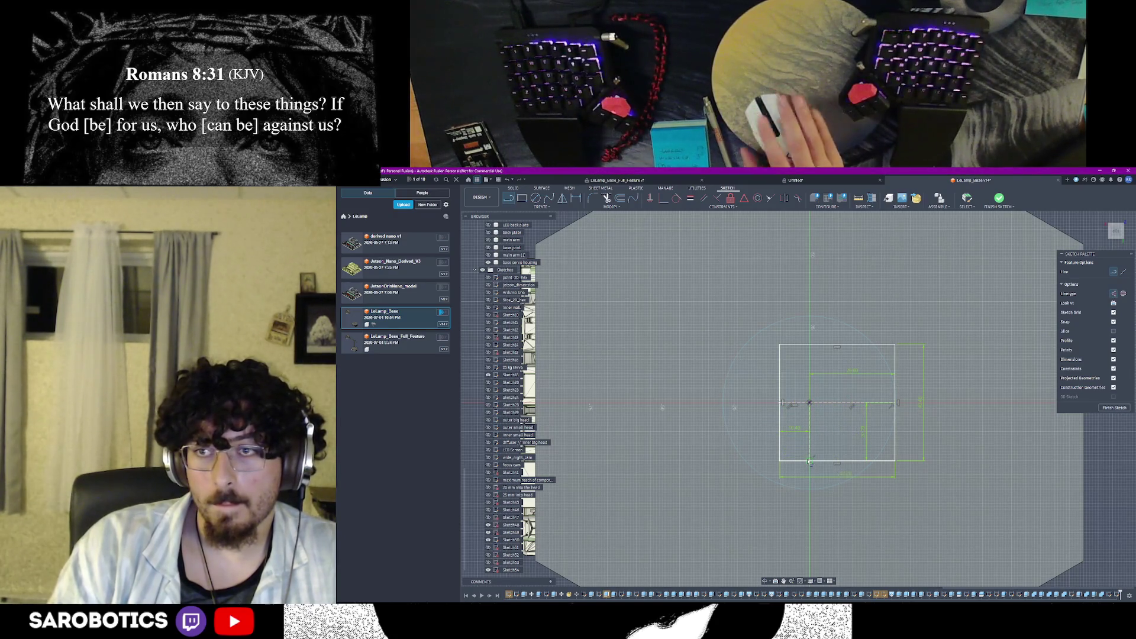
click(1114, 408)
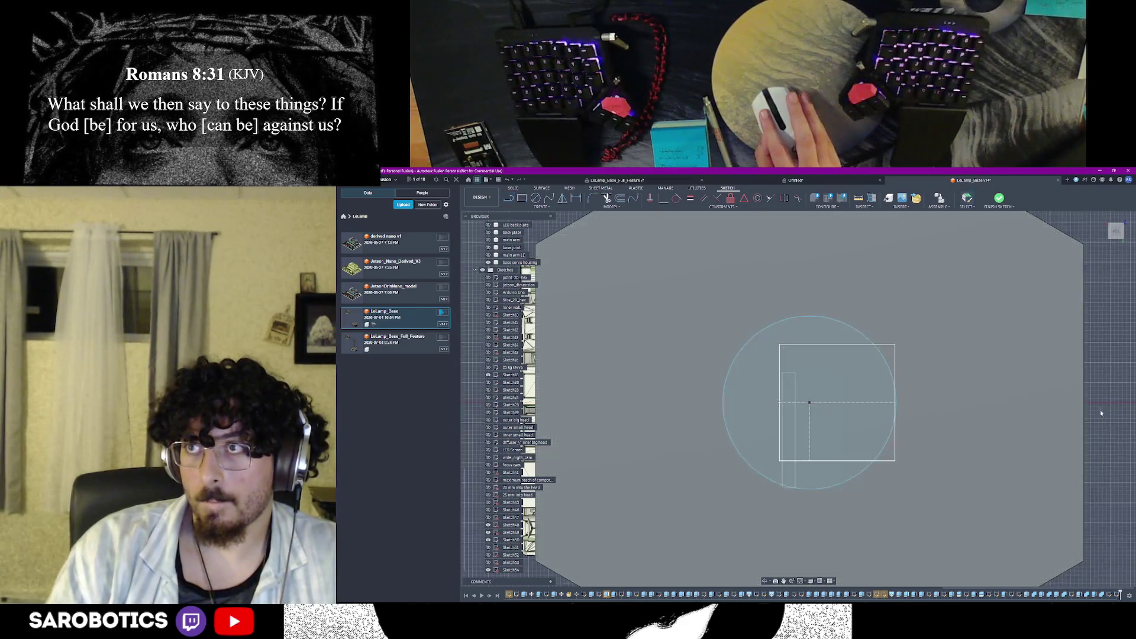
click(892, 479)
scroll(851, 535, down, 2)
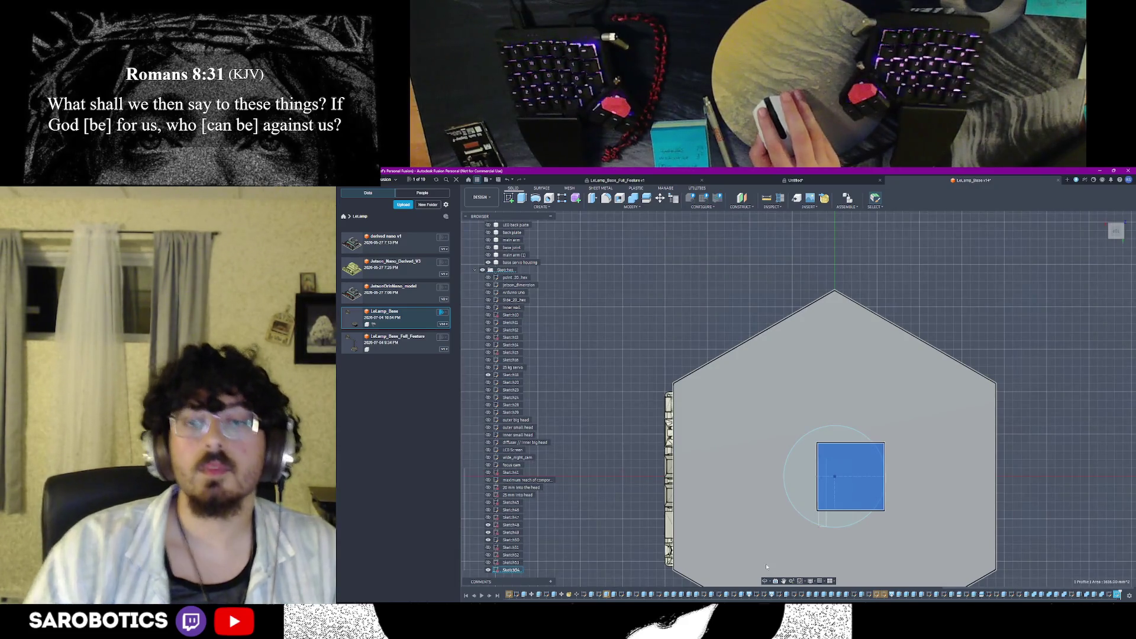
Press Pull the square profile upward into a solid block and confirm the extrusion
shift+middle_drag(768, 564, 768, 523)
right_click(769, 524)
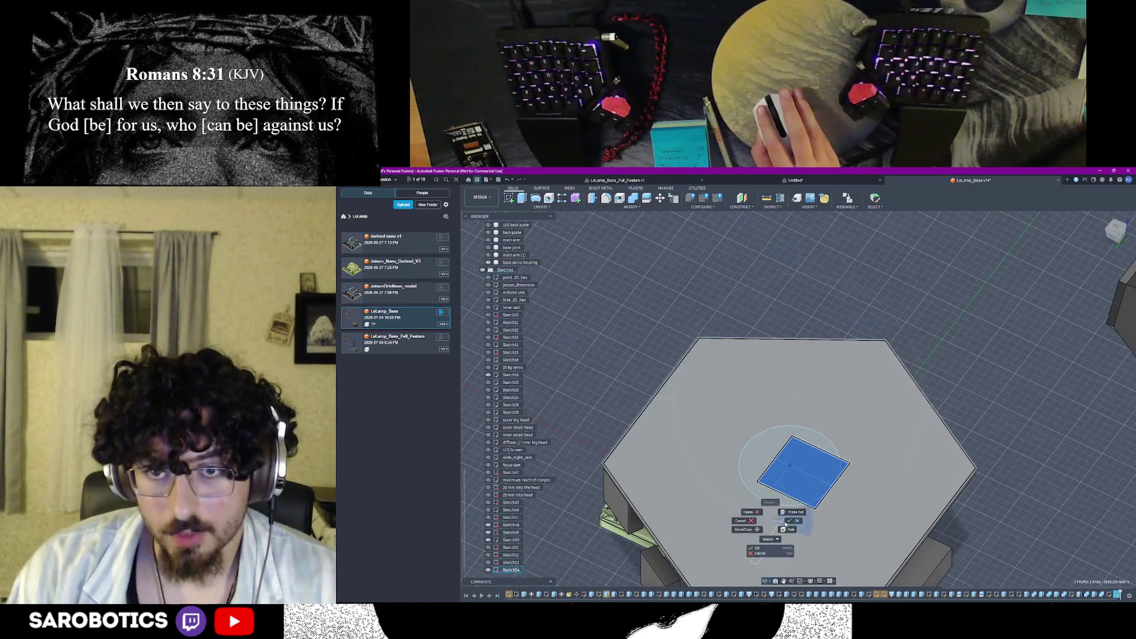
click(793, 513)
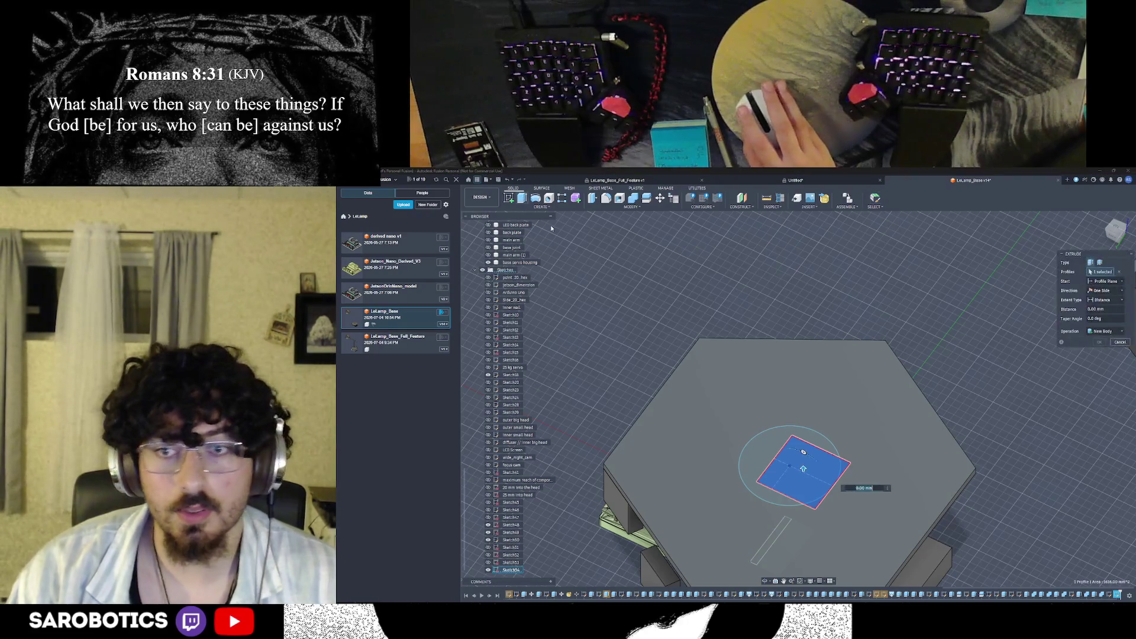
key(Return)
mouse_move(766, 533)
shift+middle_down()
mouse_move(766, 572)
mouse_move(779, 491)
shift+middle_up()
right_click(780, 490)
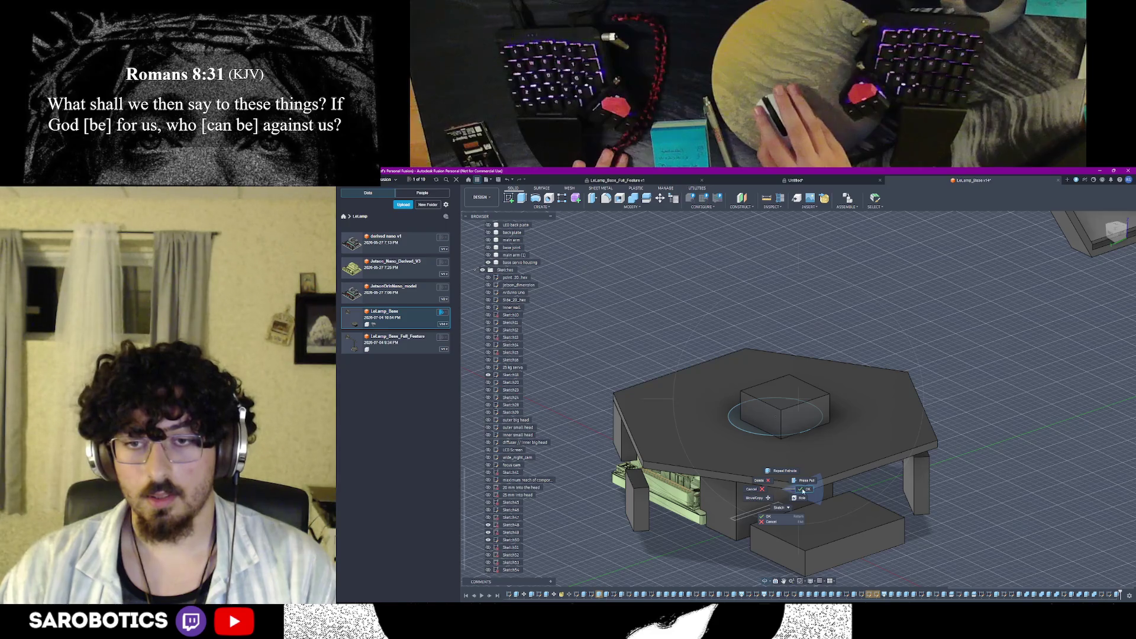
click(802, 490)
Orbit the model to inspect the underside and the whole lamp base
shift+middle_drag(775, 435, 736, 505)
shift+middle_drag(564, 398, 770, 581)
scroll(763, 400, down, 5)
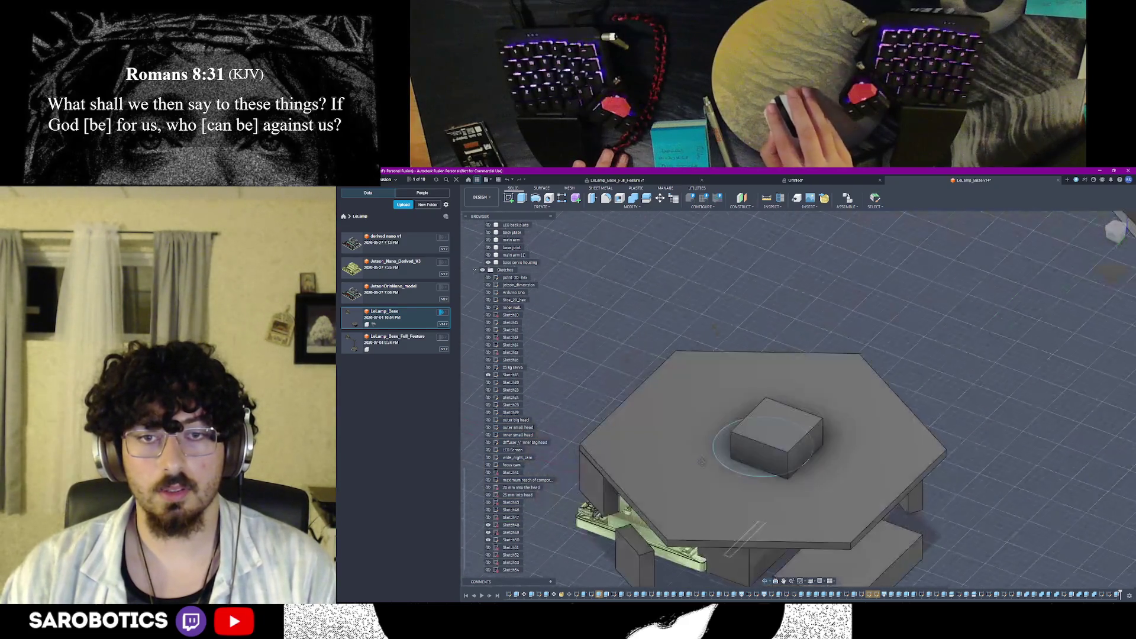
shift+middle_drag(754, 457, 754, 462)
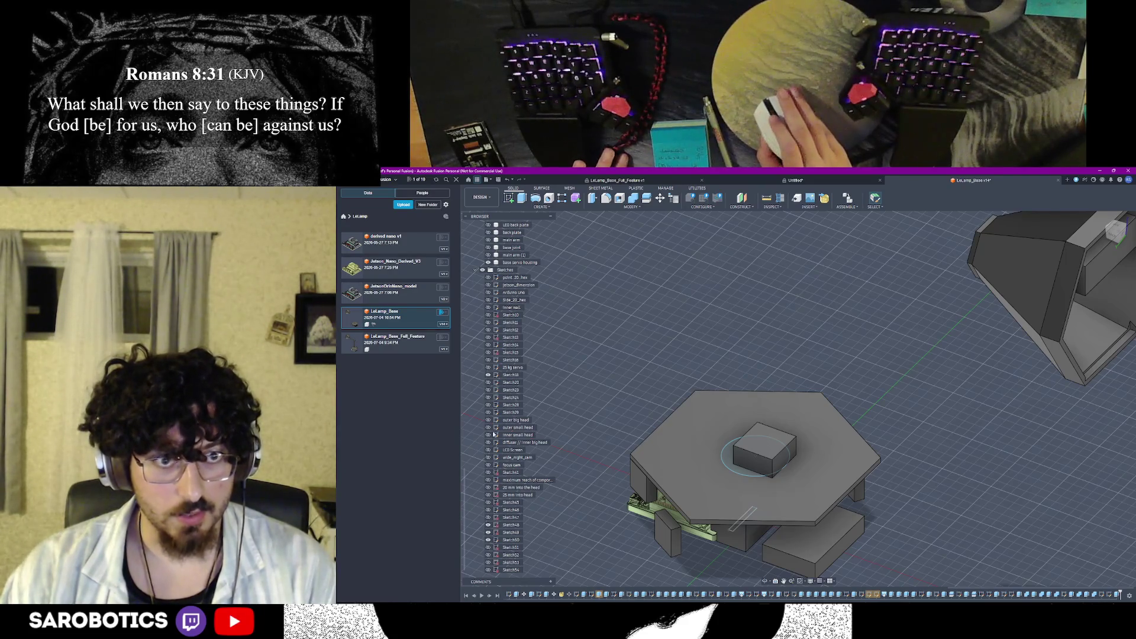
scroll(488, 531, up, 2)
scroll(492, 489, up, 2)
scroll(497, 427, up, 2)
scroll(501, 376, up, 2)
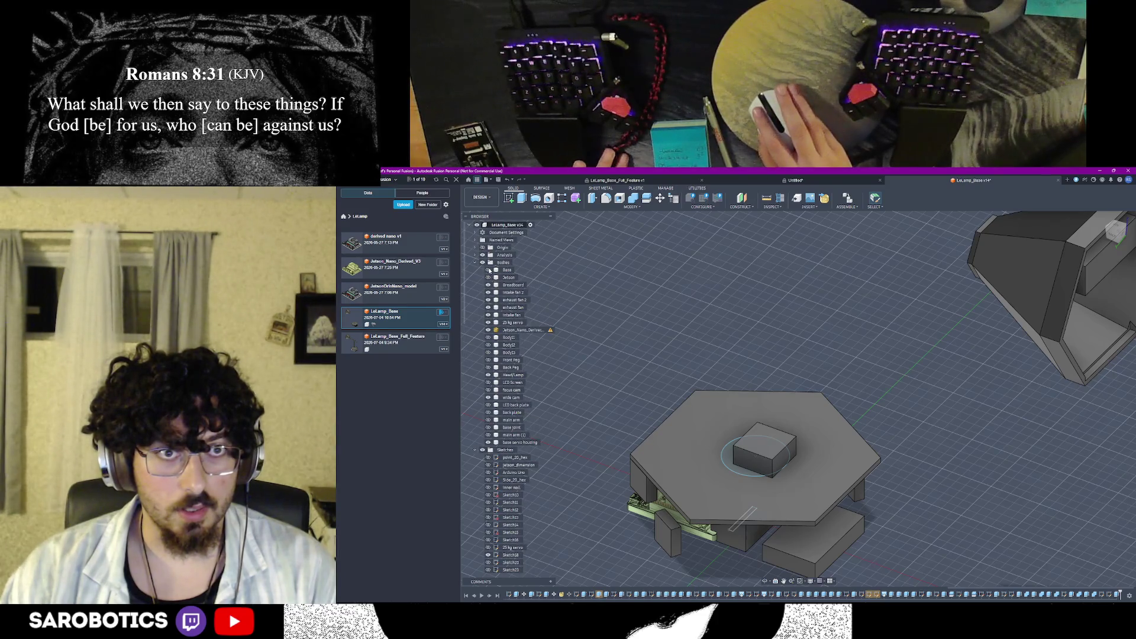
click(488, 418)
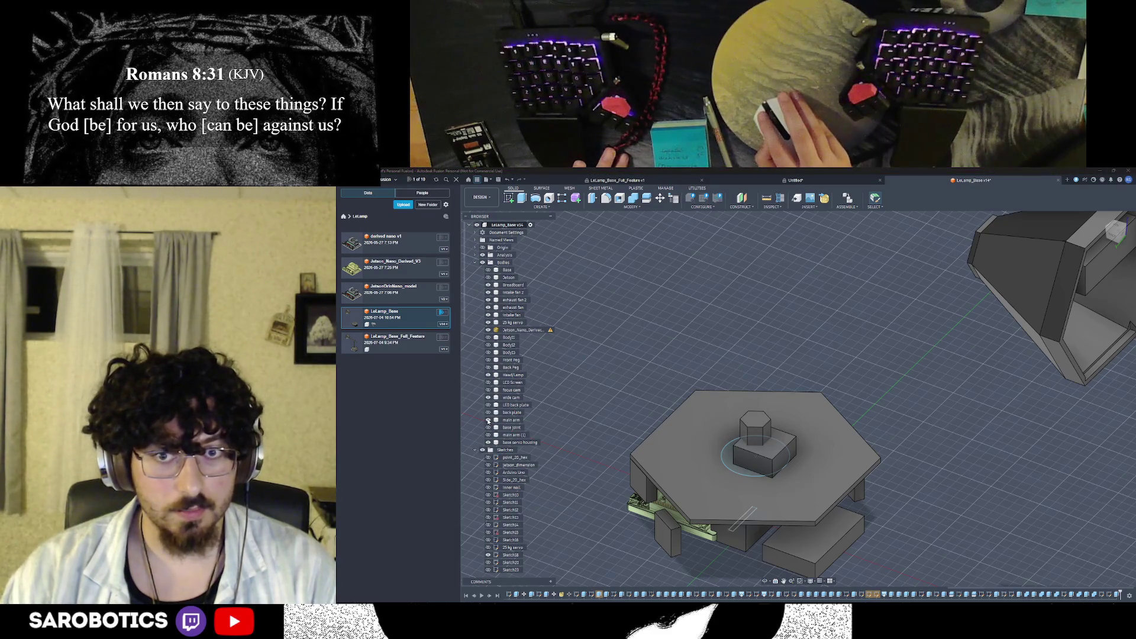
click(487, 419)
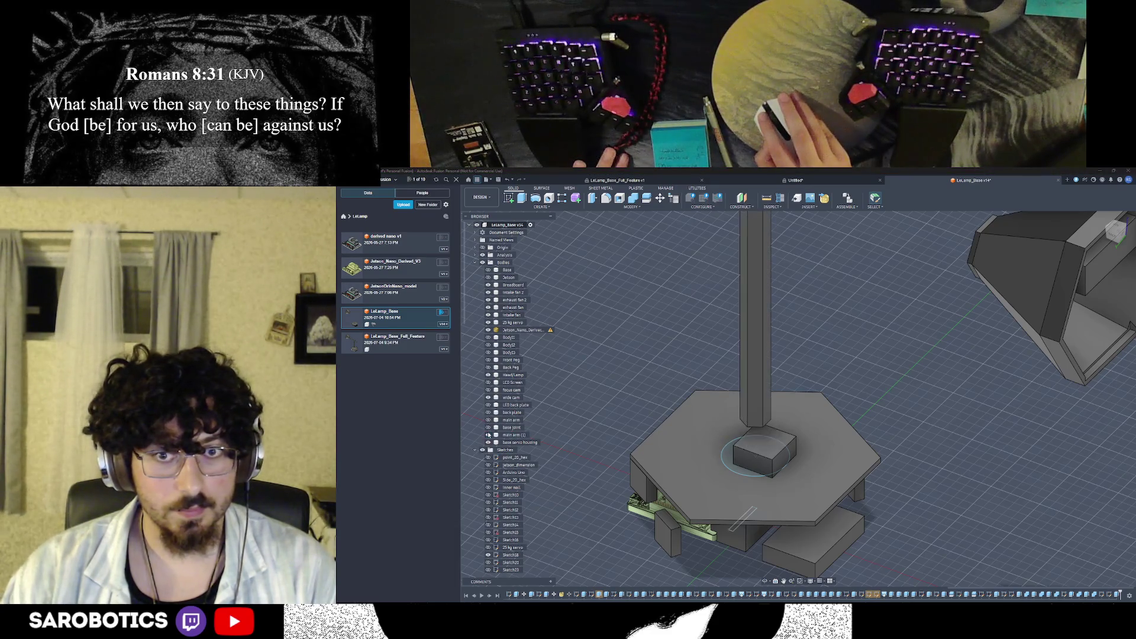
click(487, 434)
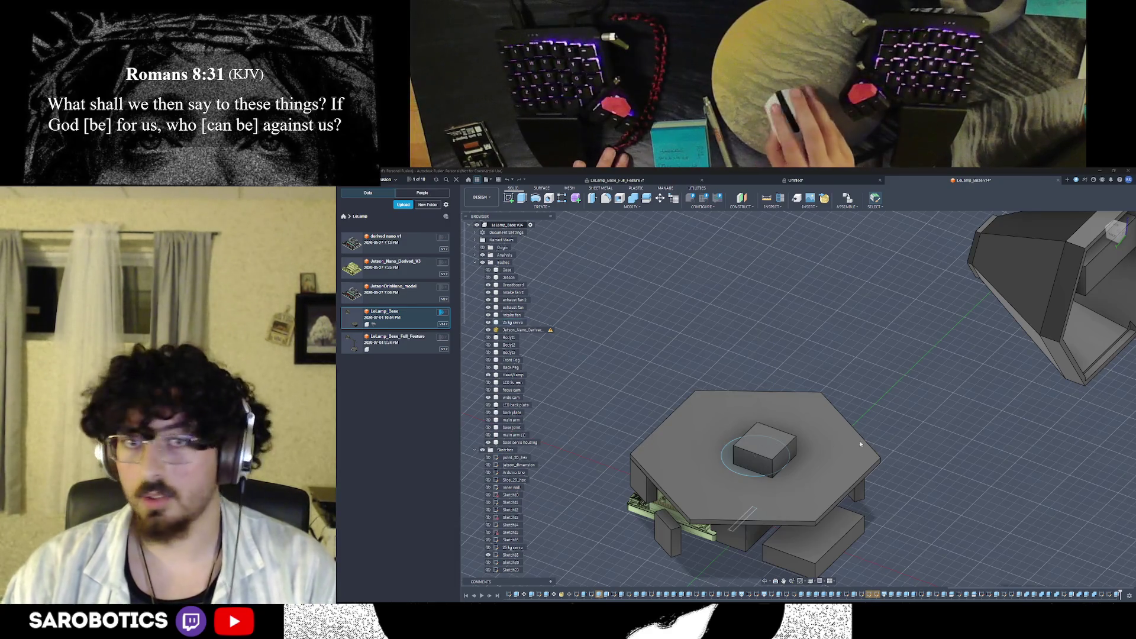
scroll(732, 482, up, 2)
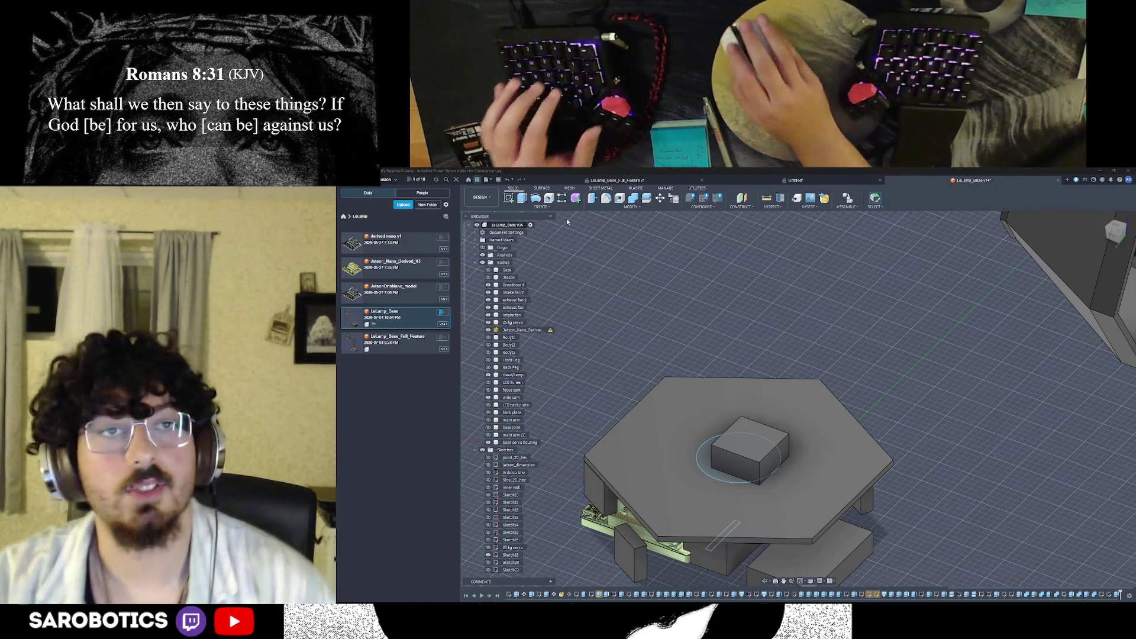
click(722, 478)
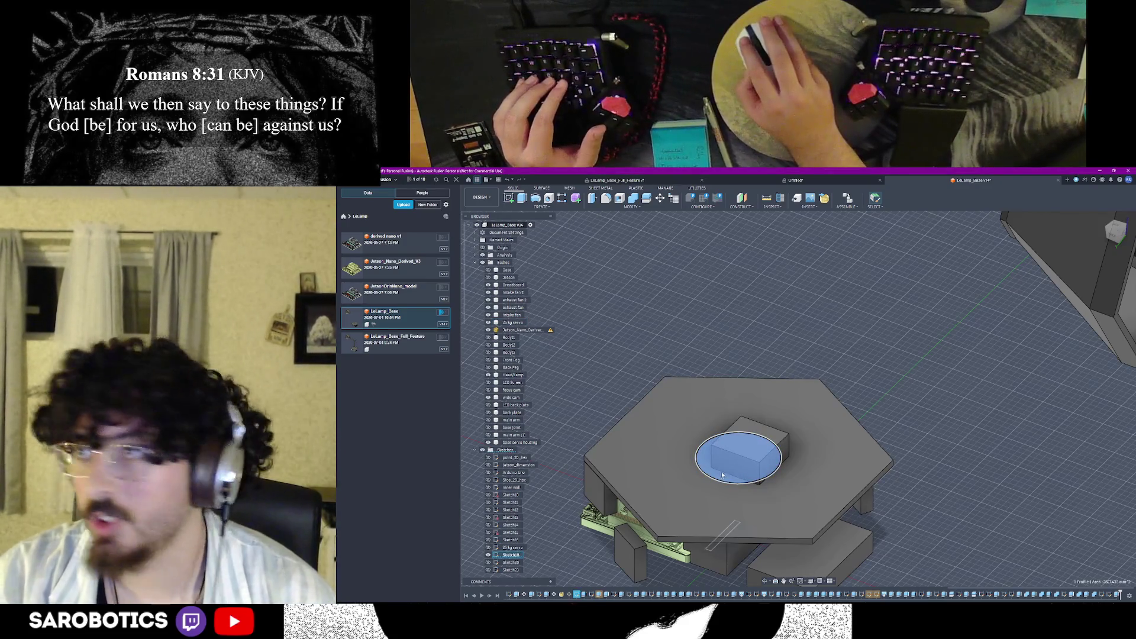
shift+click(732, 457)
mouse_move(722, 471)
shift+middle_down()
mouse_move(711, 417)
mouse_move(758, 582)
mouse_move(798, 533)
shift+middle_up()
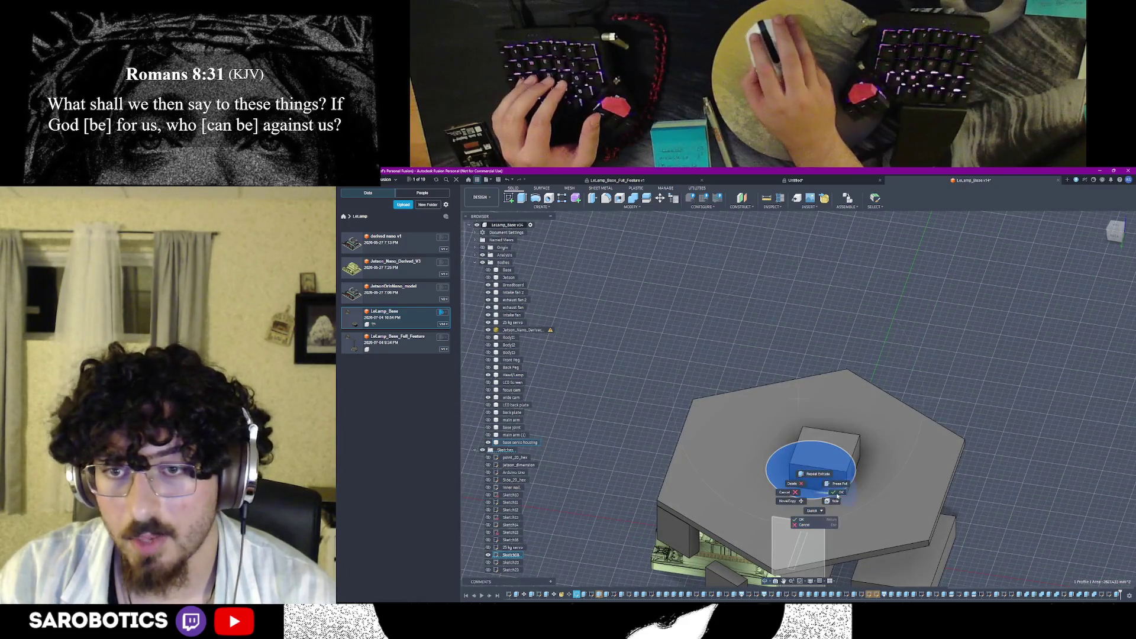
shift+middle_drag(799, 533, 779, 483)
click(778, 482)
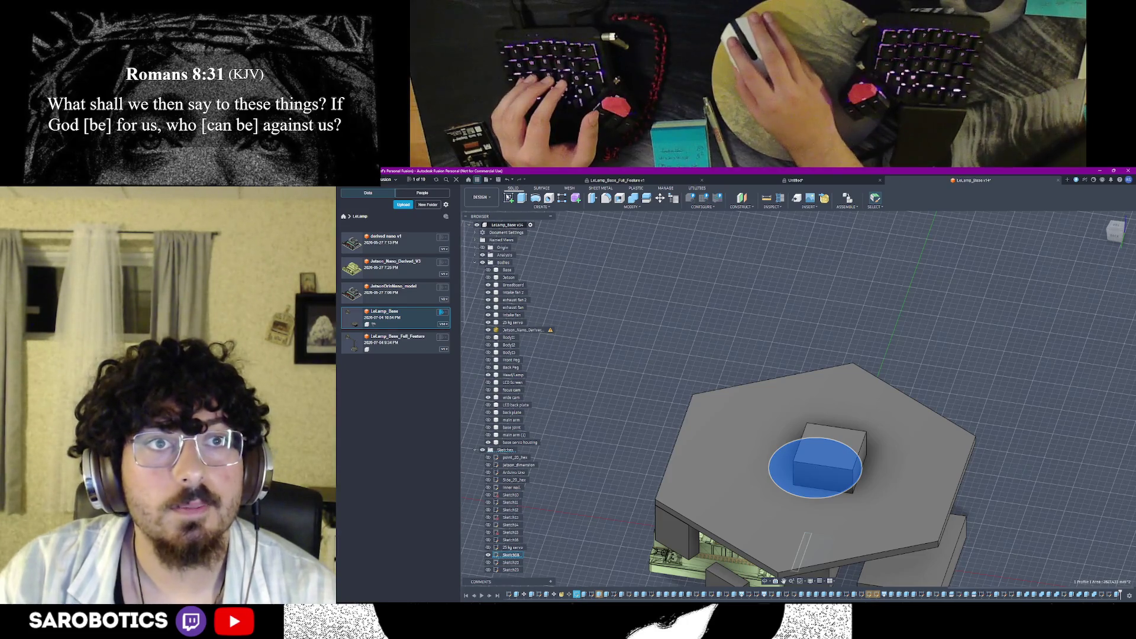
click(783, 453)
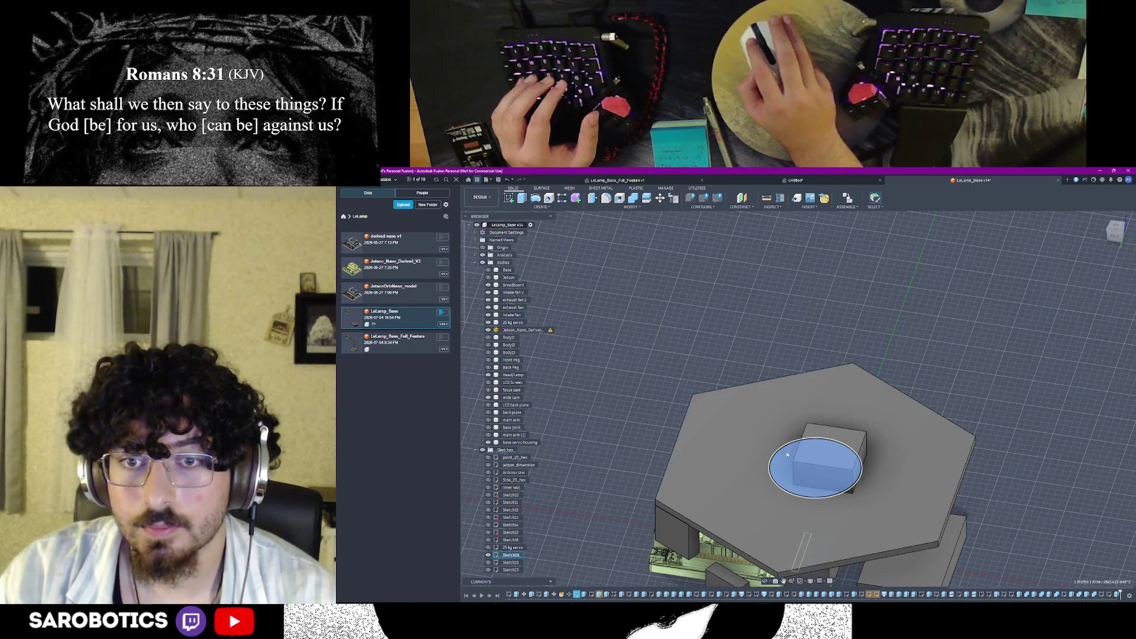
click(803, 492)
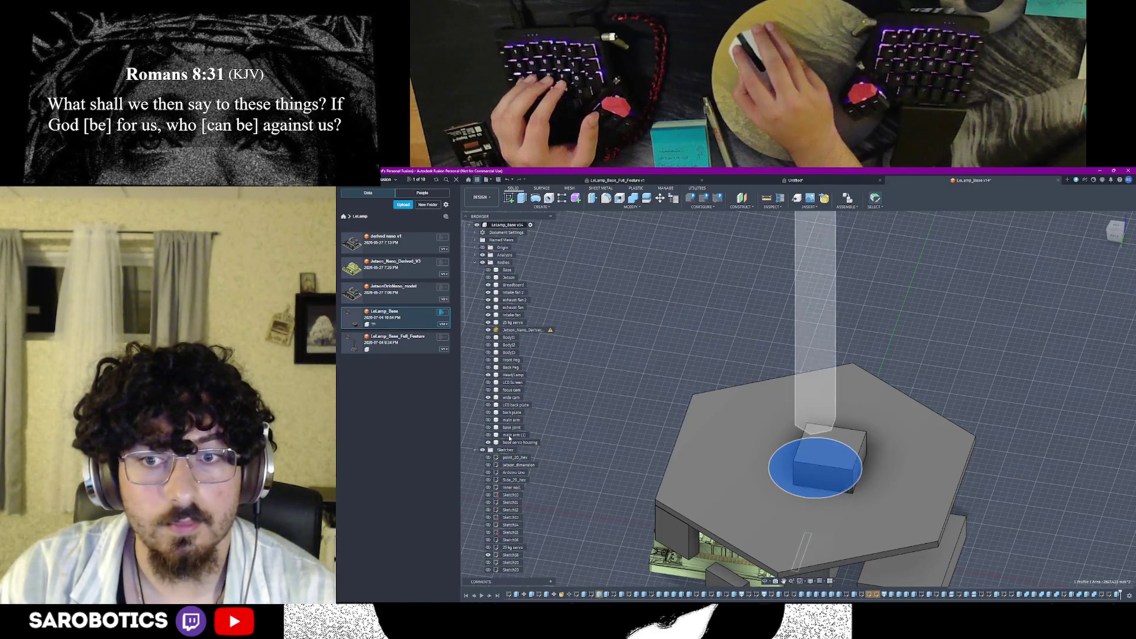
scroll(809, 454, down, 3)
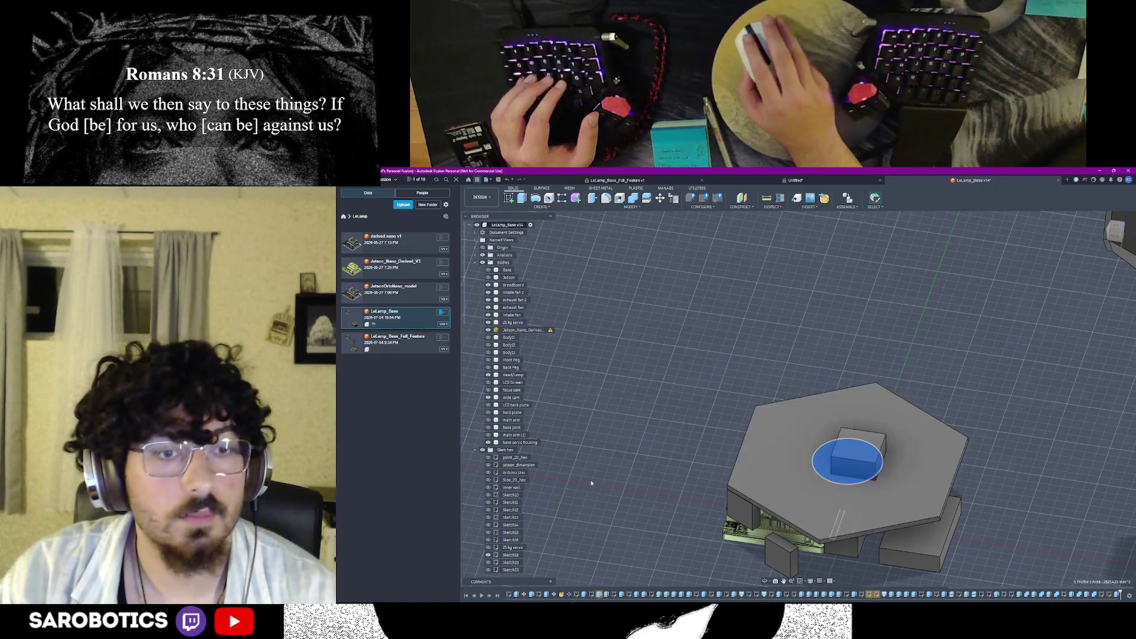
scroll(514, 461, down, 5)
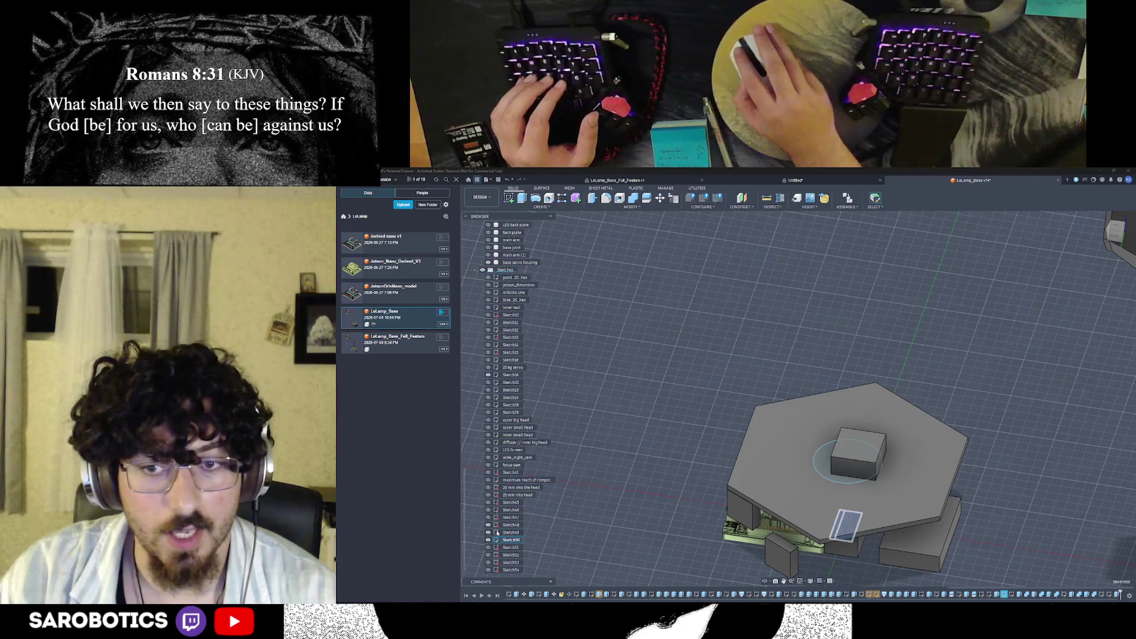
scroll(505, 462, up, 1)
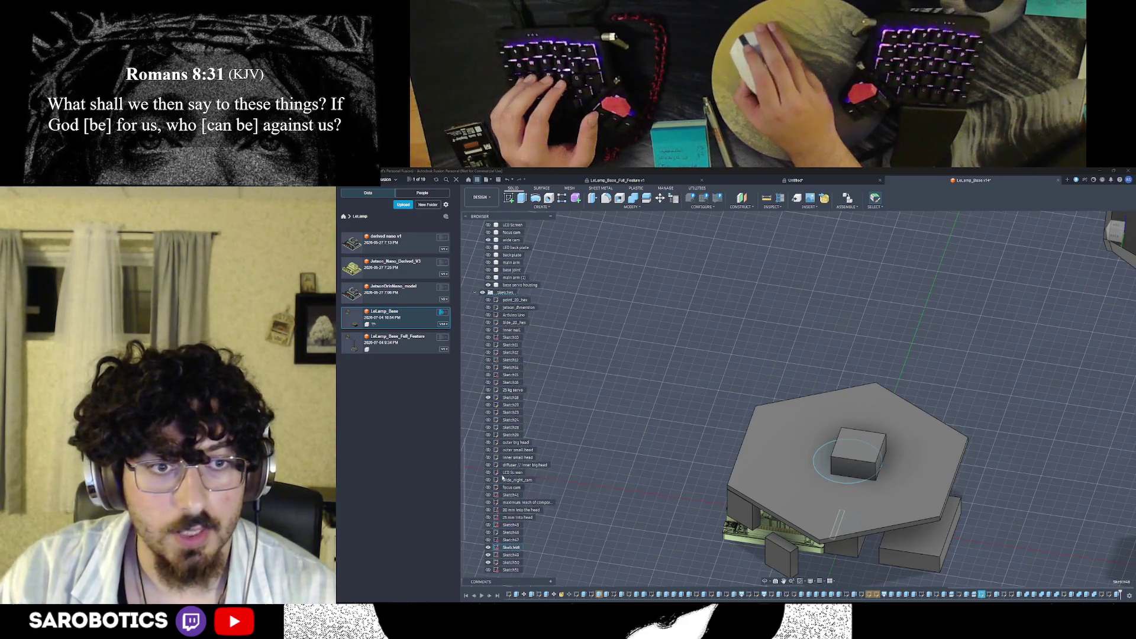
scroll(524, 444, down, 1)
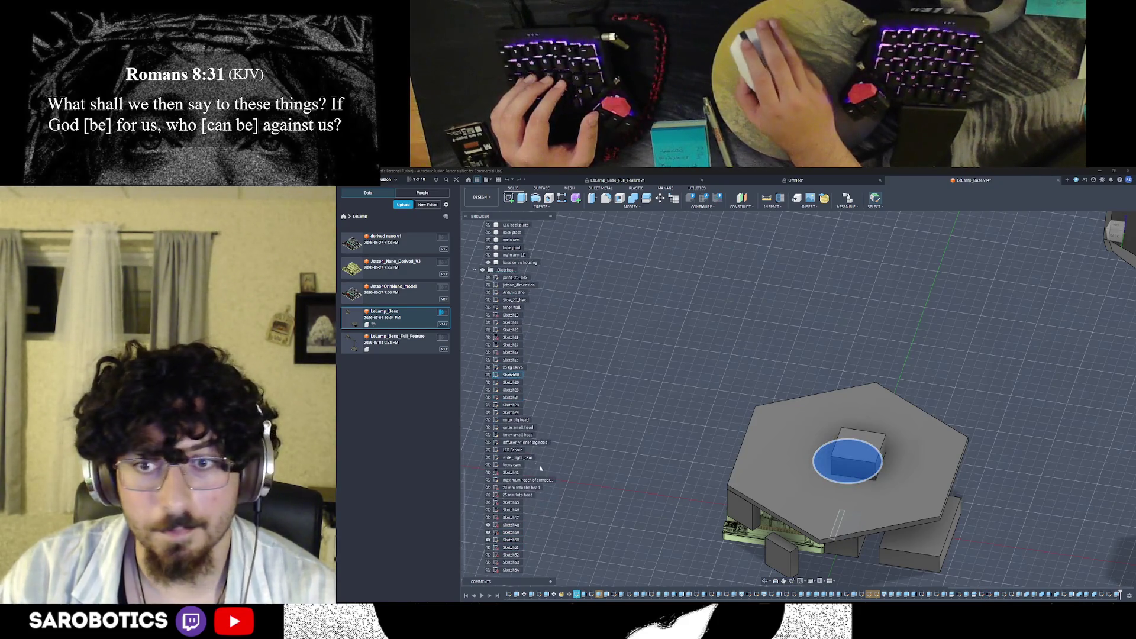
Sketch a 75 mm circle around the square on the hexagon's top face
click(509, 197)
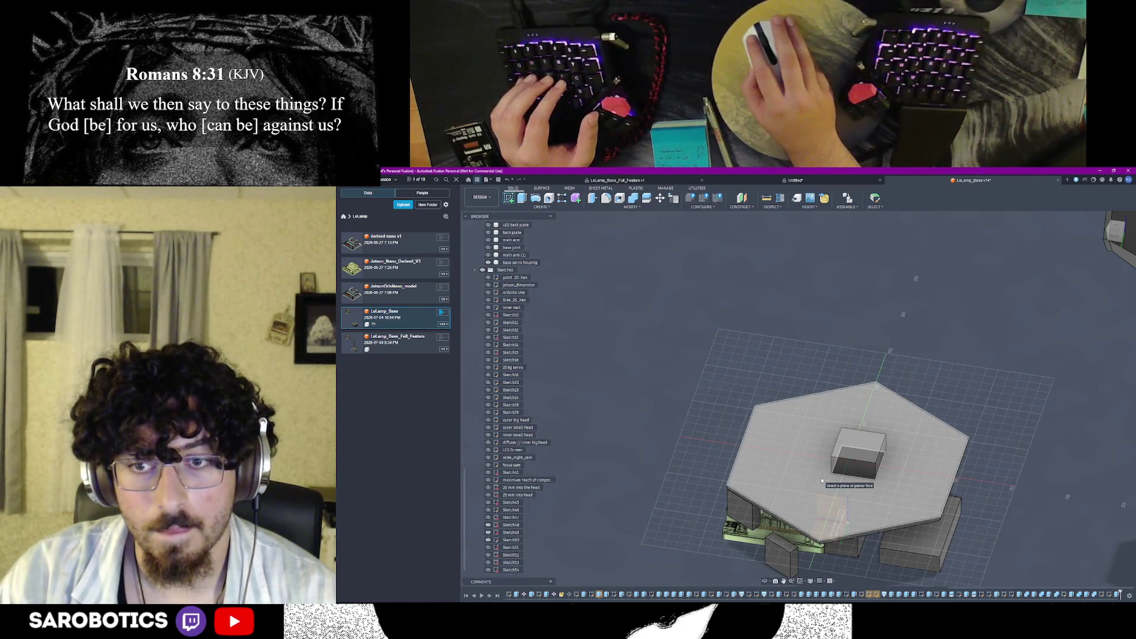
click(822, 481)
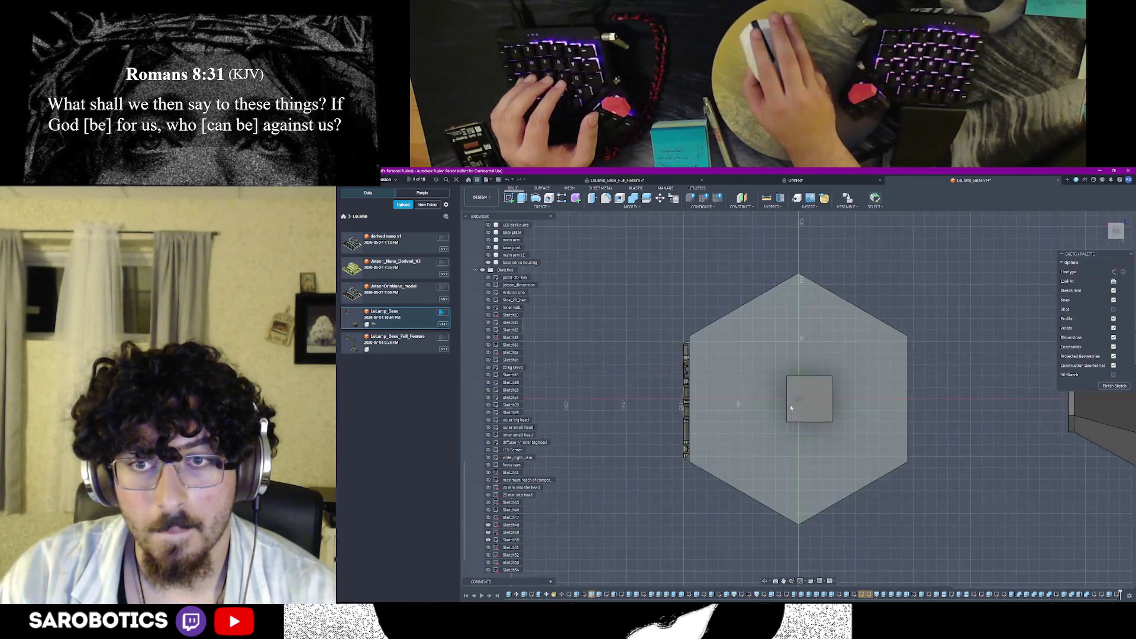
click(537, 198)
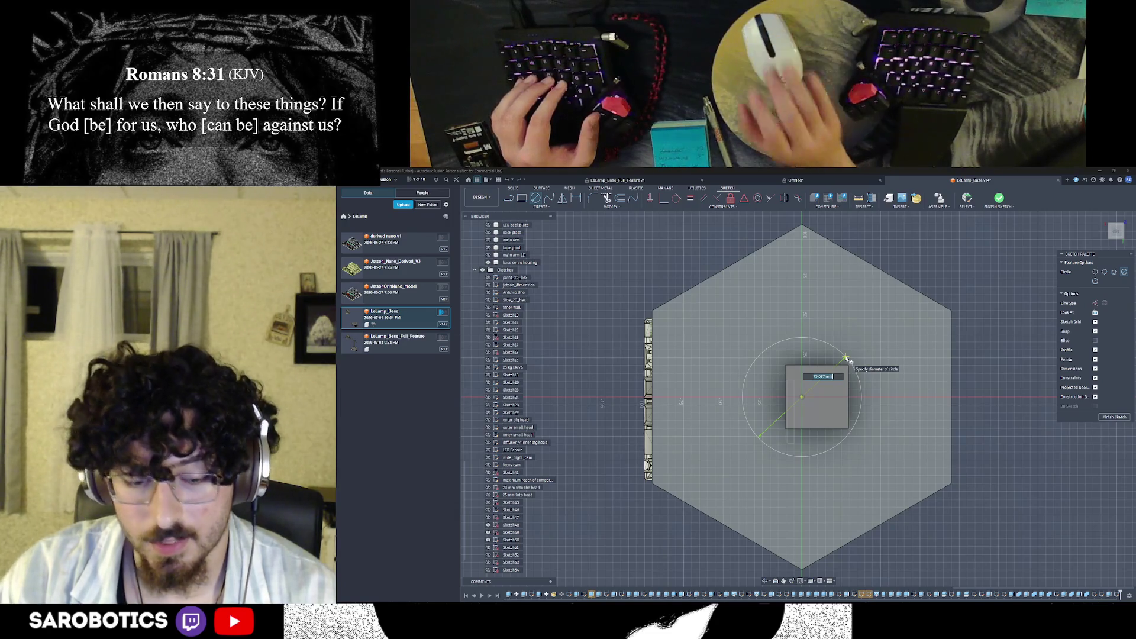
text(8)
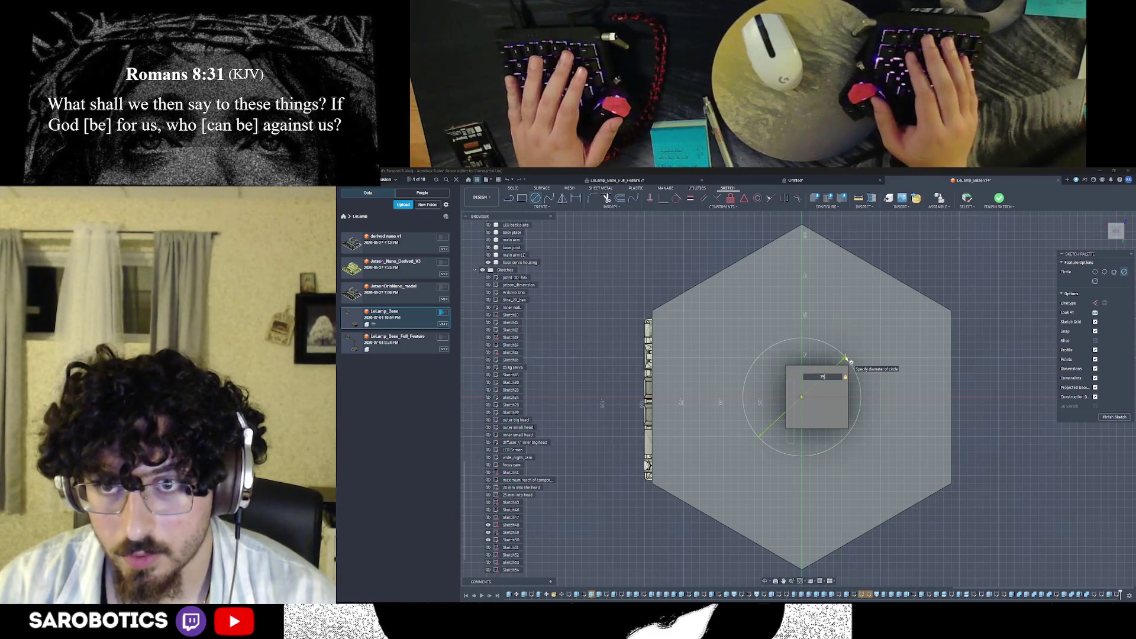
text(6)
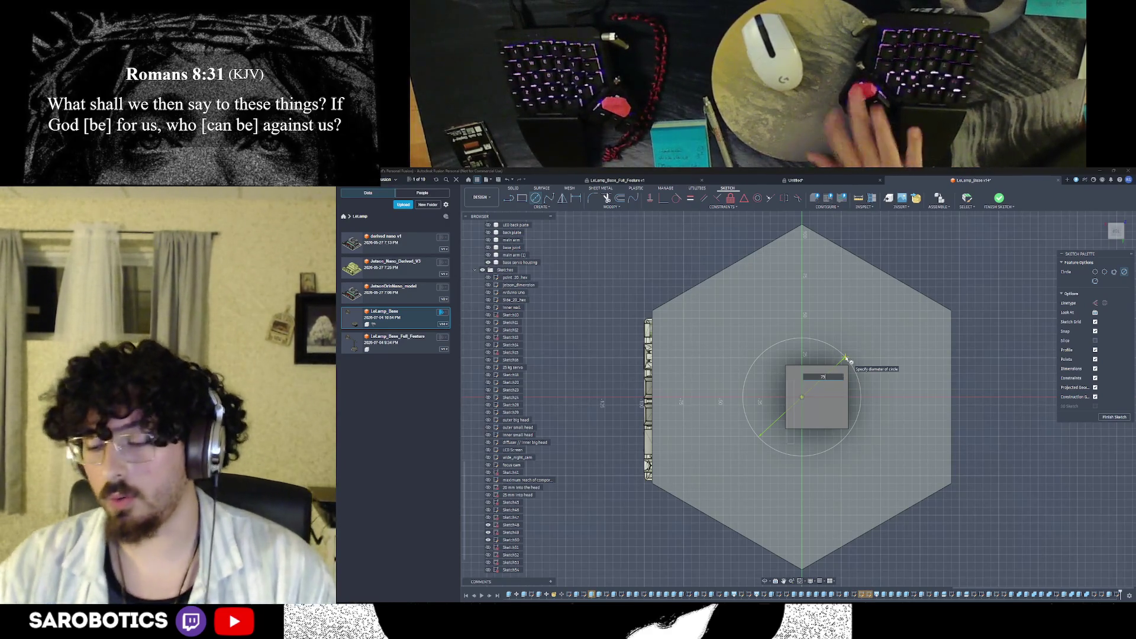
text(75 mm)
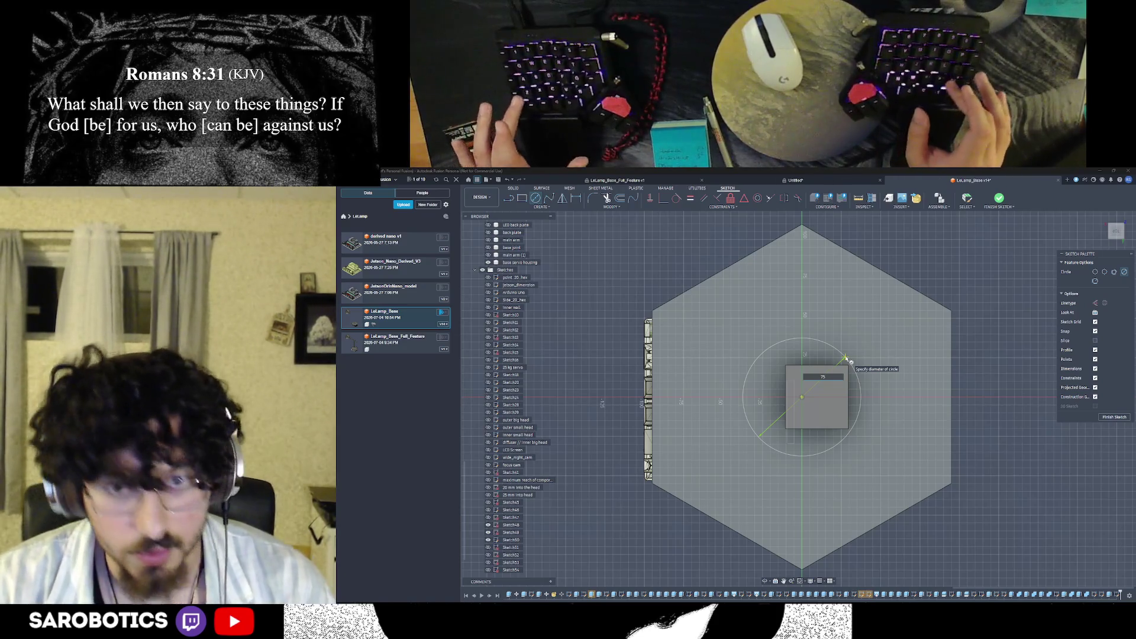
key(Escape)
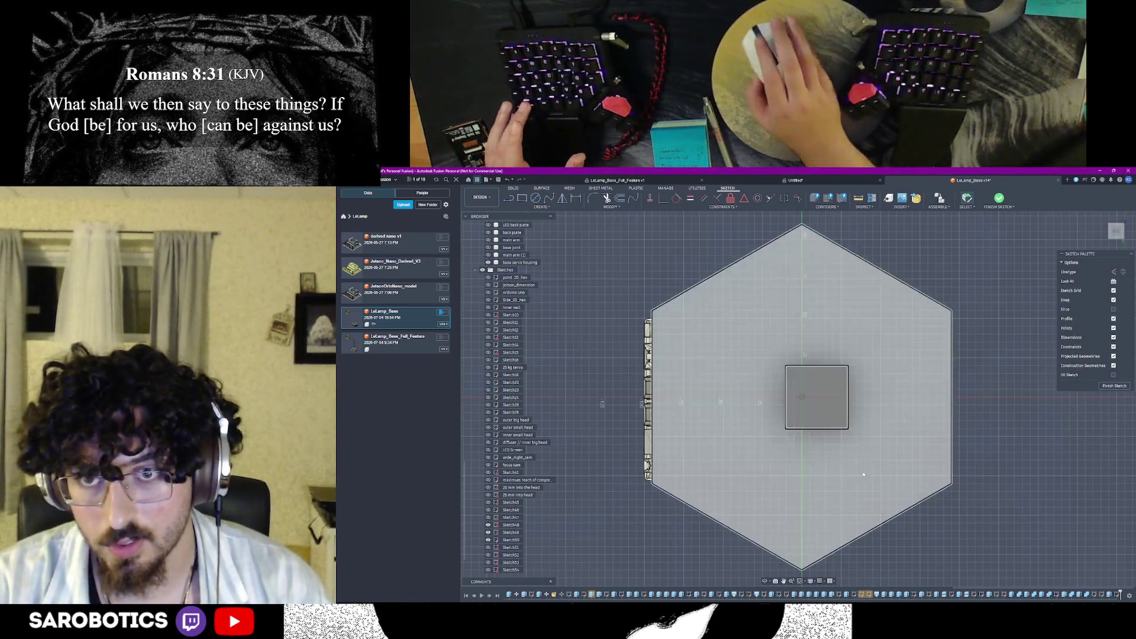
scroll(852, 470, up, 3)
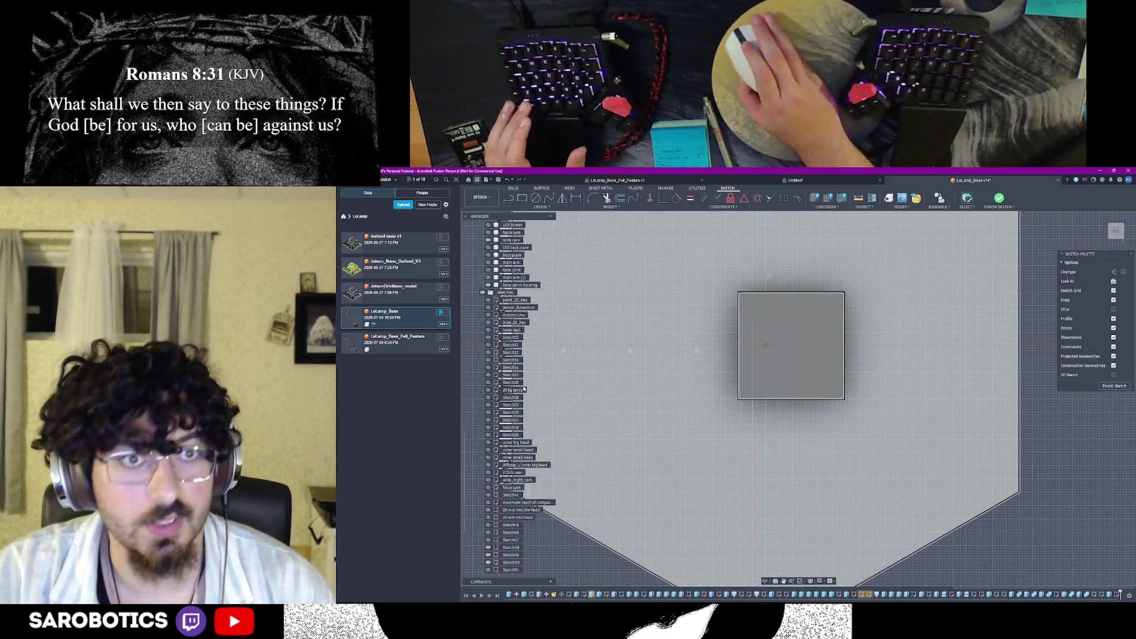
scroll(524, 426, up, 3)
scroll(515, 399, up, 5)
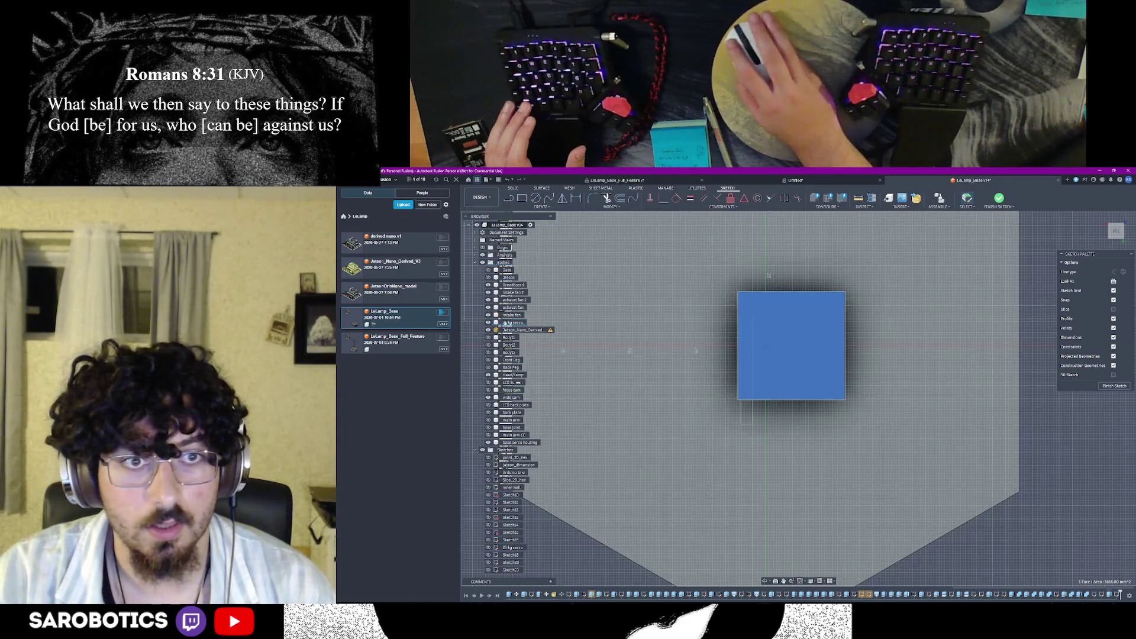
scroll(831, 372, down, 2)
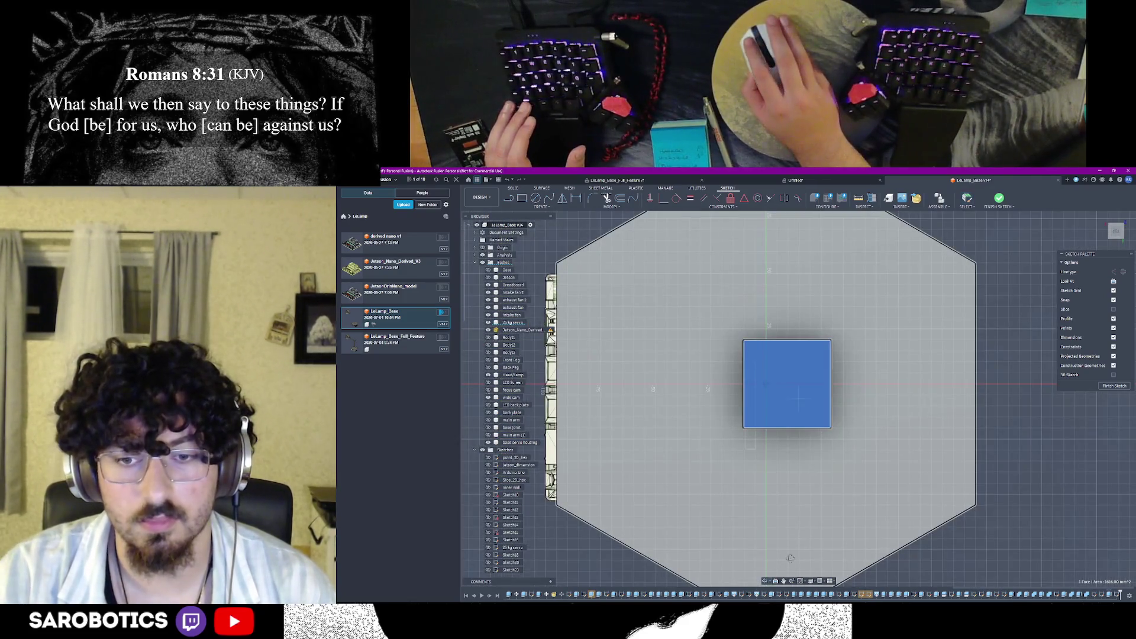
Undo back to the flat square sketch, leaving sketch mode
shift+middle_drag(779, 565, 797, 393)
scroll(798, 393, up, 2)
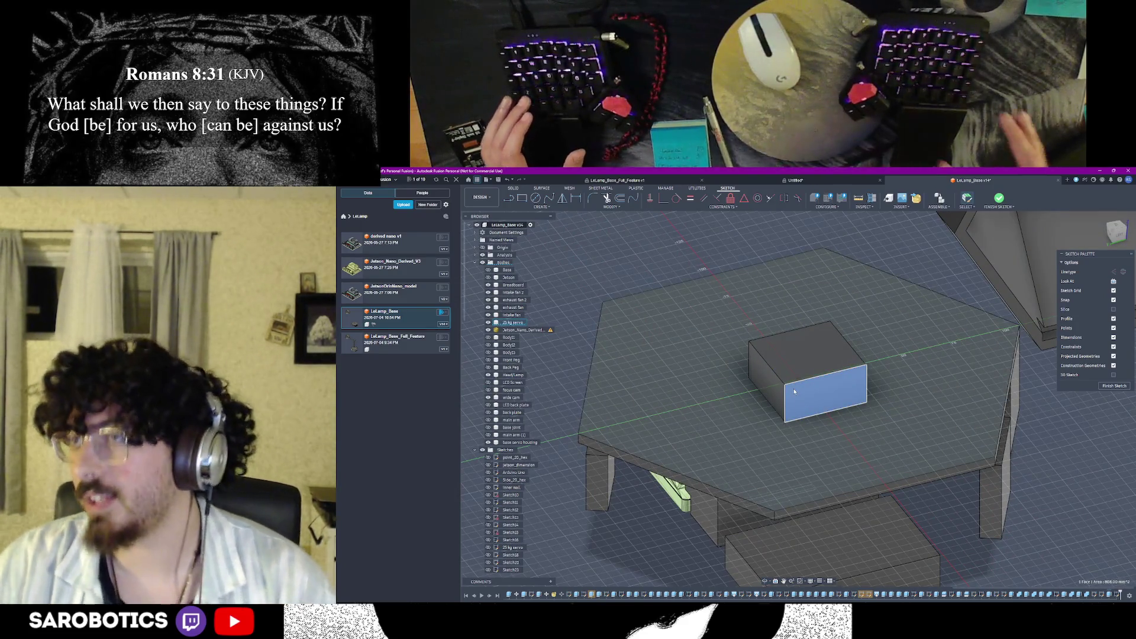
key(ctrl+z)
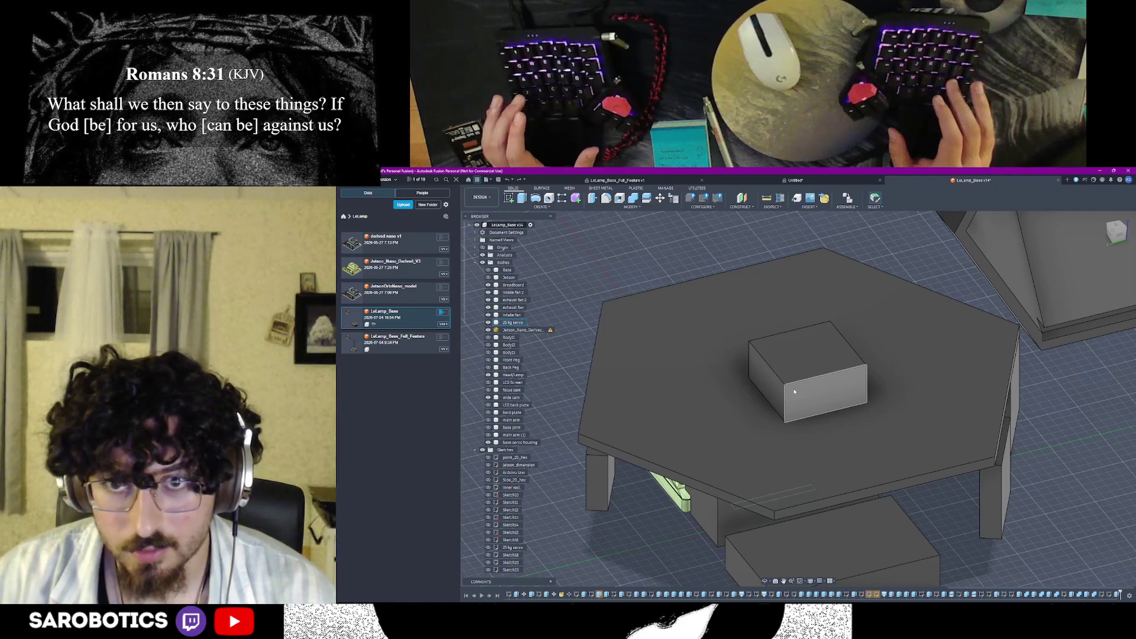
key(ctrl+z)
key(ctrl+z)
key(ctrl+z)
key(ctrl+z)
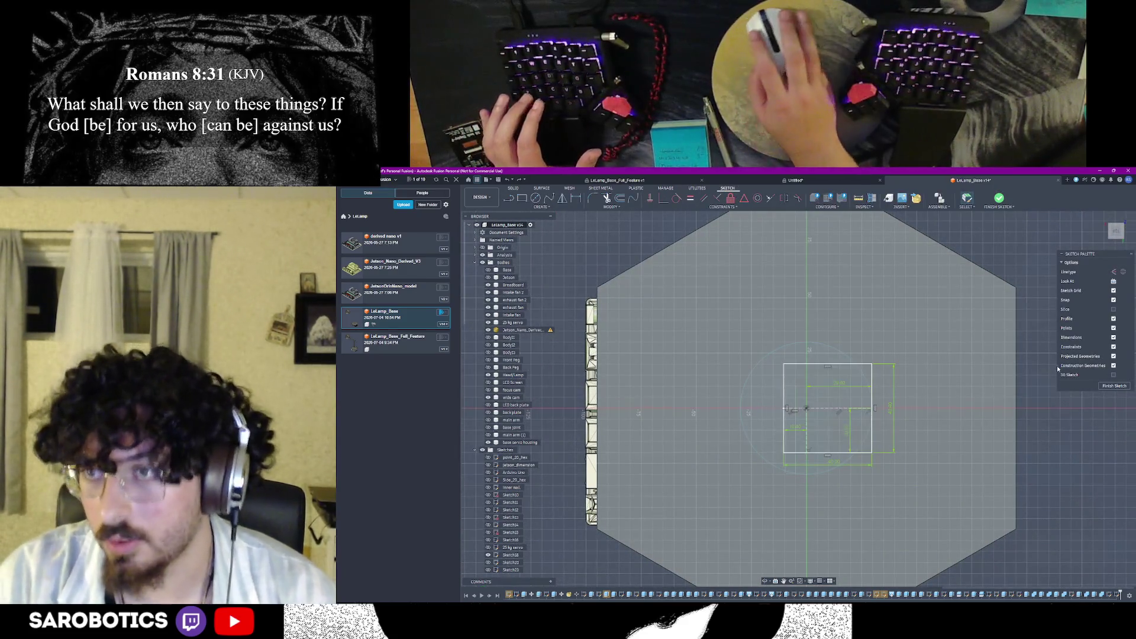
Finish the sketch and extrude the square profile 10 mm into a box body
click(1109, 385)
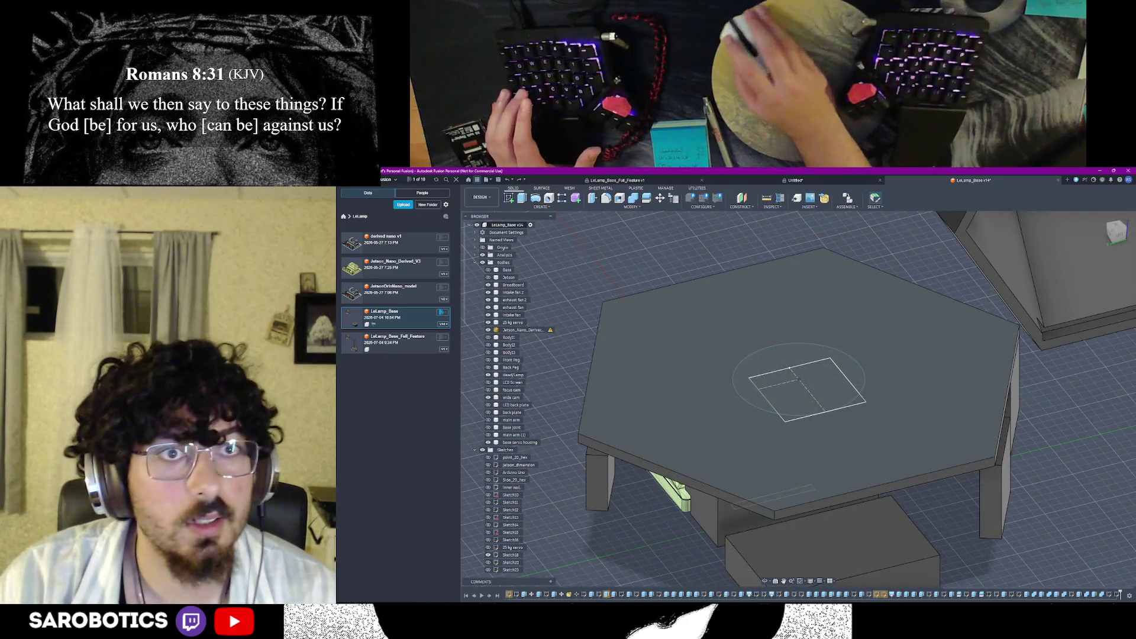
key(e)
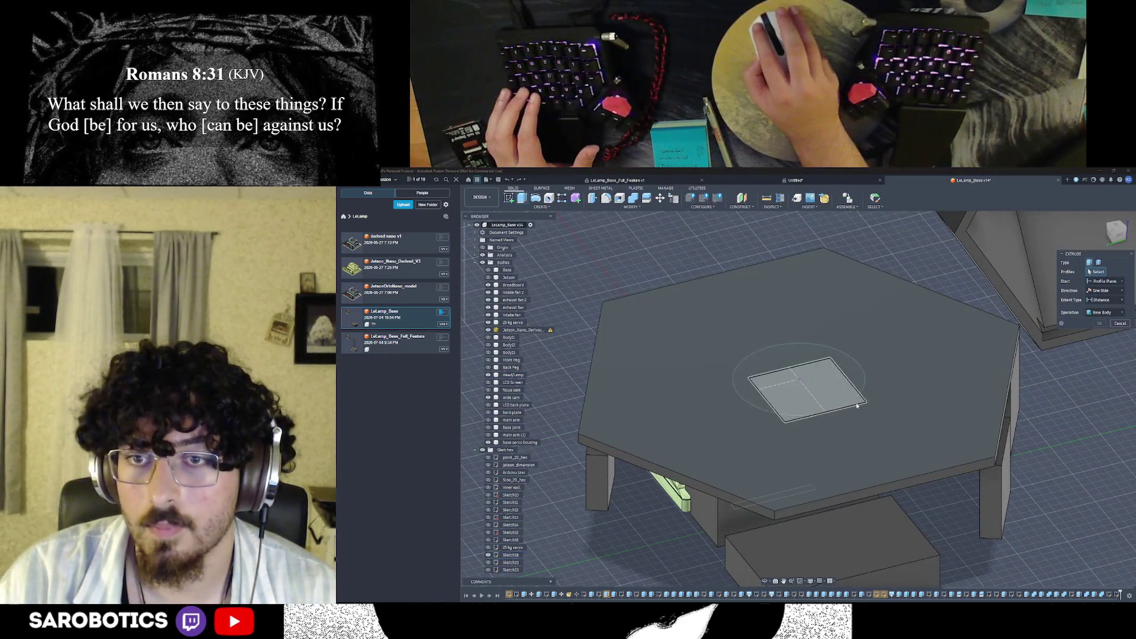
click(858, 405)
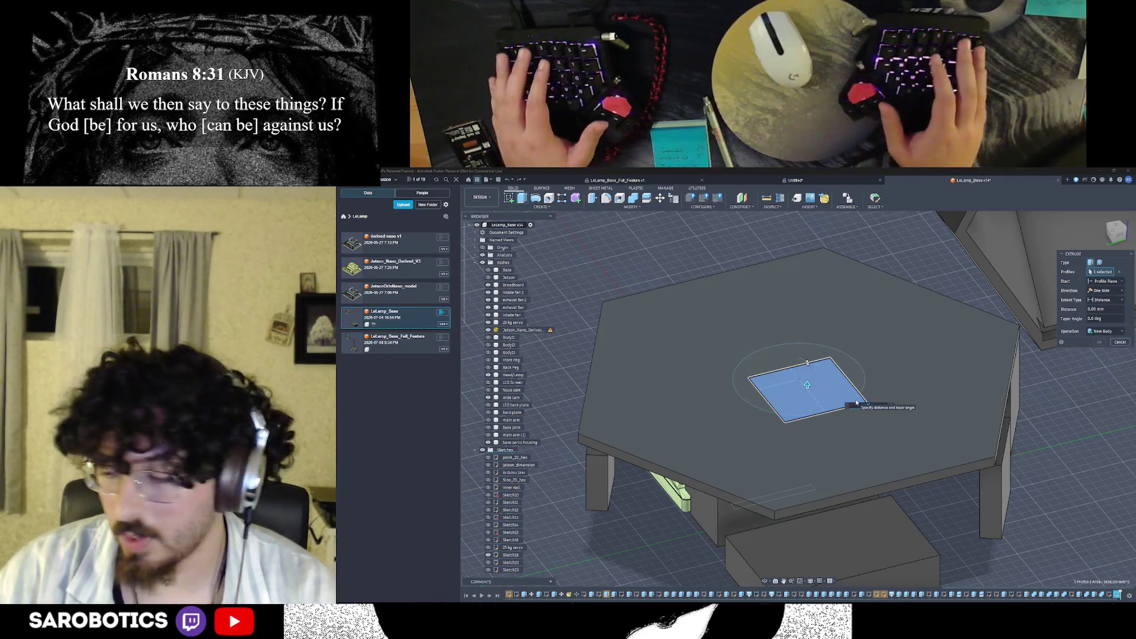
text(10)
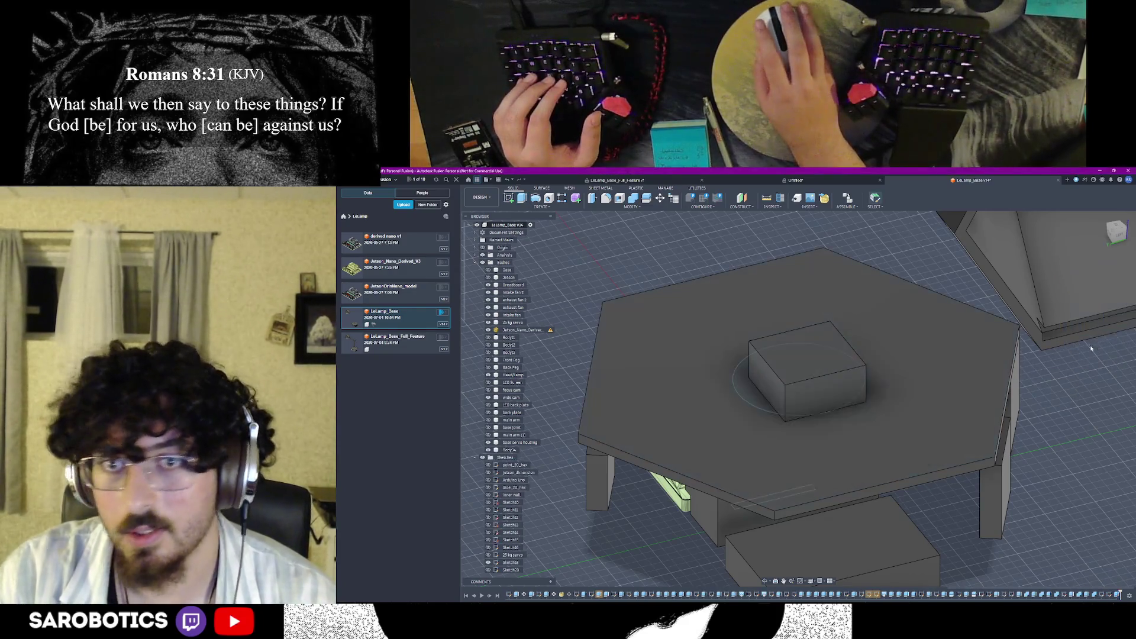
key(Return)
Rename the new box body to 'secondary servo' in the Browser
double_click(508, 450)
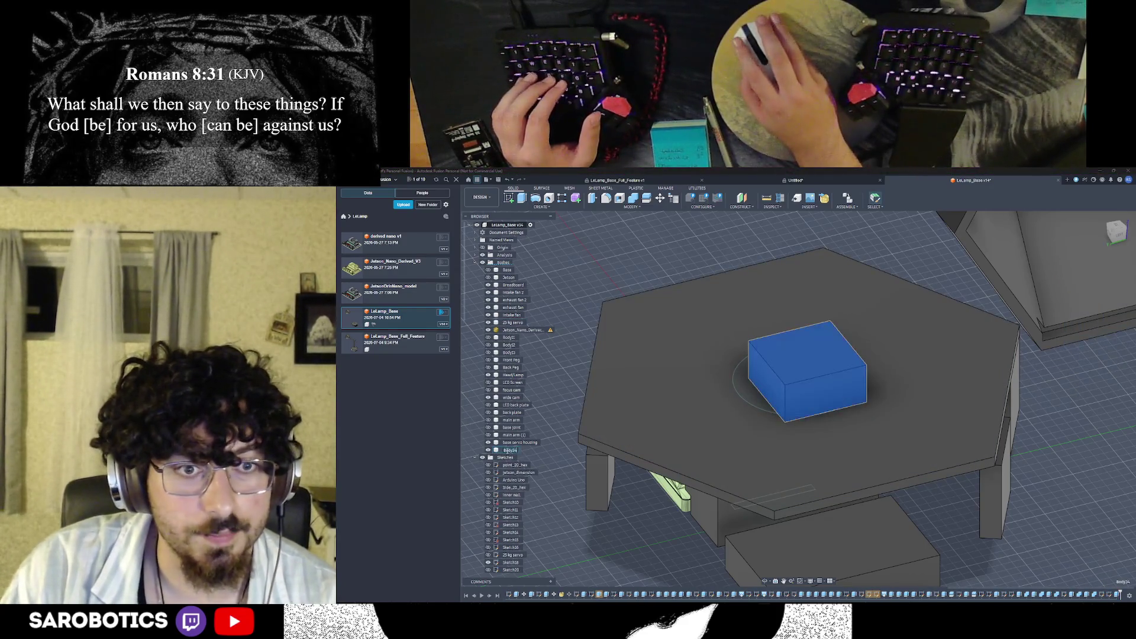
key(BackSpace)
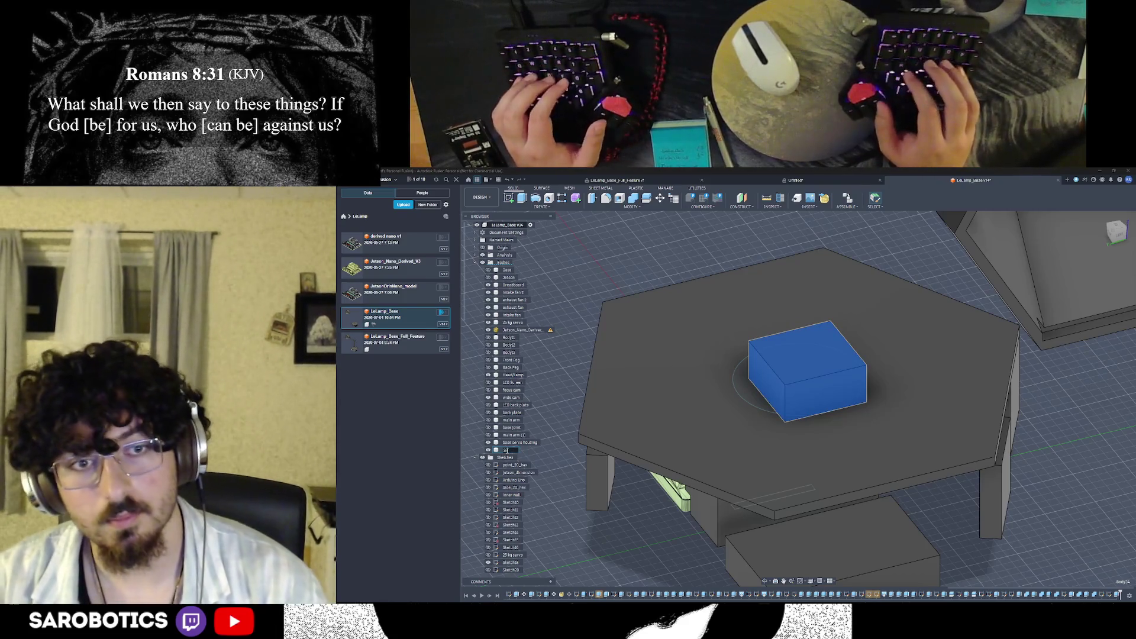
text(lectronics)
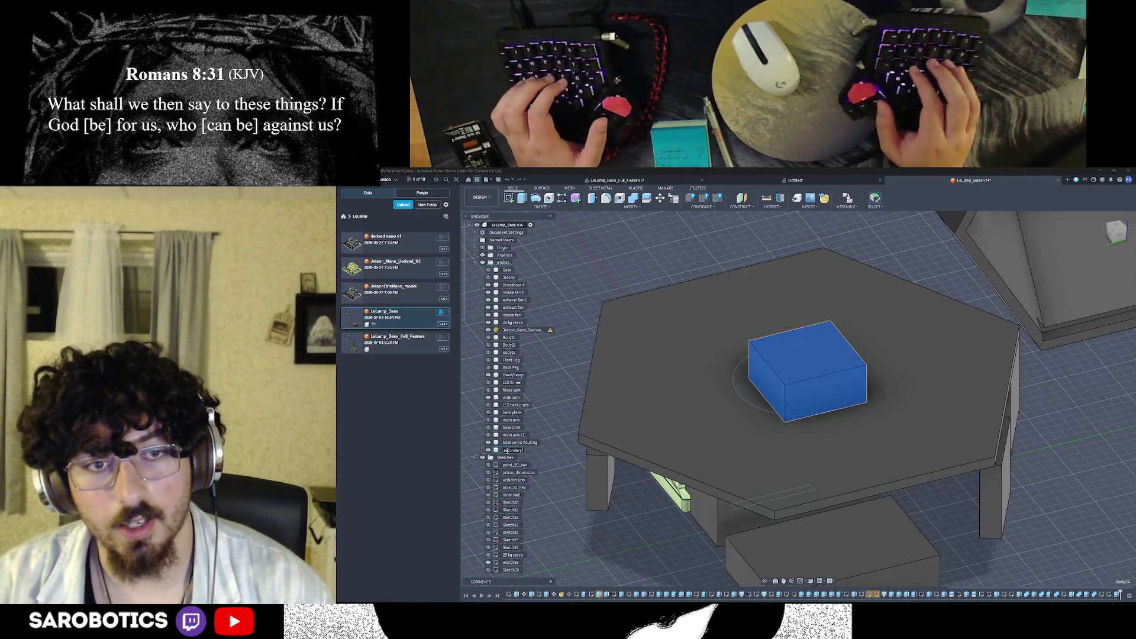
text(servo)
key(Return)
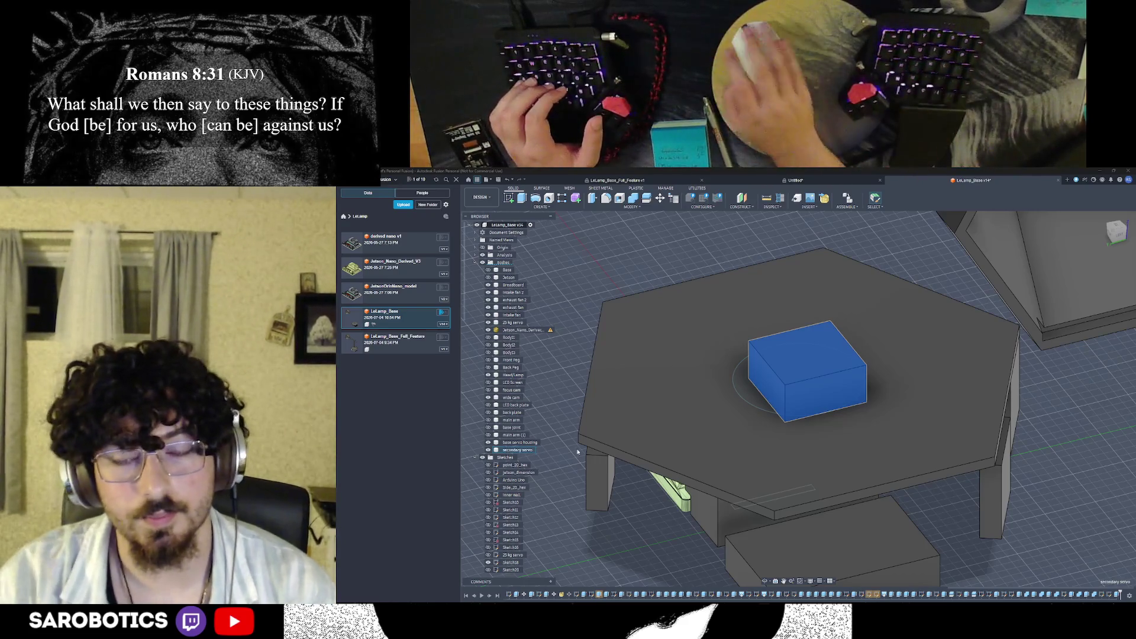
scroll(760, 460, down, 3)
scroll(487, 511, down, 3)
scroll(487, 511, down, 2)
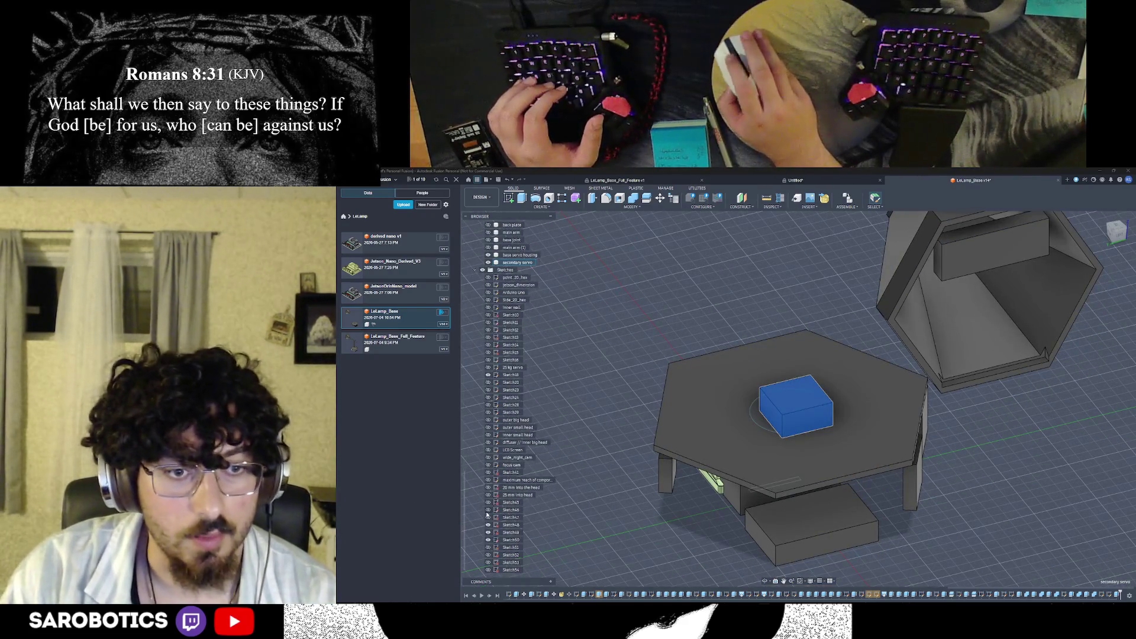
Orbit to a close angled view of the secondary servo box and start an Extrude
mouse_move(712, 445)
shift+middle_down()
mouse_move(792, 496)
mouse_move(779, 486)
shift+middle_up()
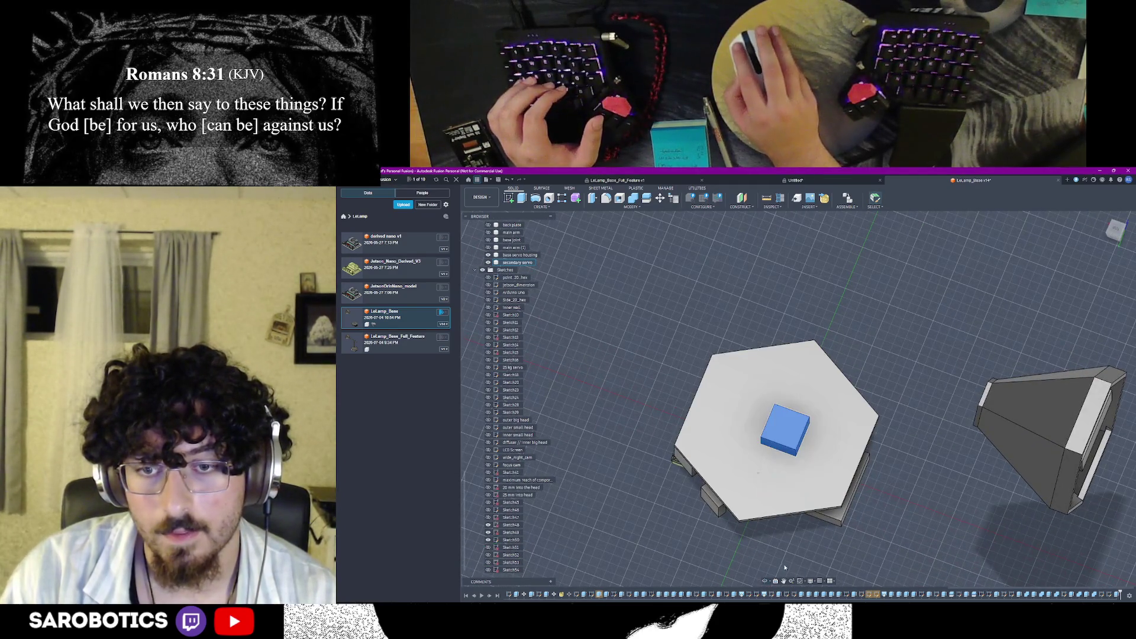
shift+middle_drag(768, 582, 803, 475)
right_click(803, 474)
scroll(789, 451, up, 3)
scroll(789, 451, up, 2)
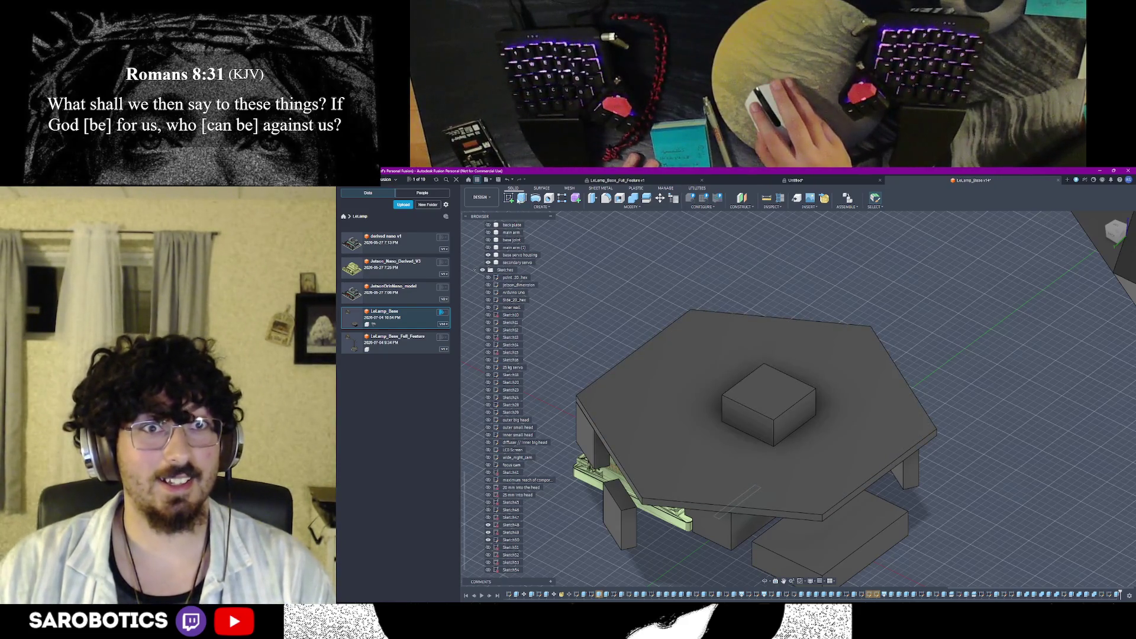
key(e)
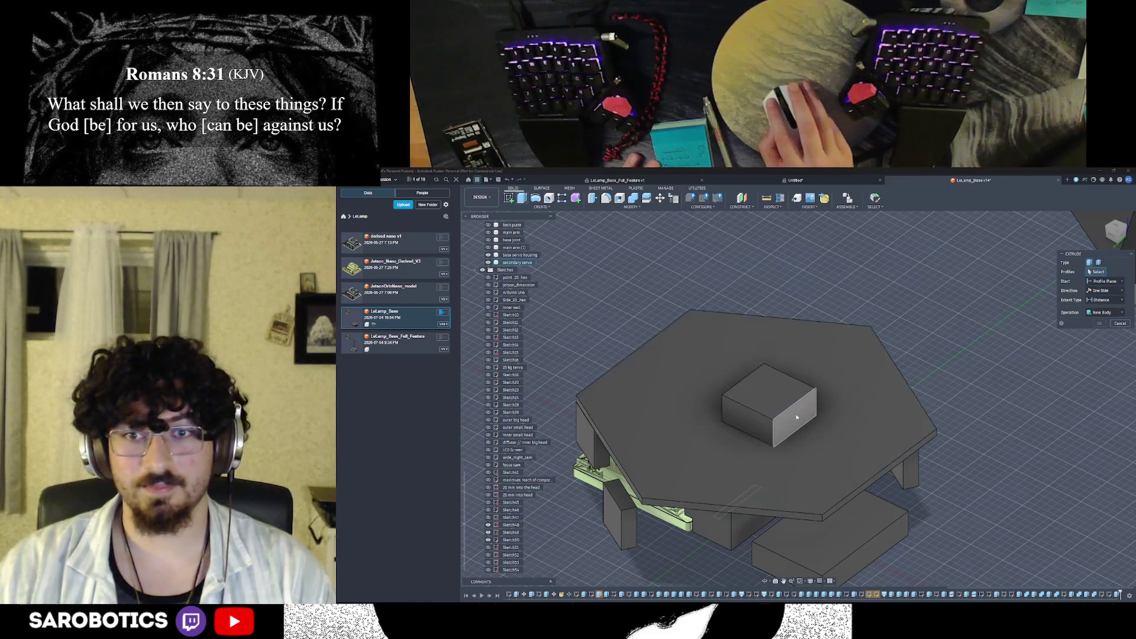
Extrude the box's right side face outward as a separate new body
click(797, 417)
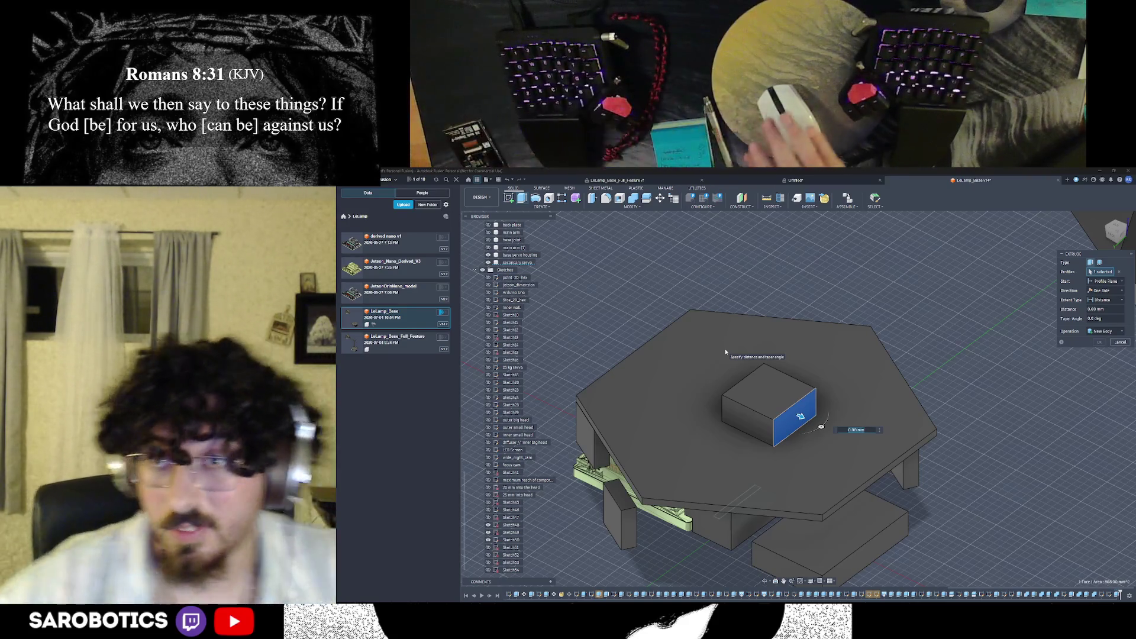
text(10)
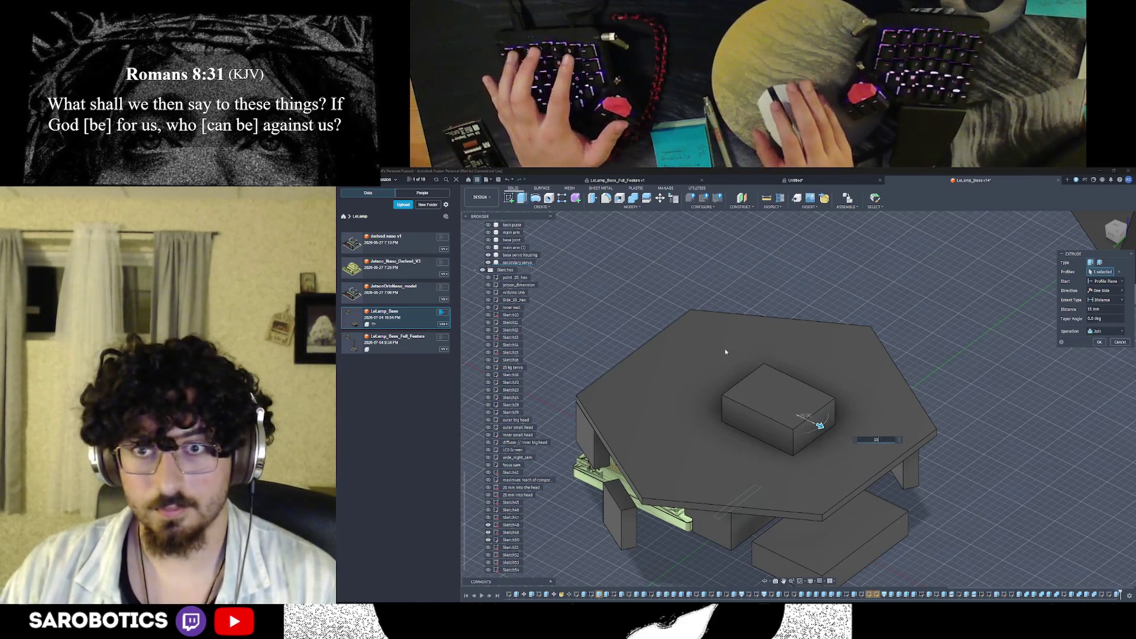
click(1100, 331)
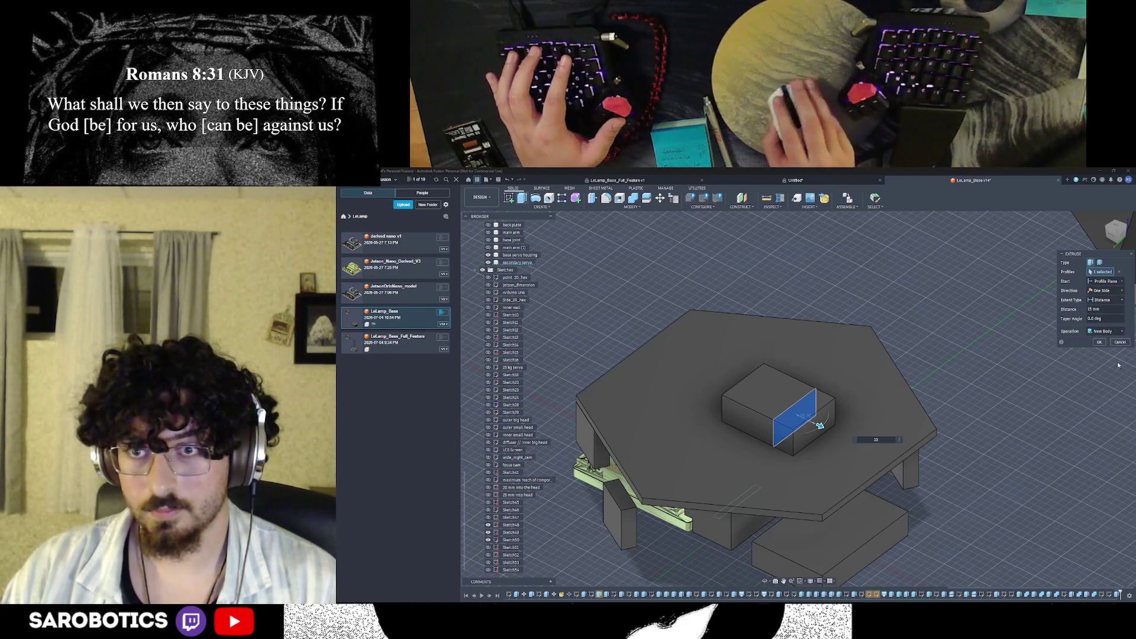
click(1100, 343)
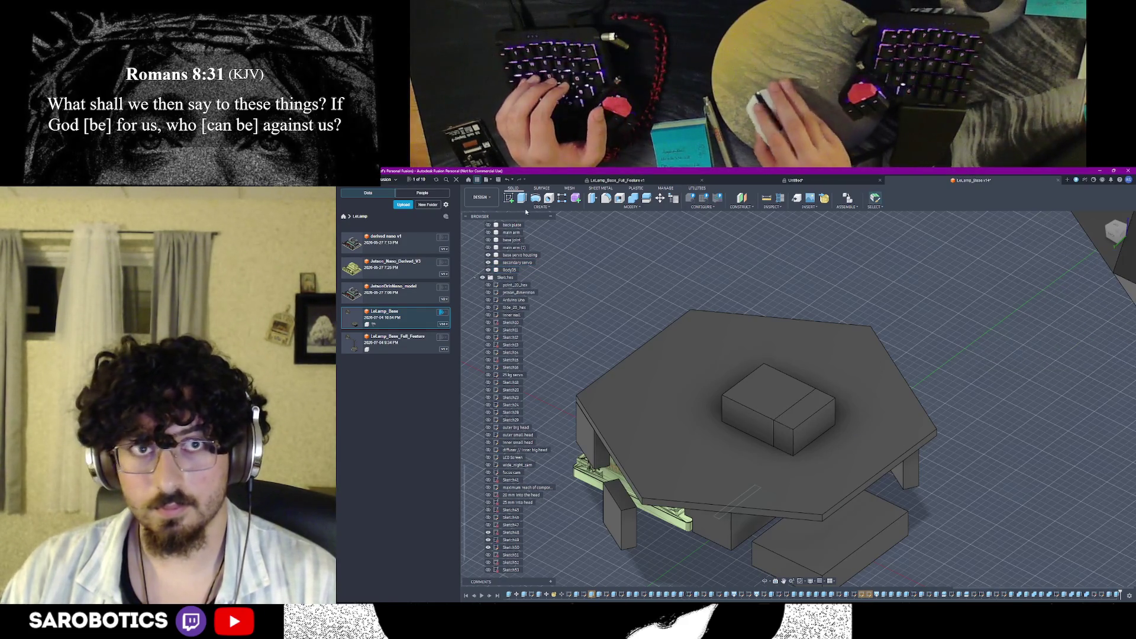
Extrude a face at the box's lower corner as a second new body
key(e)
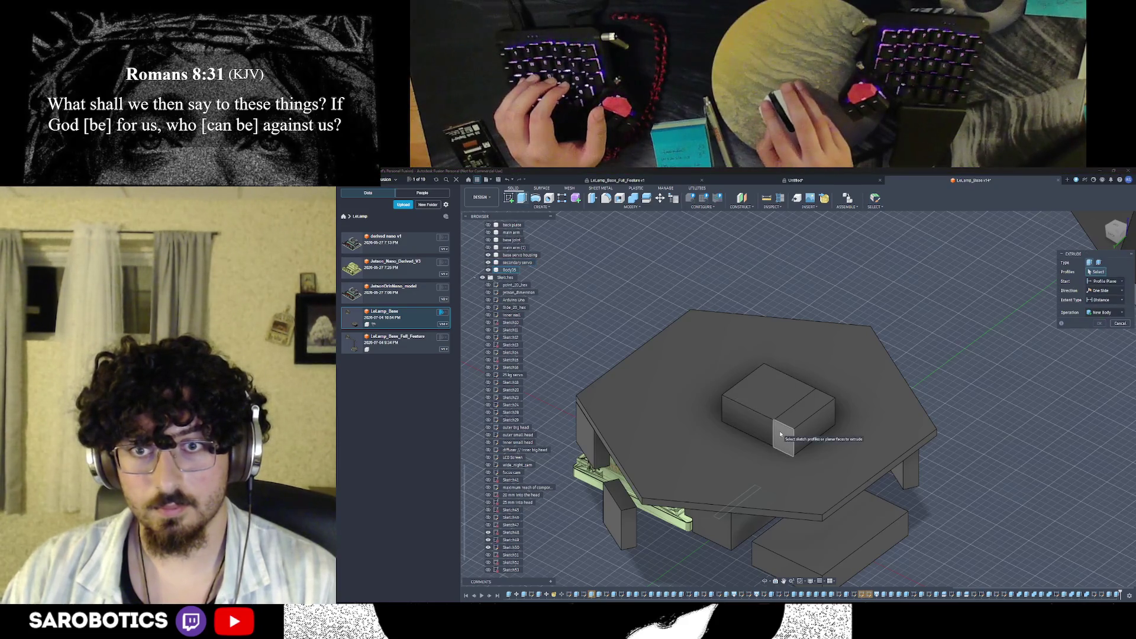
click(780, 435)
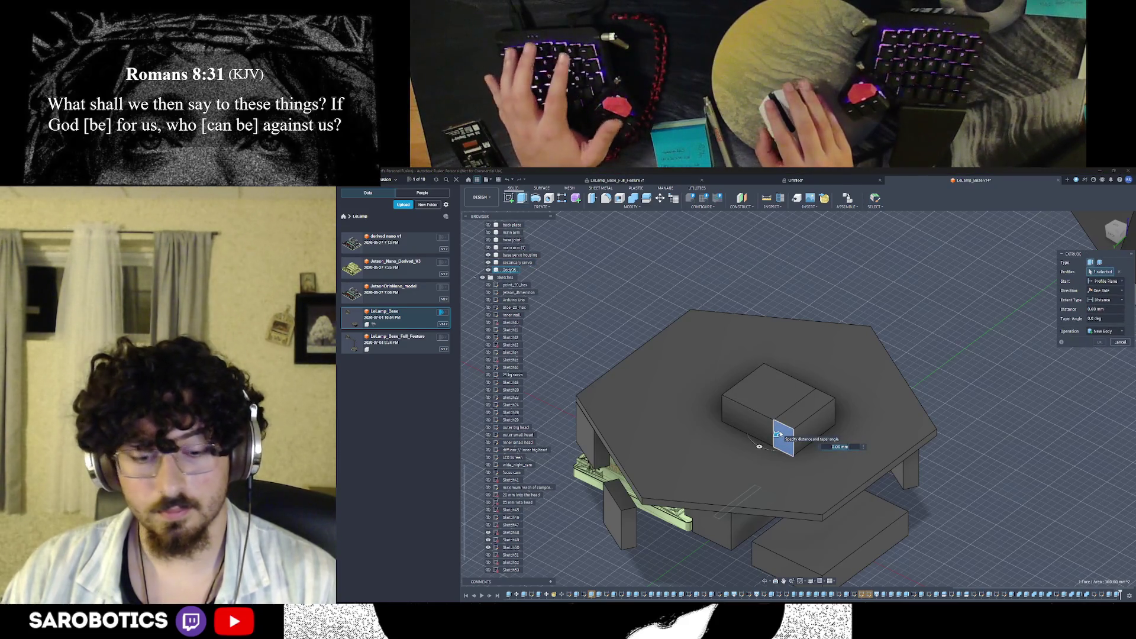
click(761, 444)
text(15)
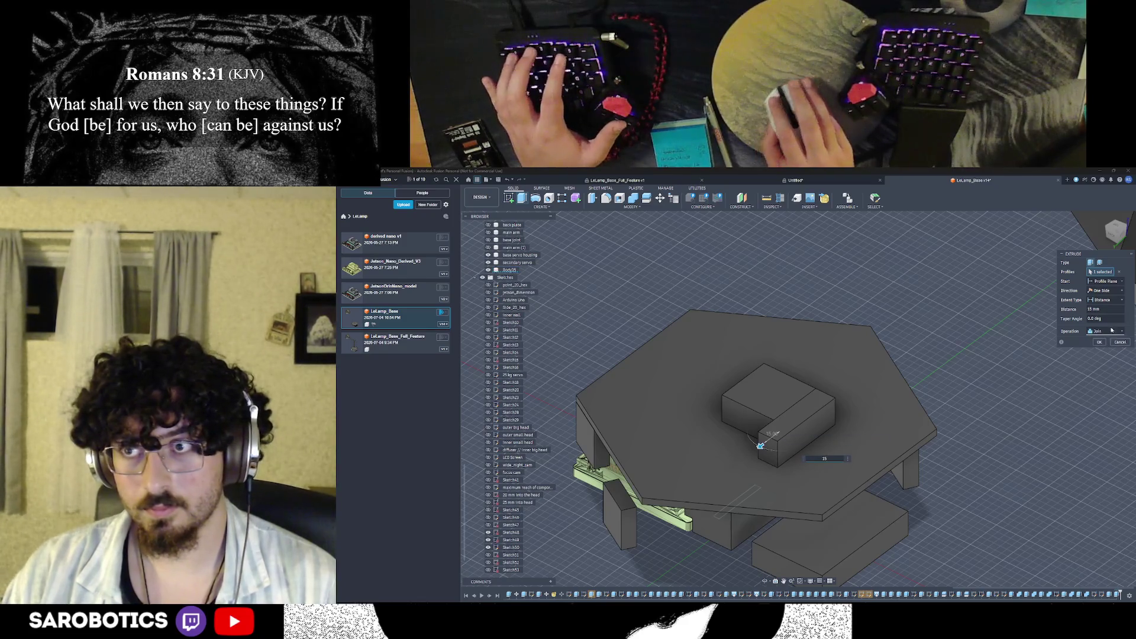
click(1115, 334)
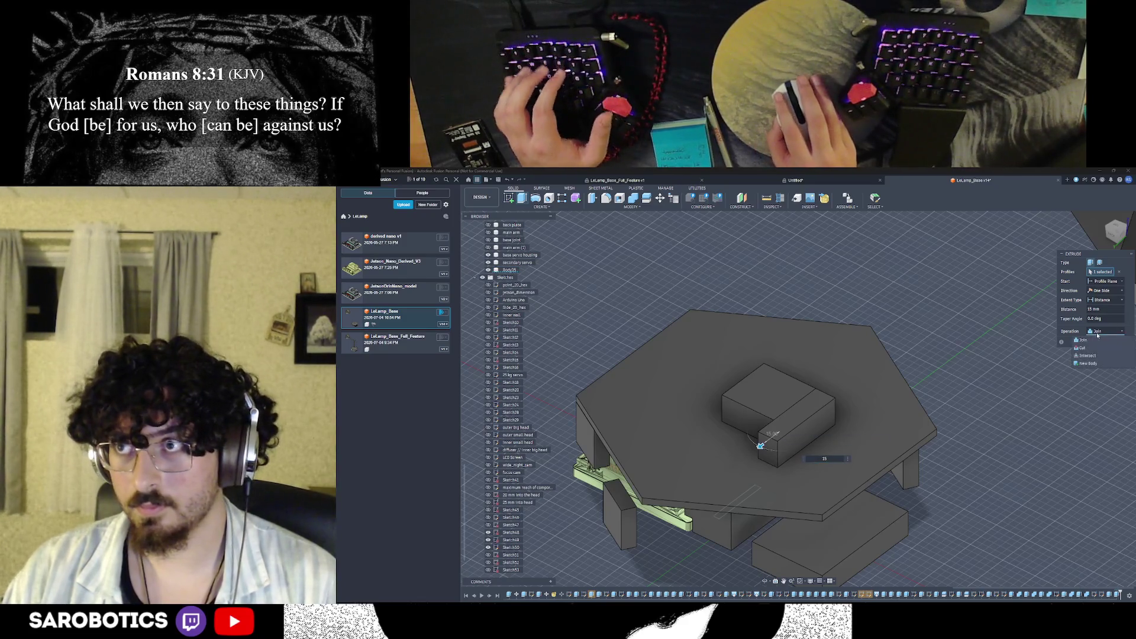
click(1089, 363)
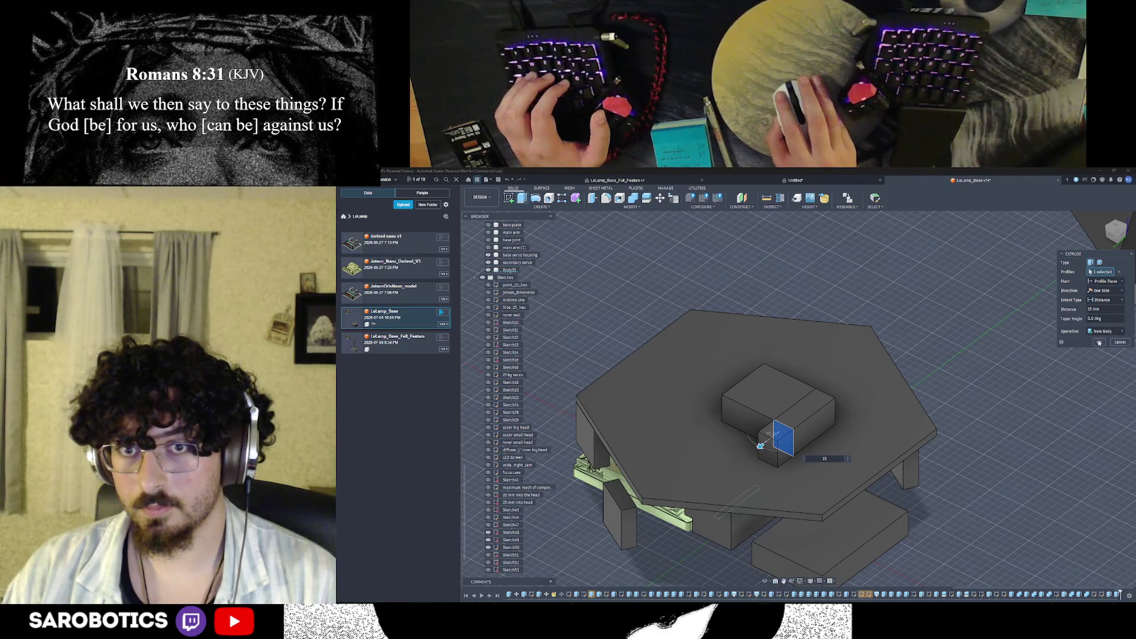
click(1098, 343)
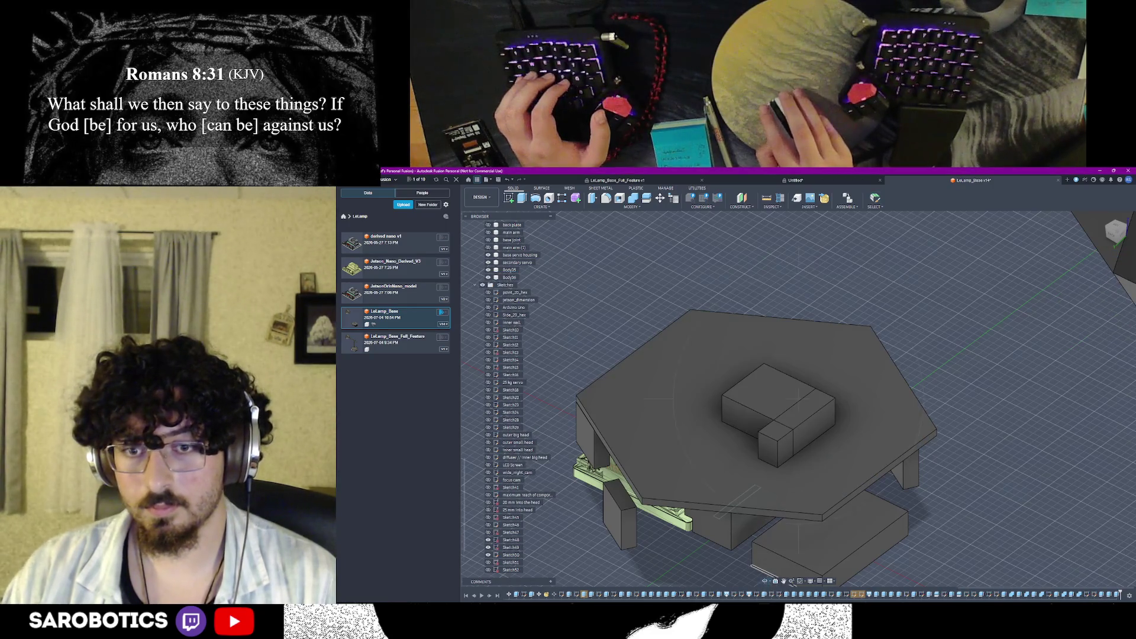
shift+middle_drag(755, 444, 861, 452)
Extrude the small block's side face about 20 mm, then undo the unwanted cut
click(876, 401)
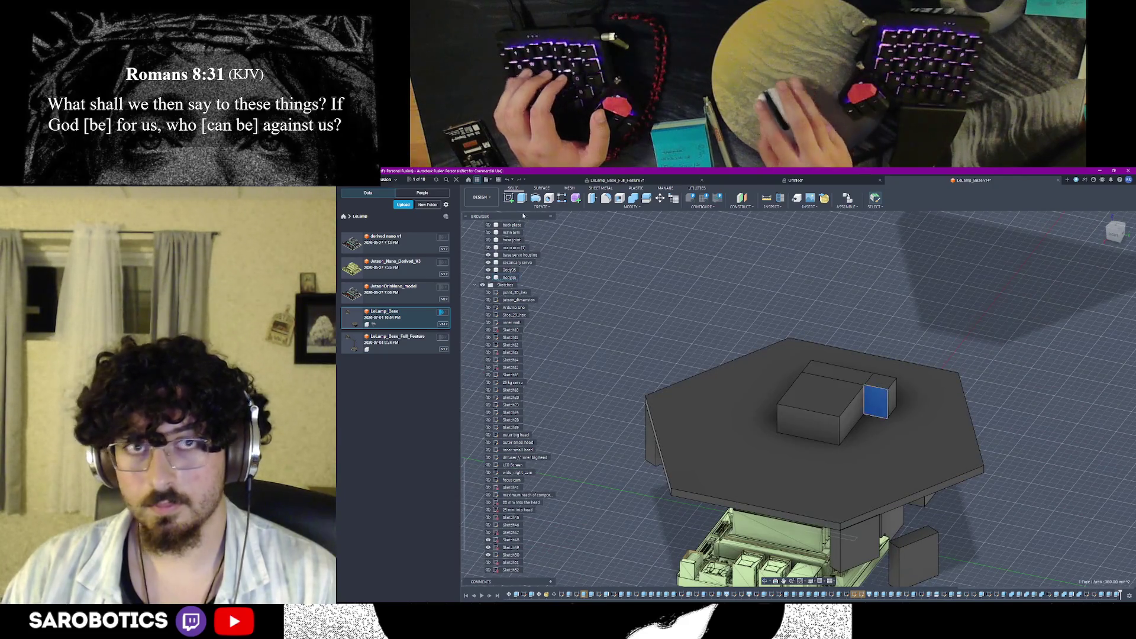
text(e)
text(15)
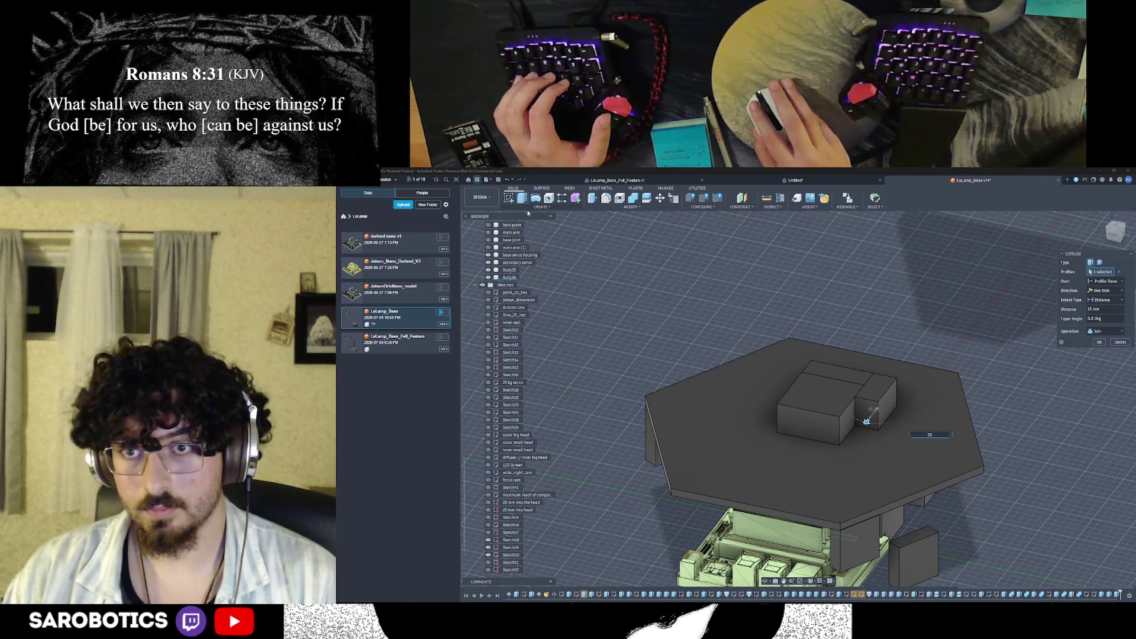
drag(866, 421, 862, 427)
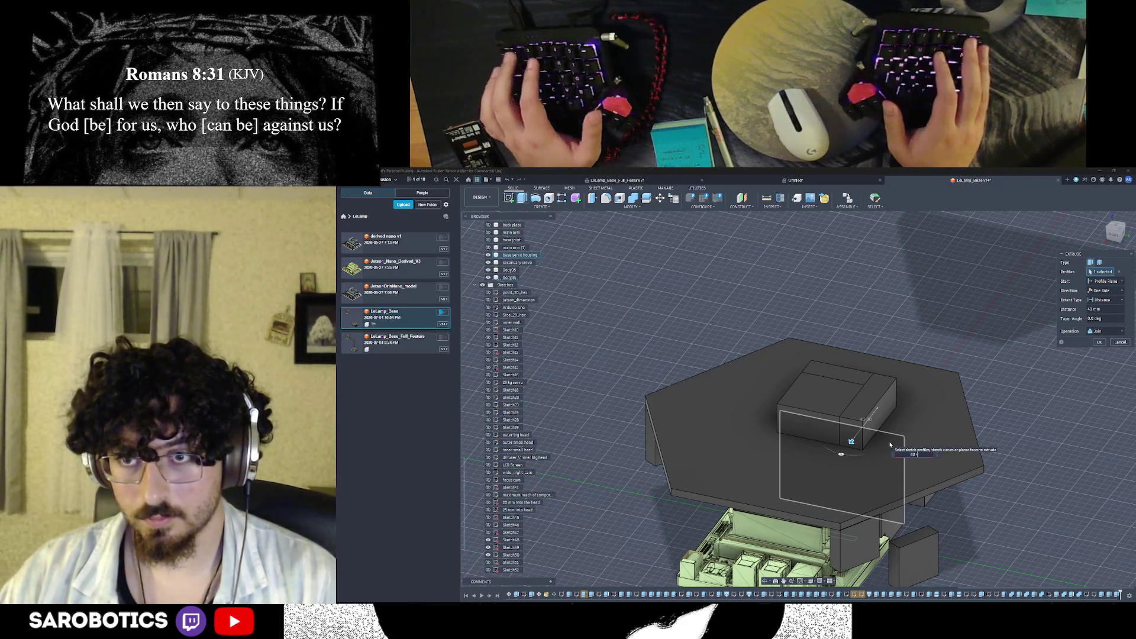
text(+25)
key(Return)
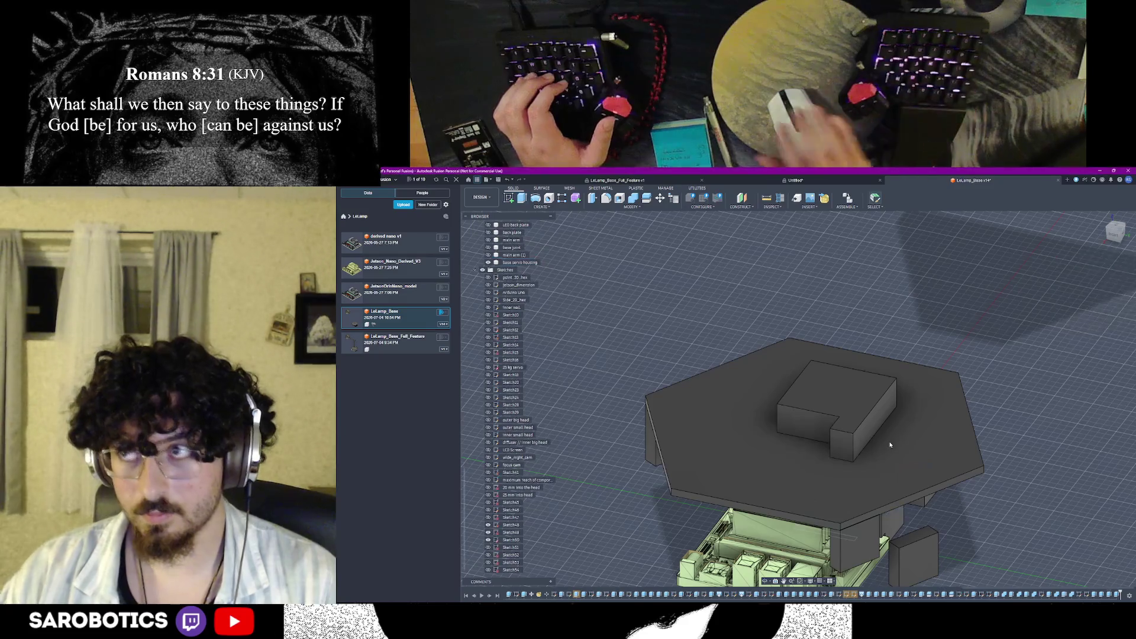
scroll(959, 419, down, 2)
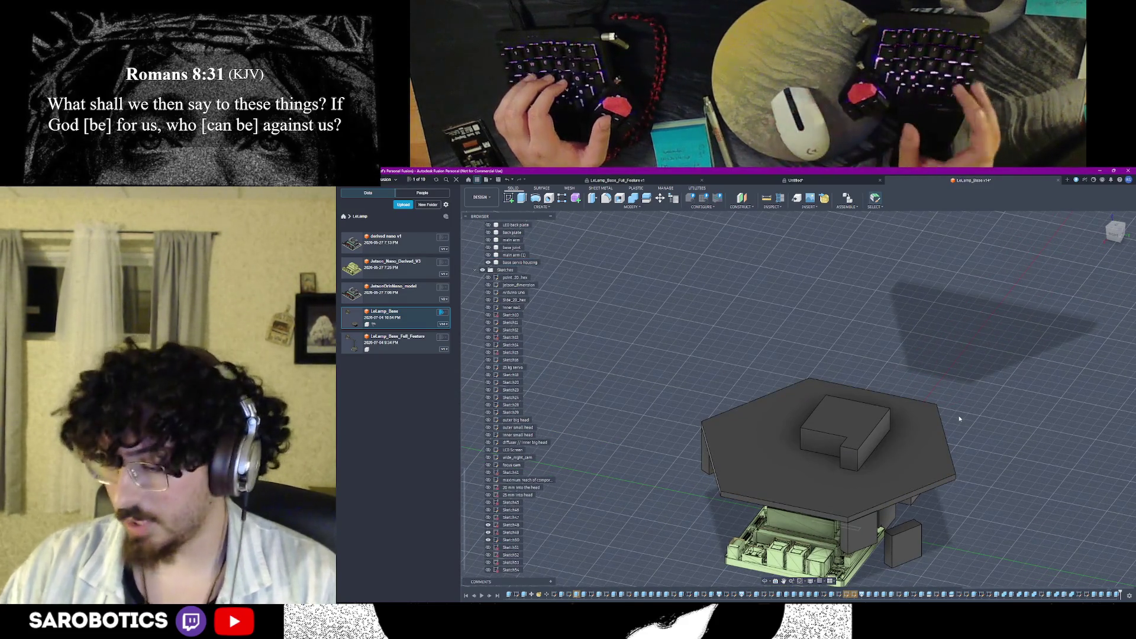
key(ctrl+z)
Re-extrude the block's end face 40+25 mm as a Join so it runs along the box
click(869, 430)
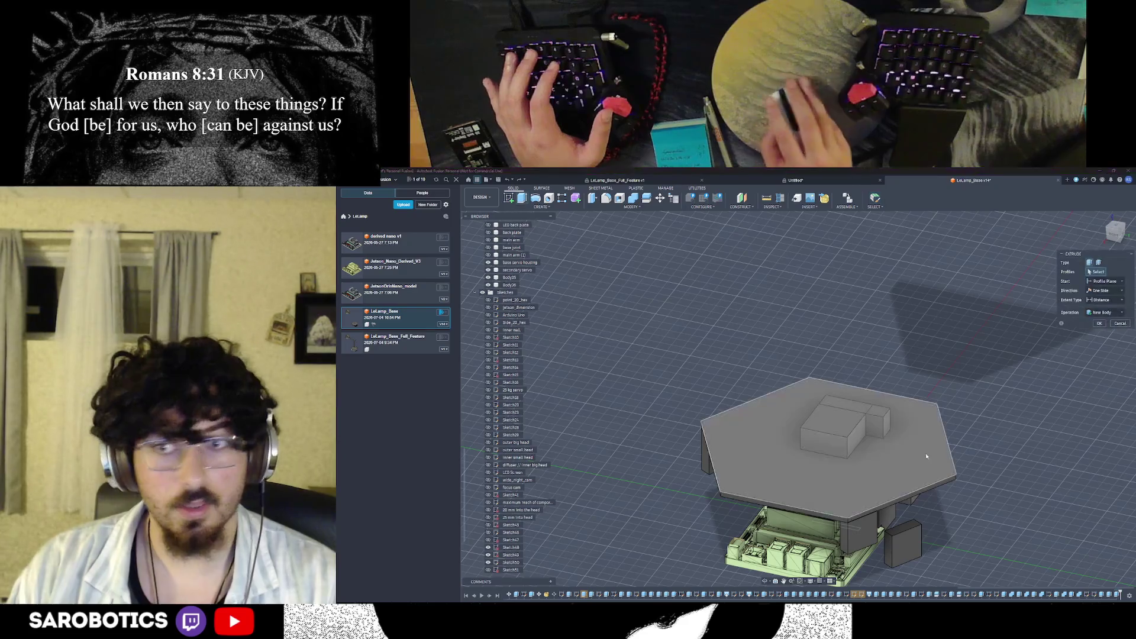
key(e)
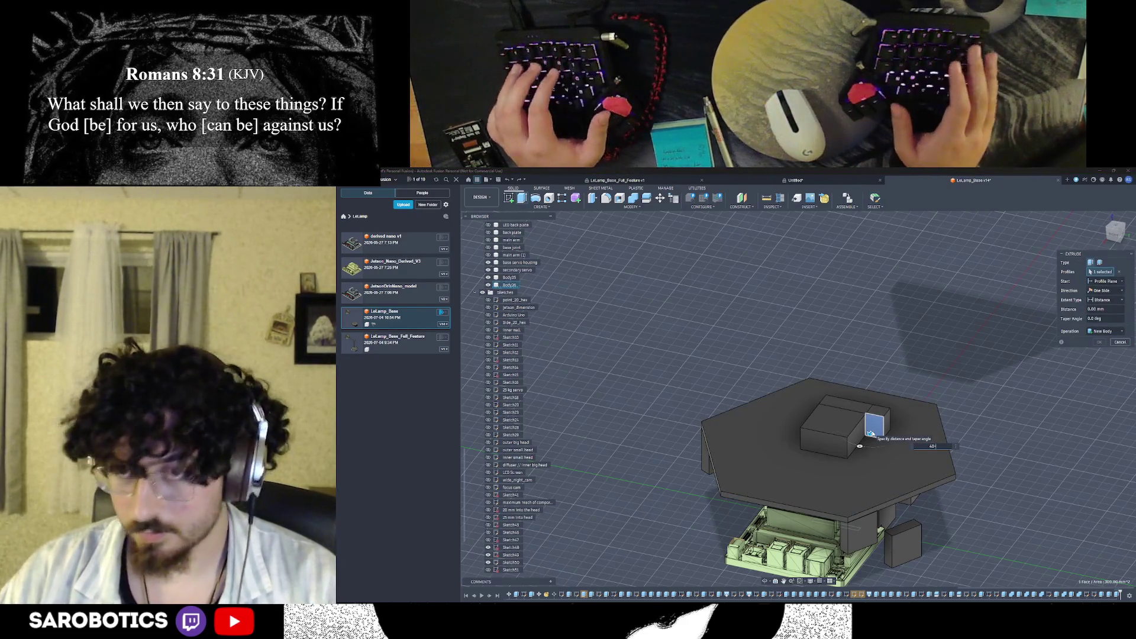
text(40)
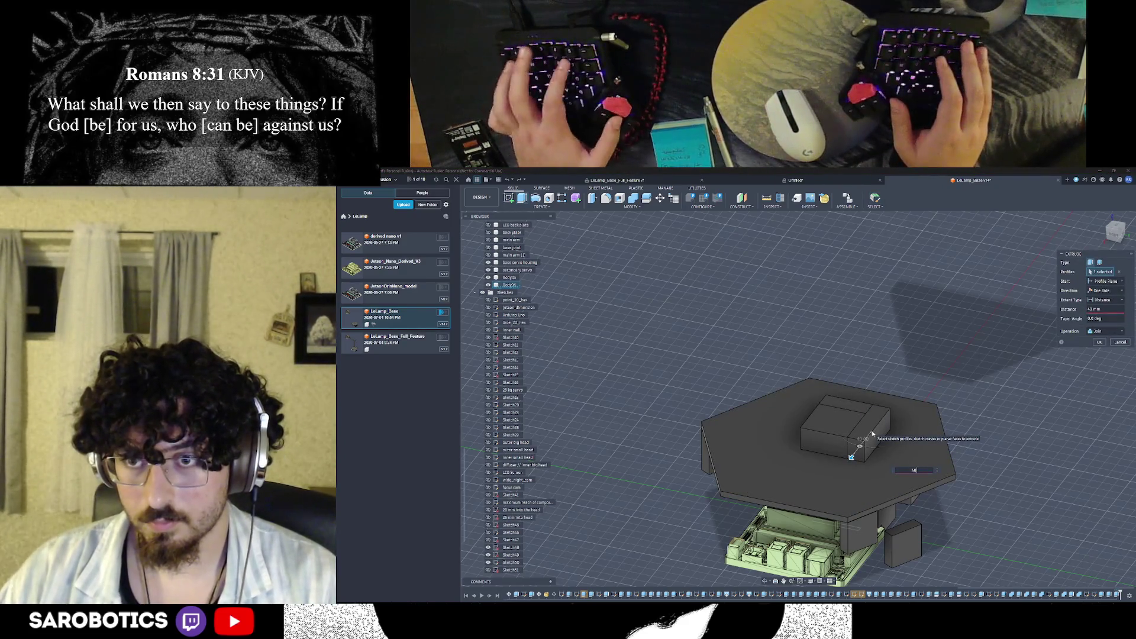
text(+25)
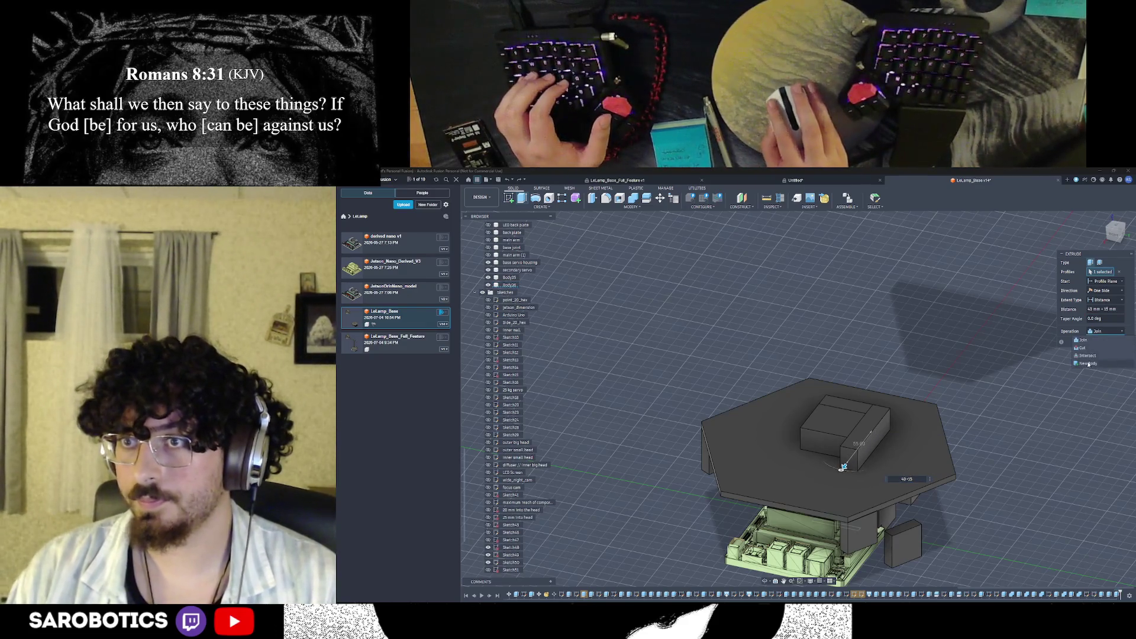
click(1097, 342)
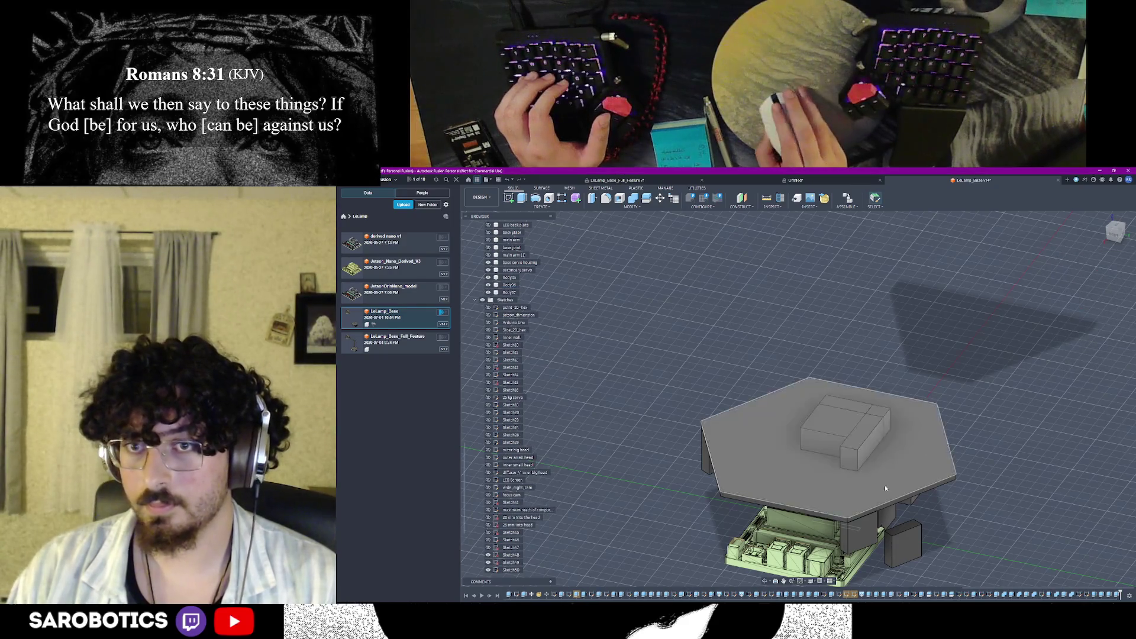
Start an extrusion on the block's top face and cancel it without changes
shift+middle_drag(763, 582, 832, 486)
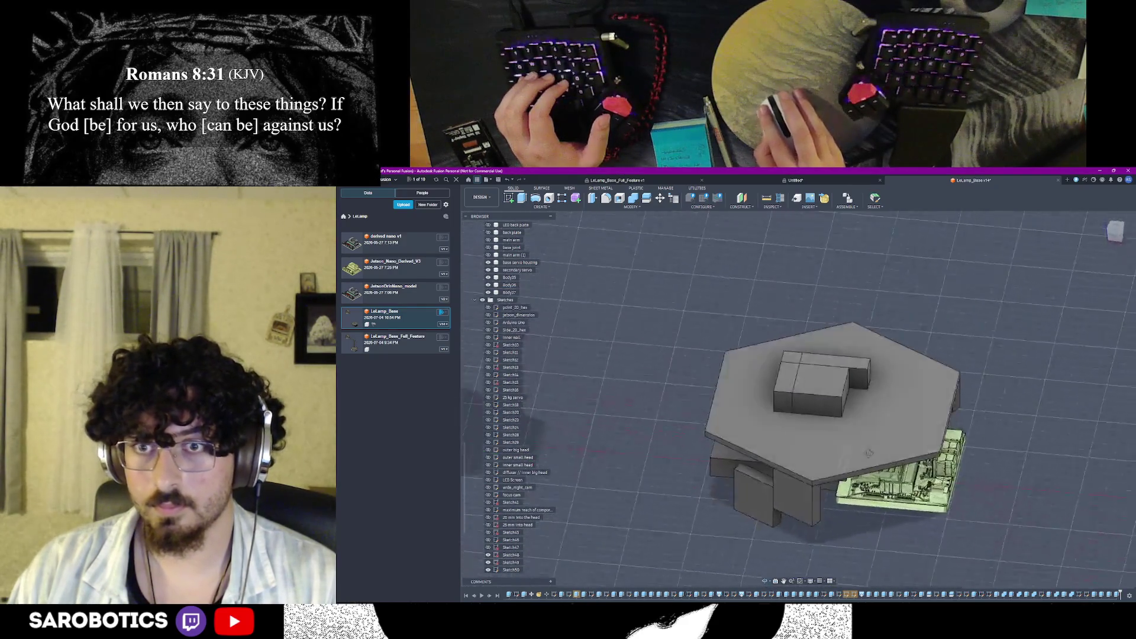
scroll(832, 485, up, 2)
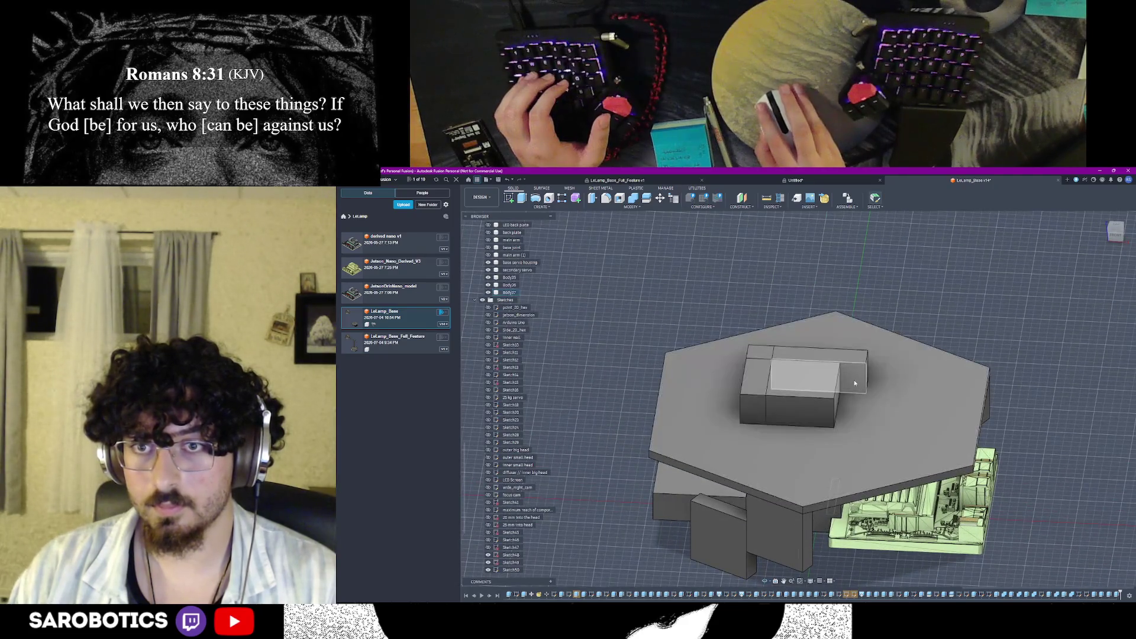
key(e)
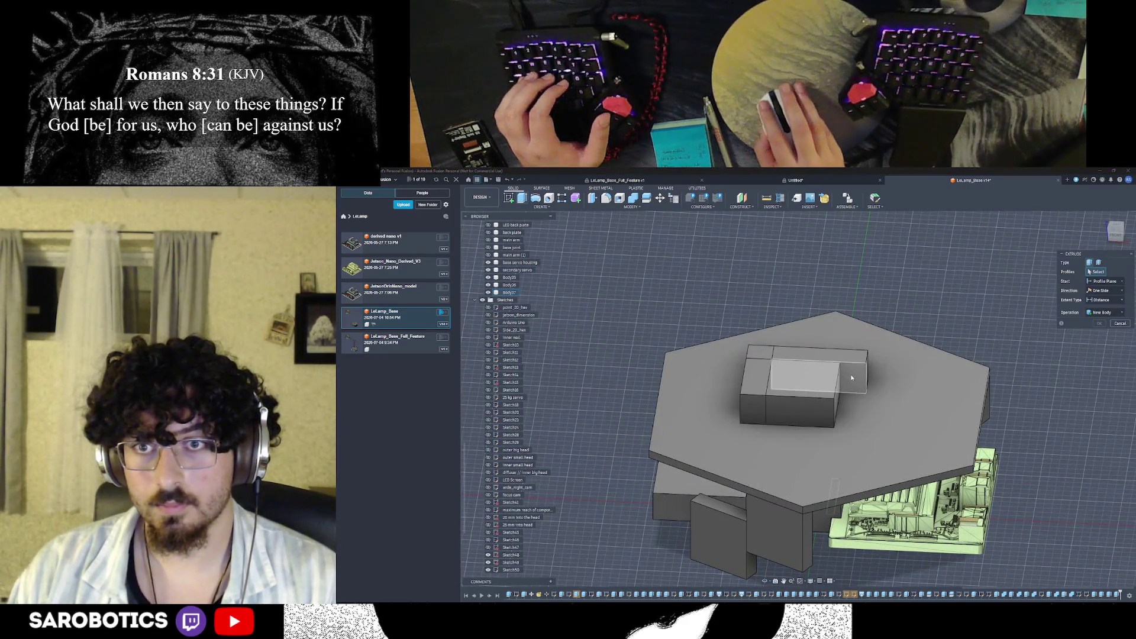
click(851, 378)
click(1120, 324)
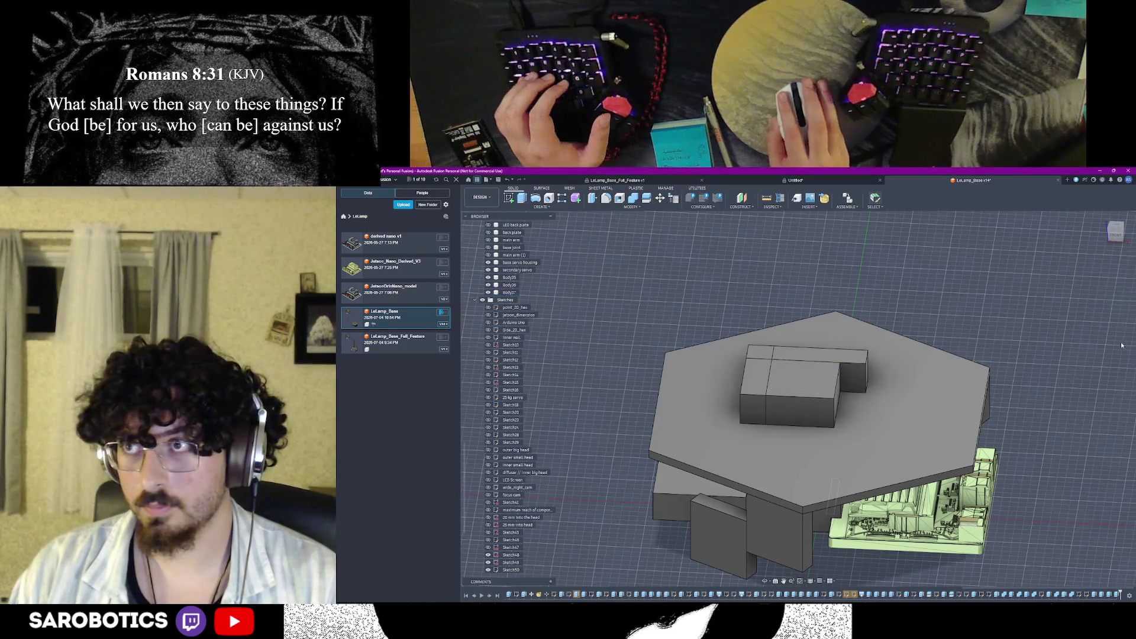
scroll(940, 355, down, 2)
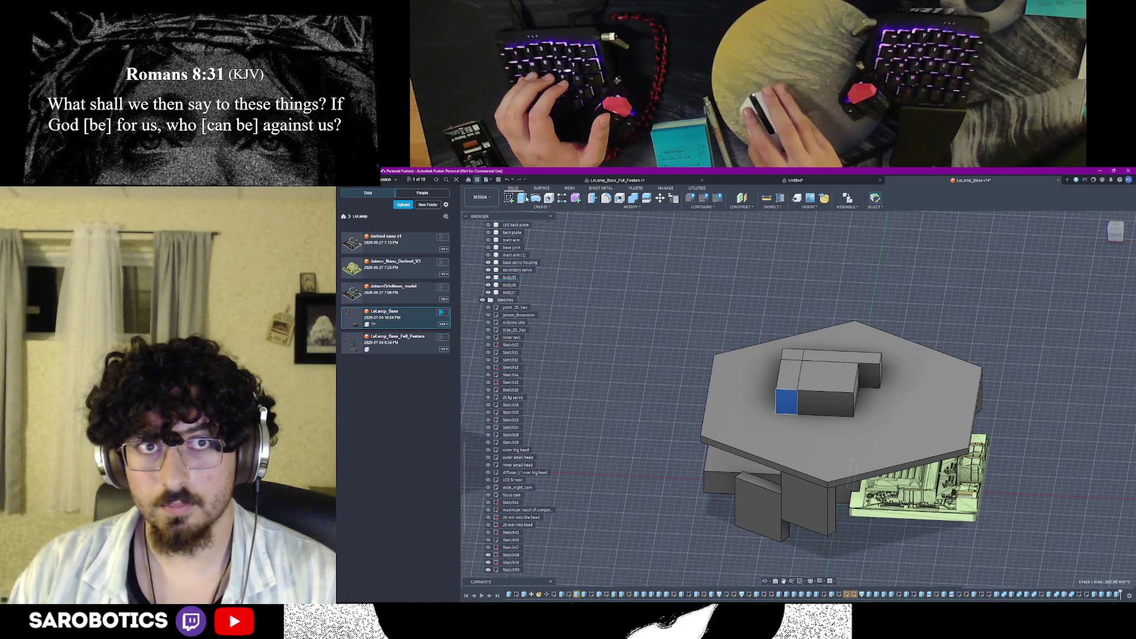
Extrude the selected blue face 15 mm as a separate new body
key(e)
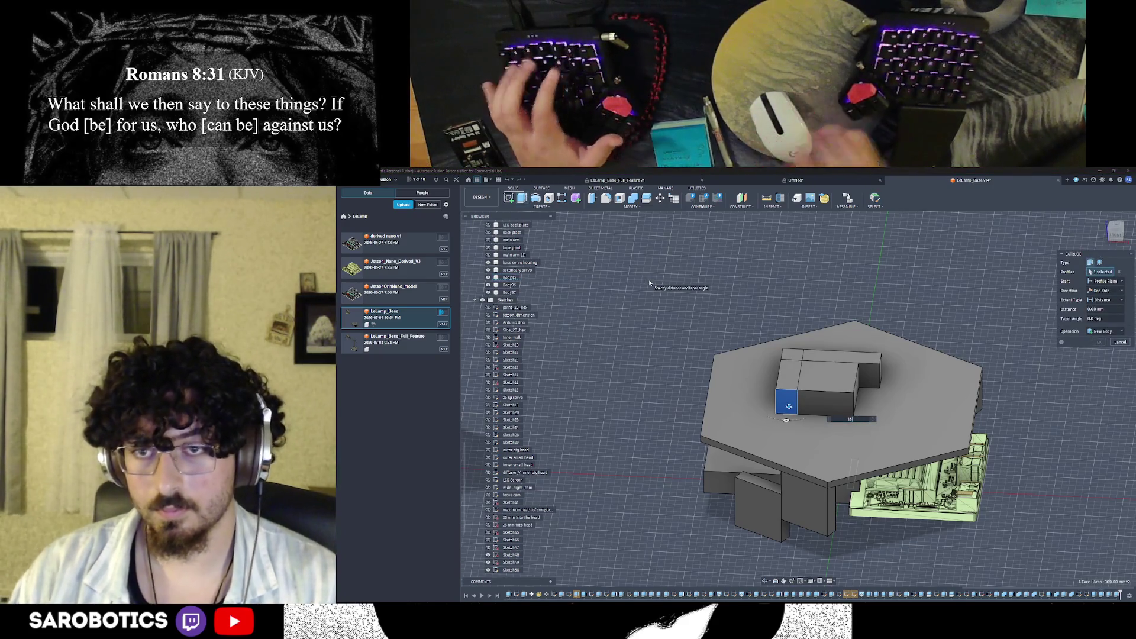
text(15)
click(1099, 331)
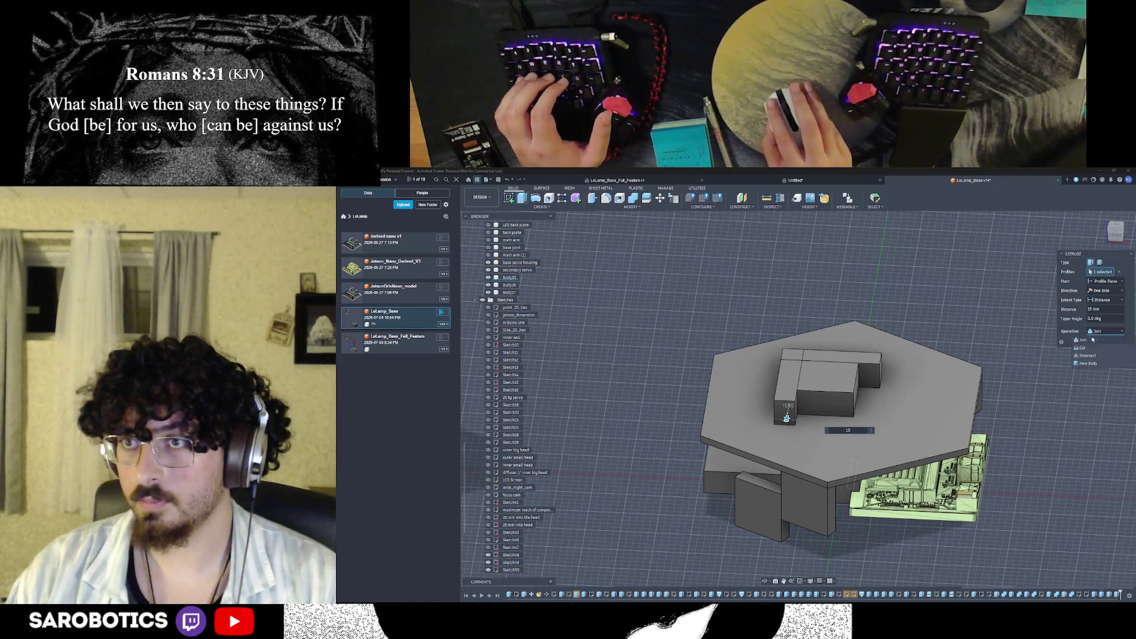
click(1087, 363)
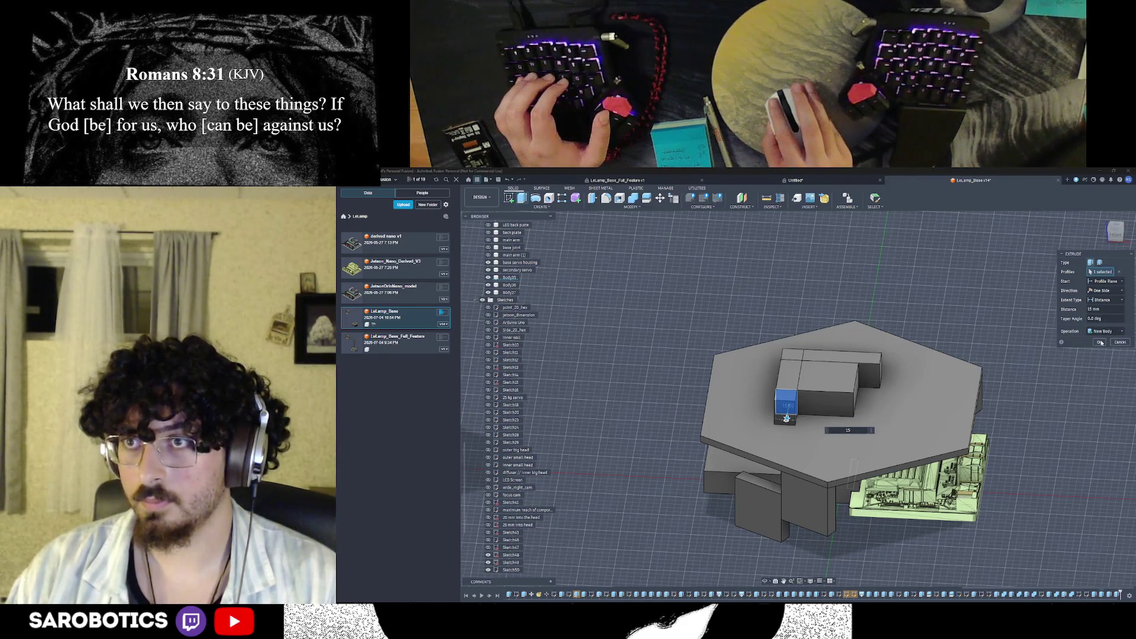
click(1101, 343)
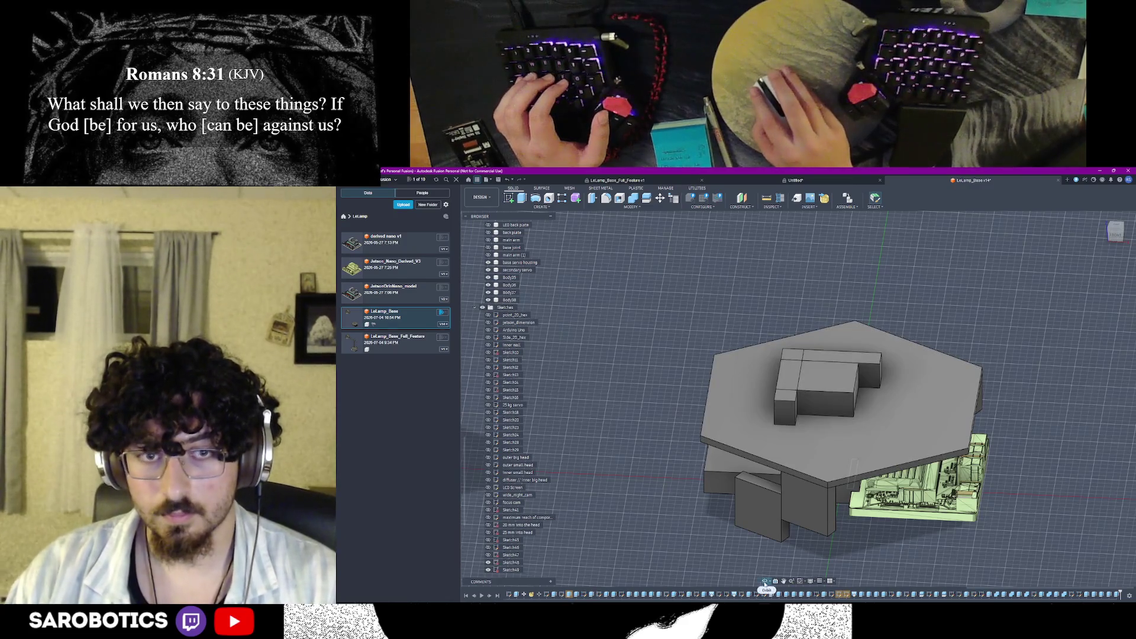
Orbit to a lower side view and select the small block's front face
shift+middle_drag(767, 587, 826, 473)
right_click(825, 472)
click(825, 473)
click(809, 416)
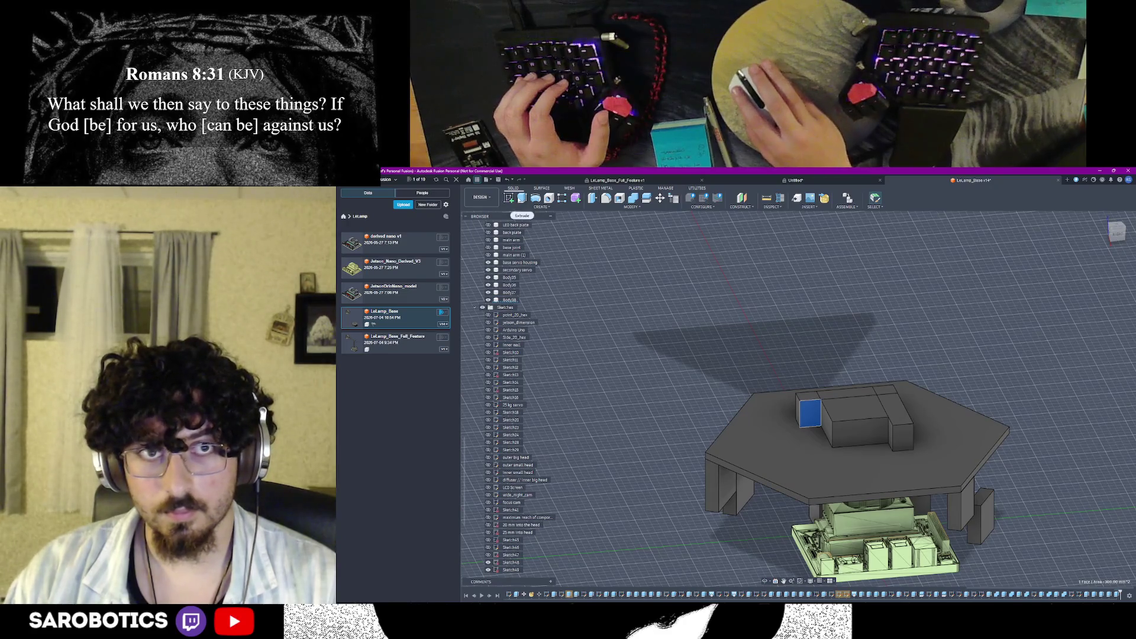
Extrude the small block's front face 40.4 mm along the top box
click(521, 196)
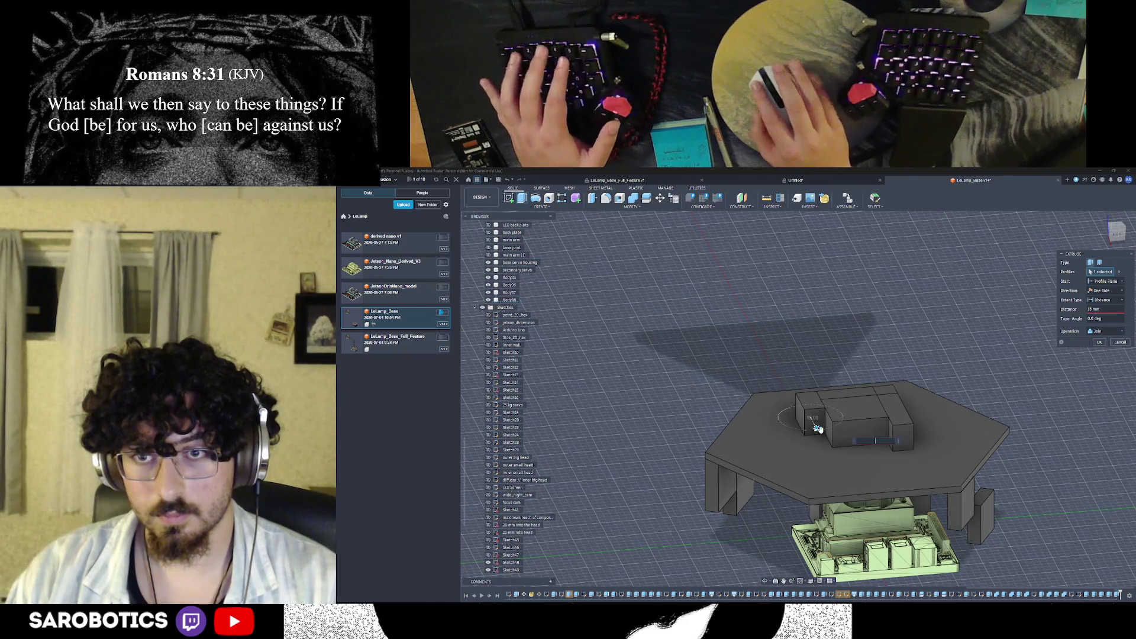
text(40.4)
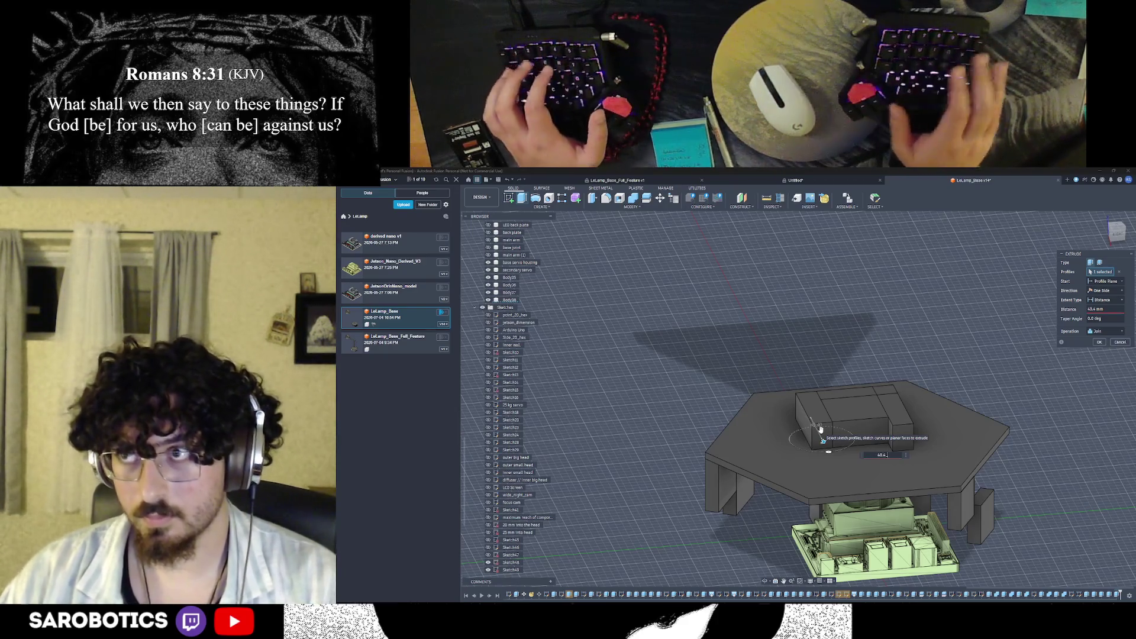
text(5)
key(BackSpace)
key(BackSpace)
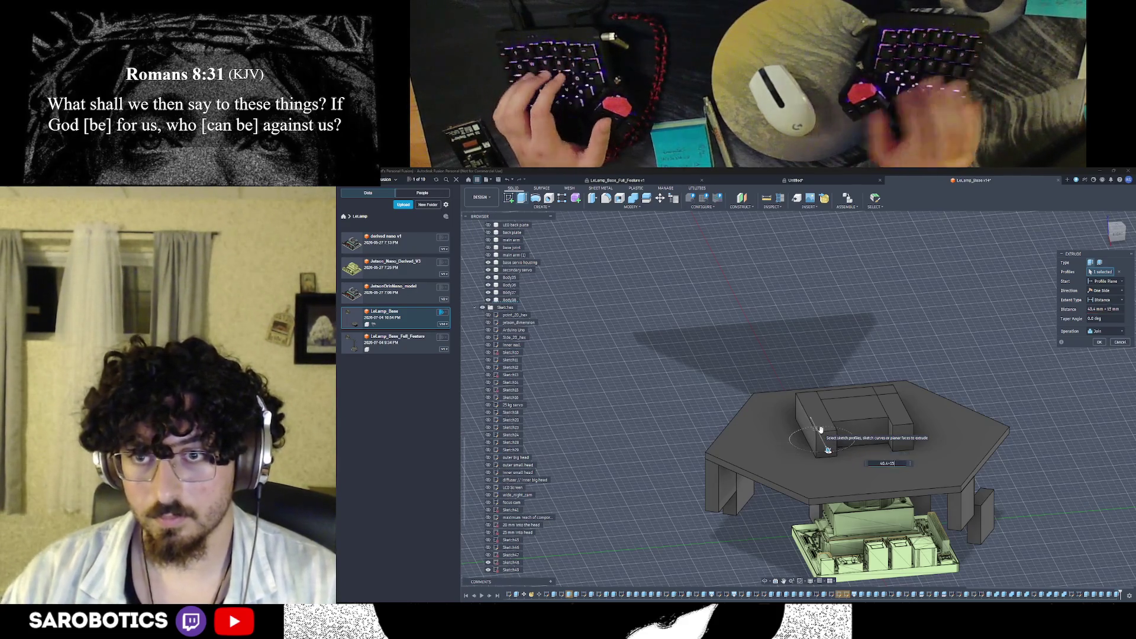
key(Return)
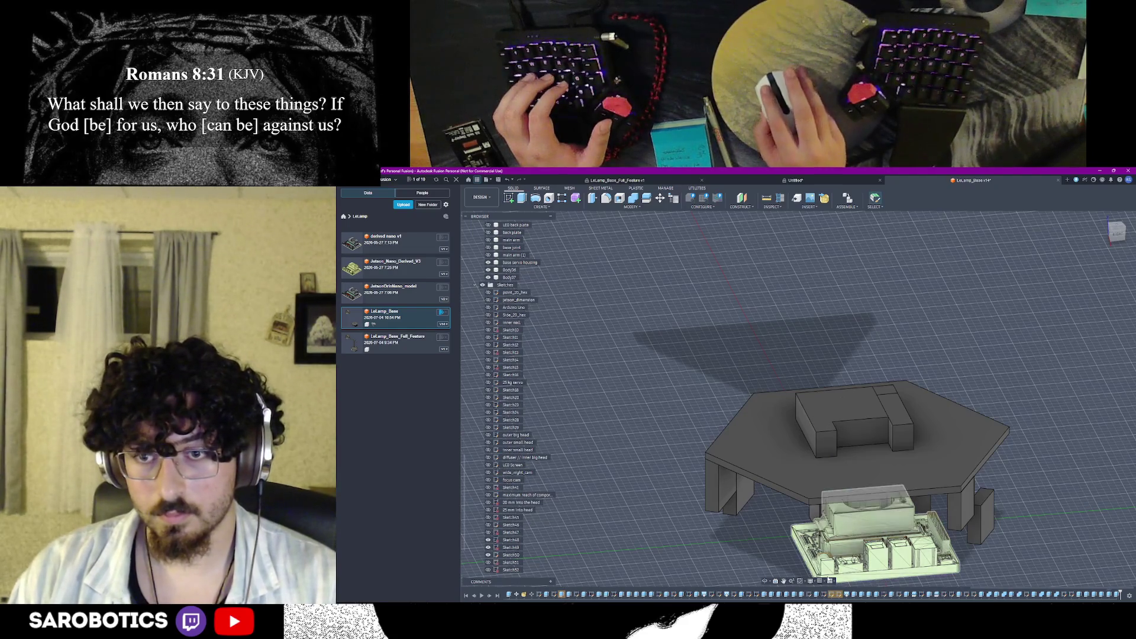
Undo the notched extrusion and extrude the small face 40.4+15 mm as a new body
key(ctrl+z)
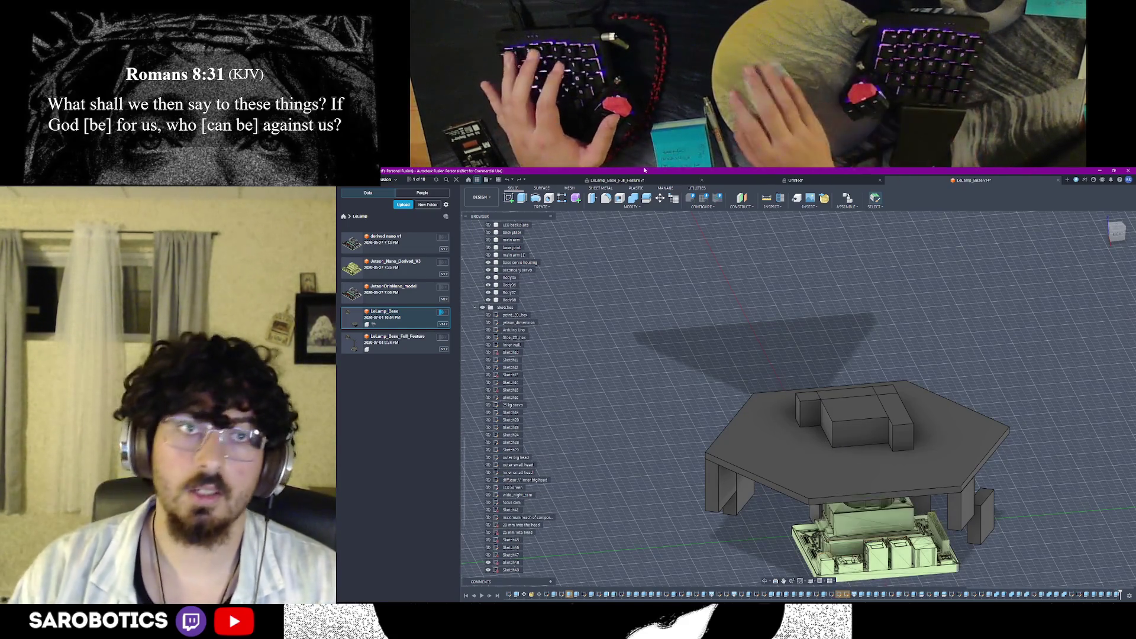
key(e)
click(809, 414)
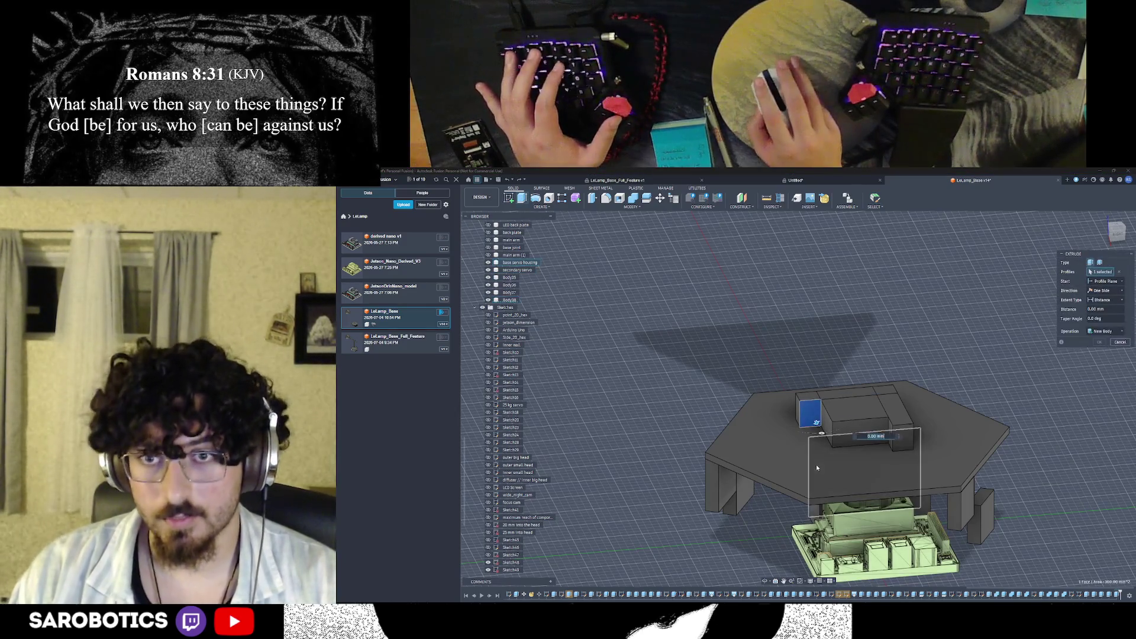
text(40.4)
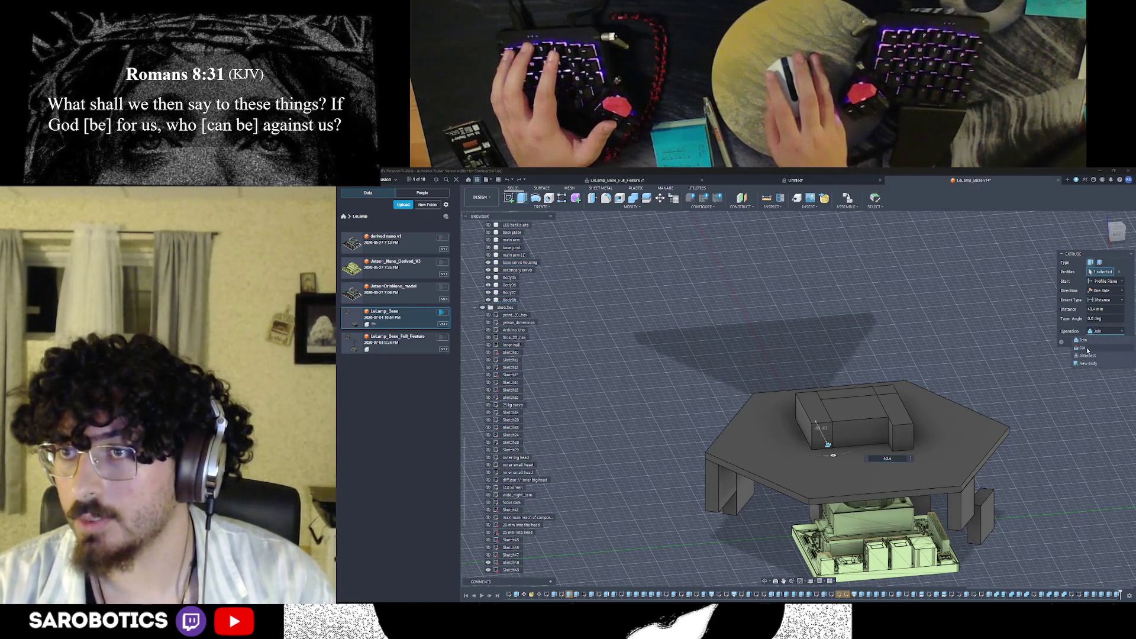
click(1087, 364)
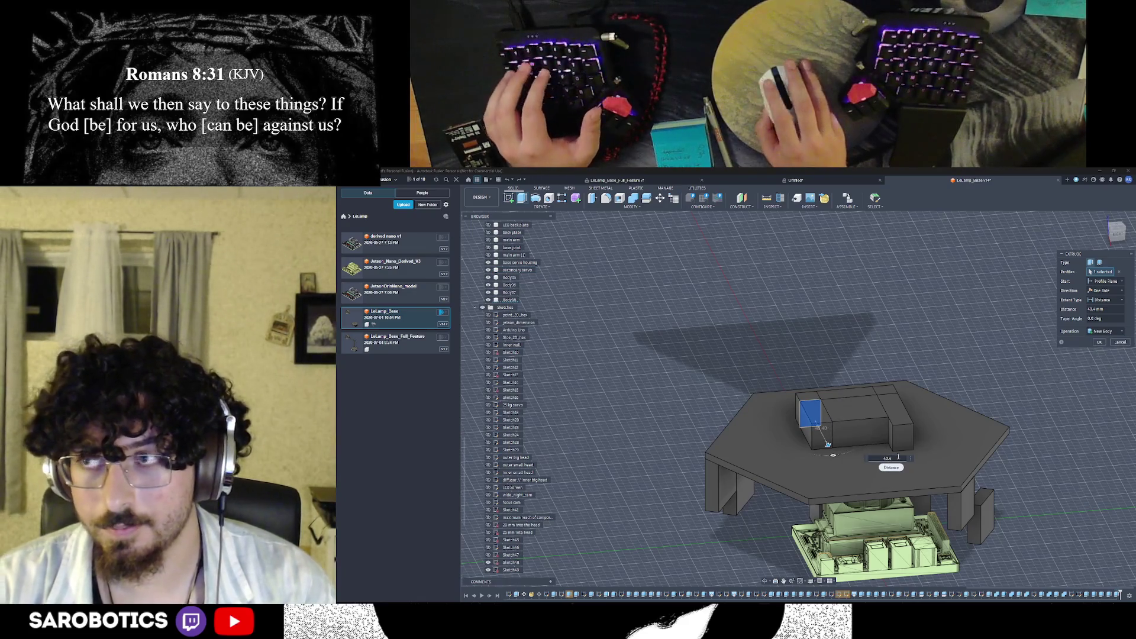
text(+15)
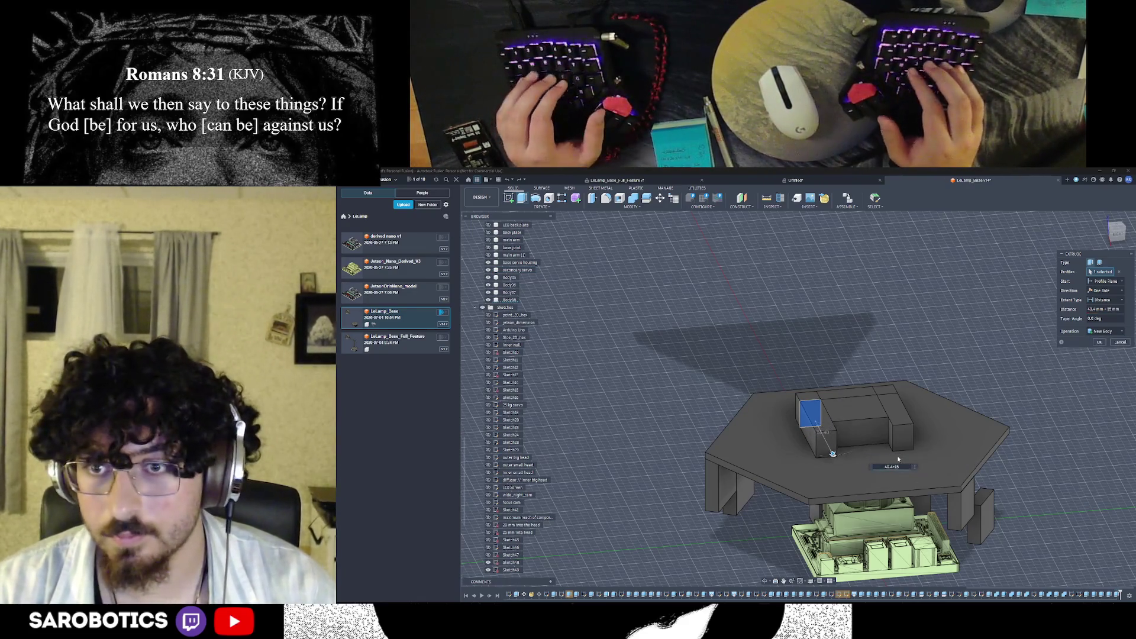
key(Return)
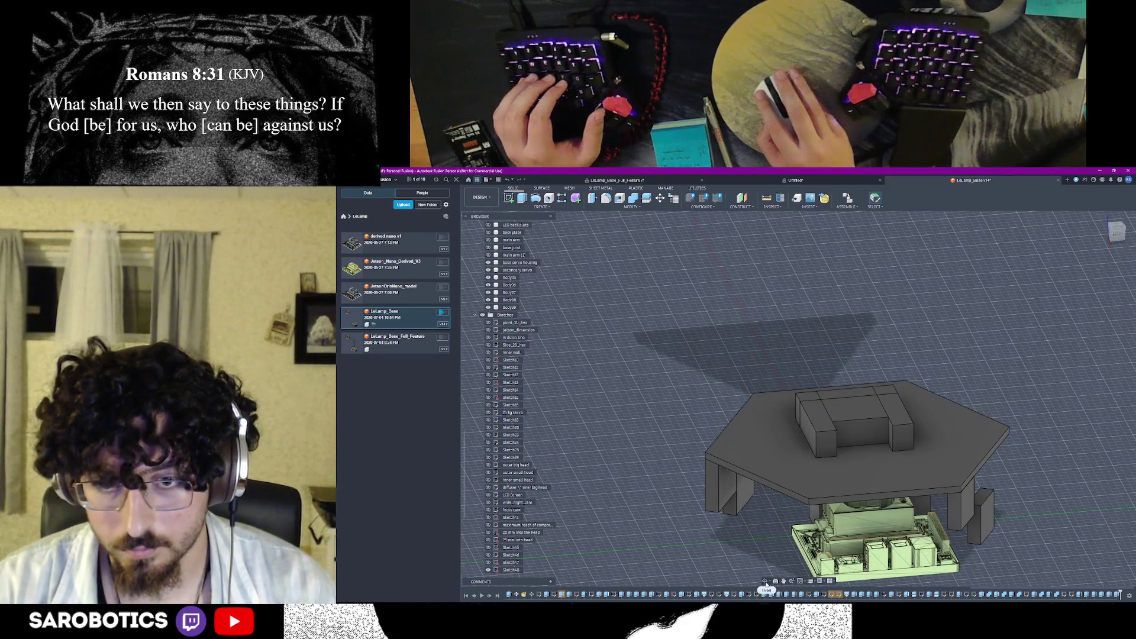
click(767, 581)
drag(767, 533, 741, 438)
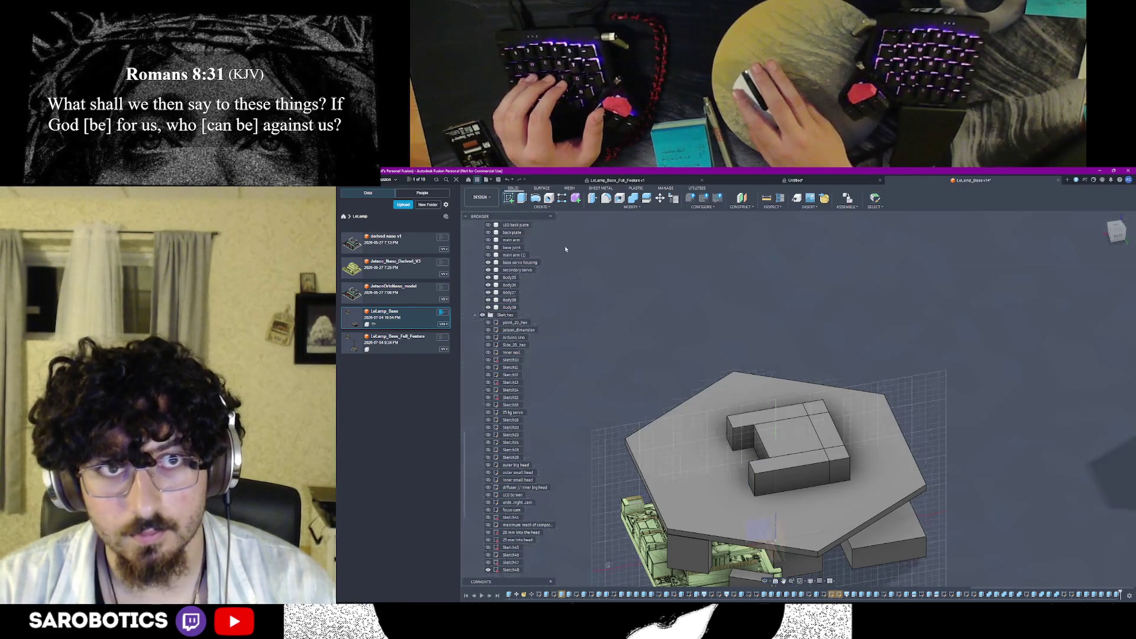
Start a sketch on Body28's inner face at the U-wall corner
click(746, 436)
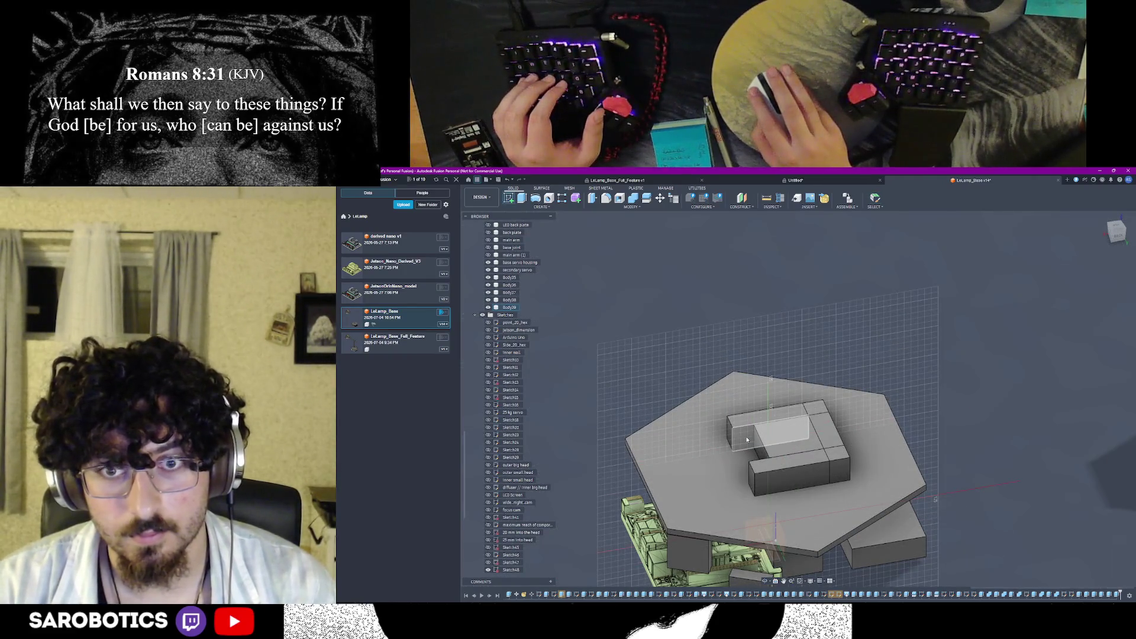
click(746, 439)
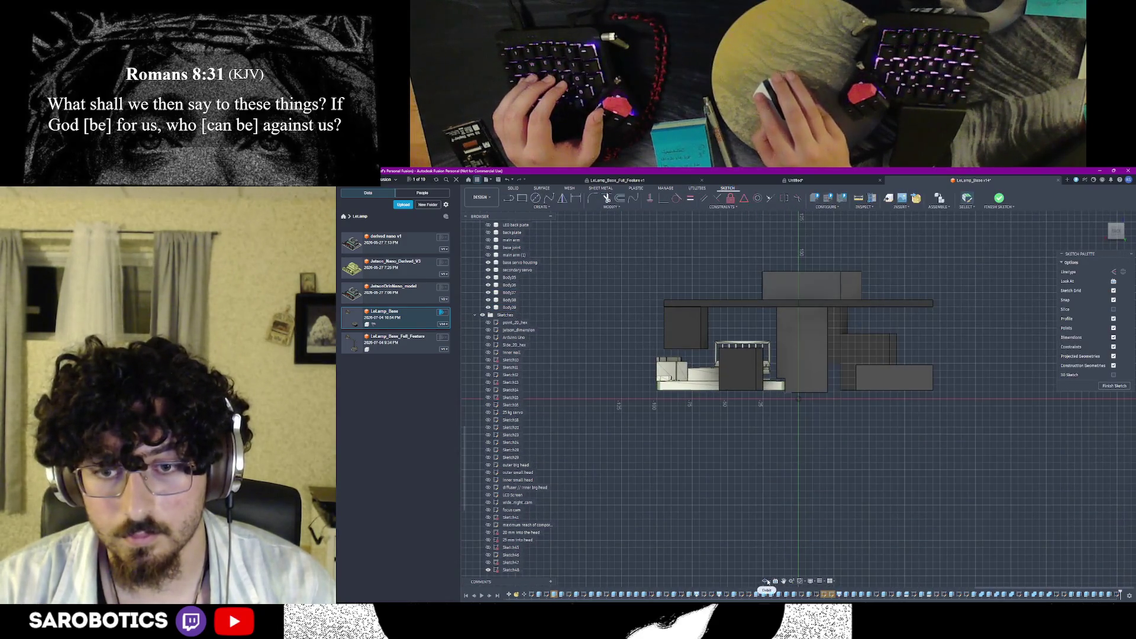
shift+middle_drag(799, 356, 826, 409)
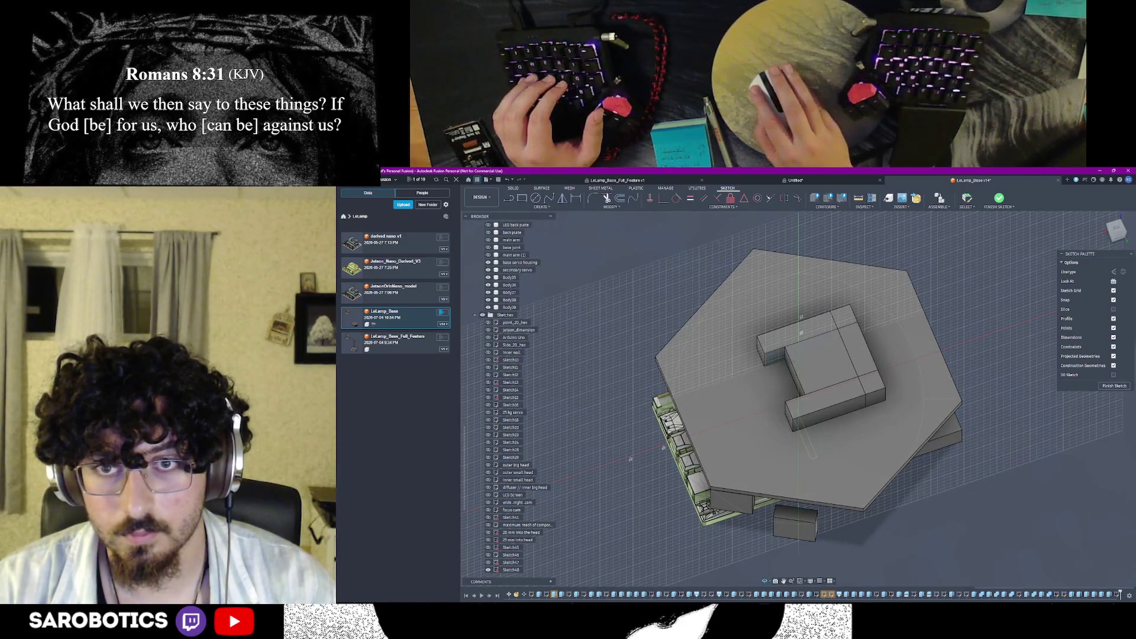
scroll(785, 363, up, 3)
scroll(785, 363, up, 4)
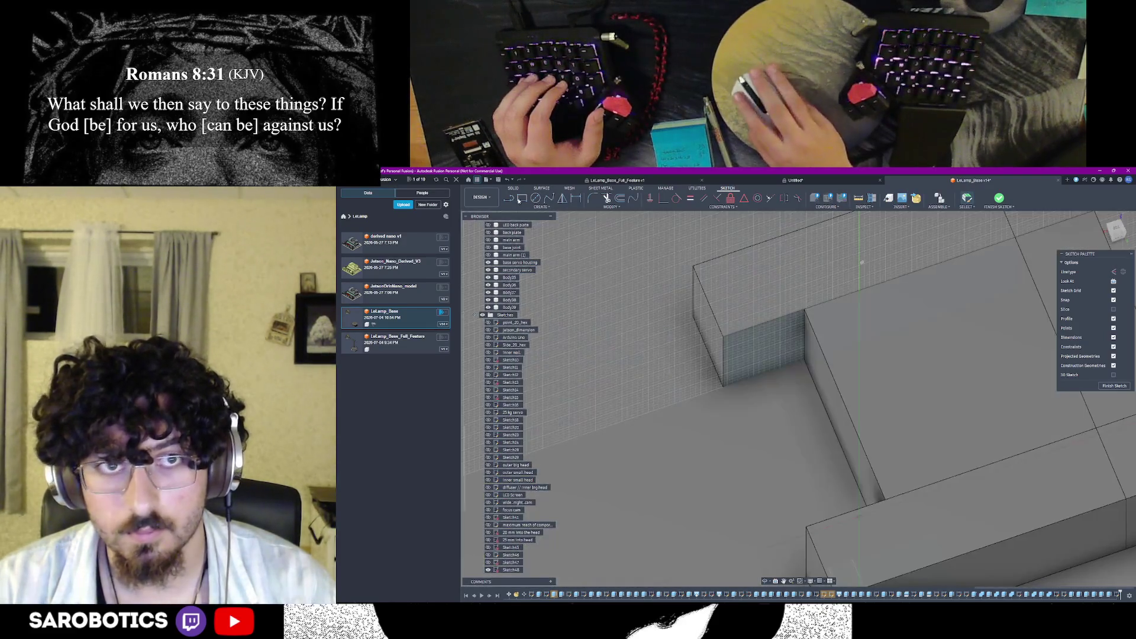
Draw a rectangle in the inner corner and finish the sketch
key(r)
click(724, 338)
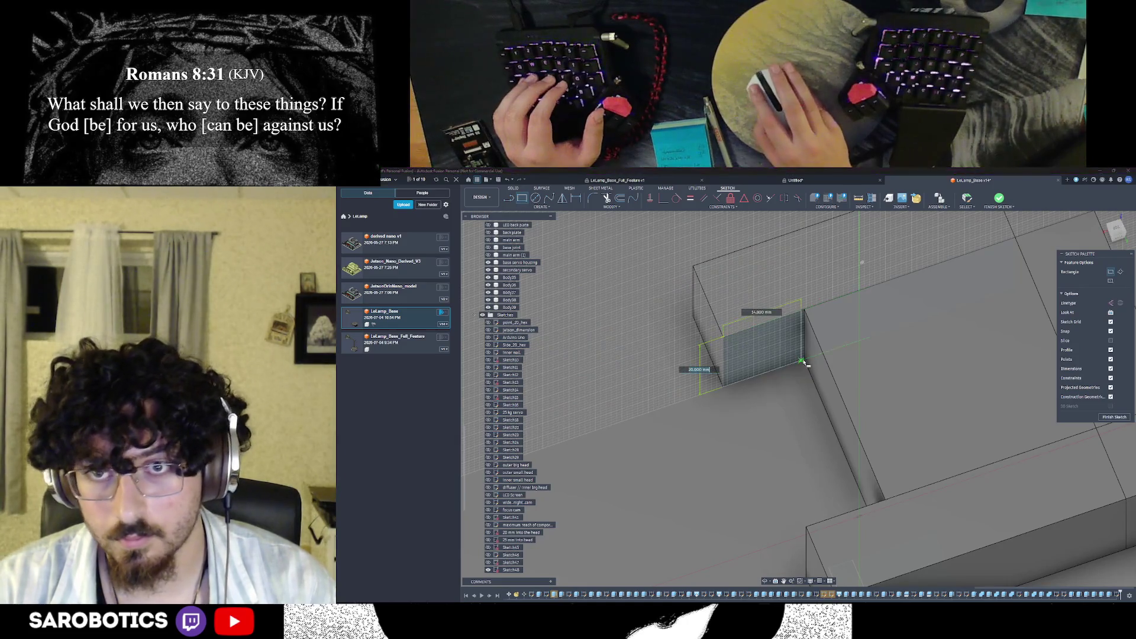
scroll(805, 363, up, 2)
scroll(806, 362, up, 3)
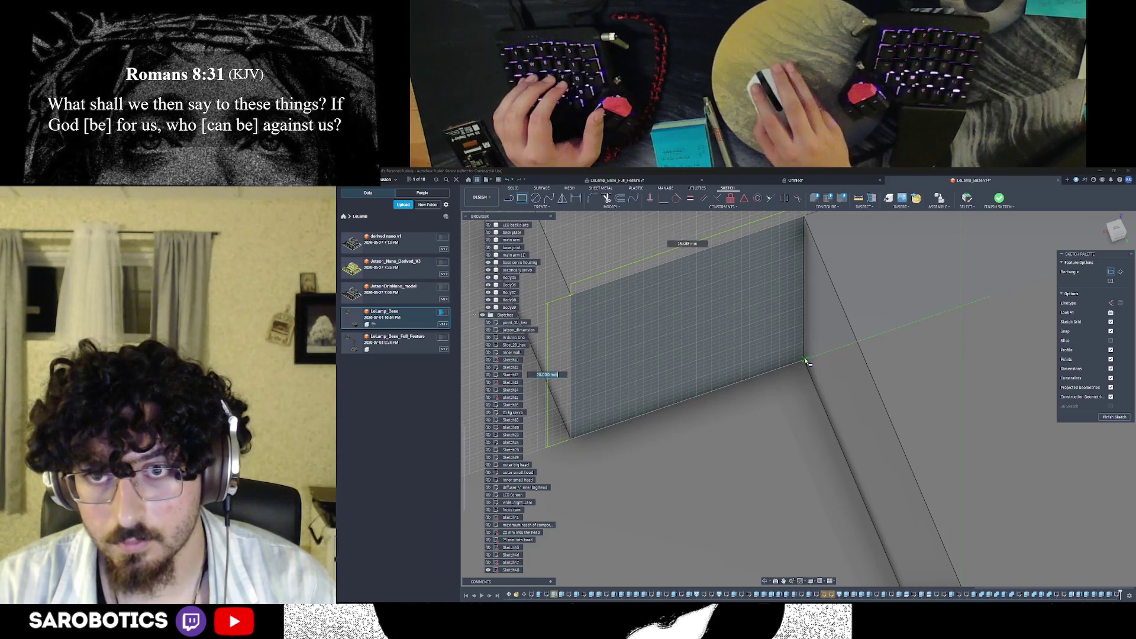
scroll(805, 362, up, 2)
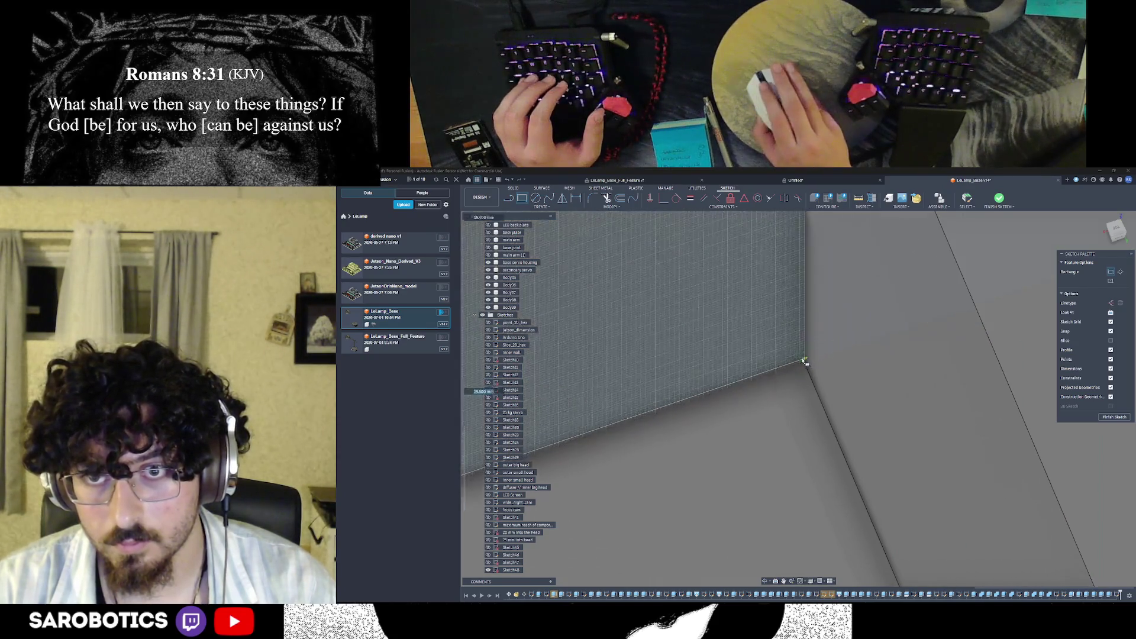
scroll(806, 362, down, 3)
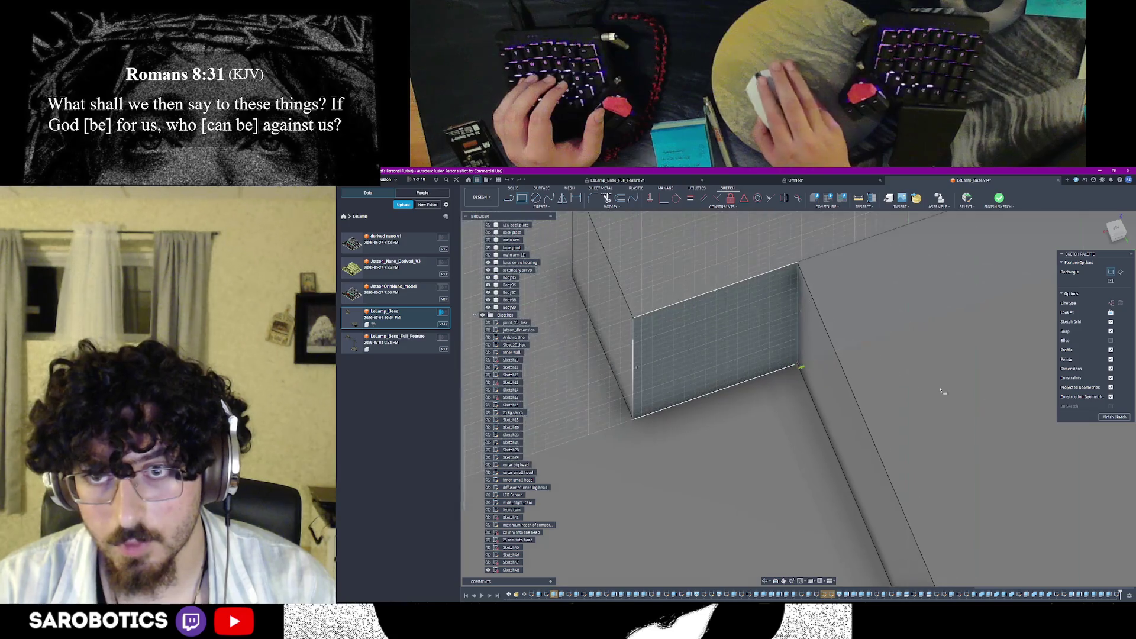
click(1102, 416)
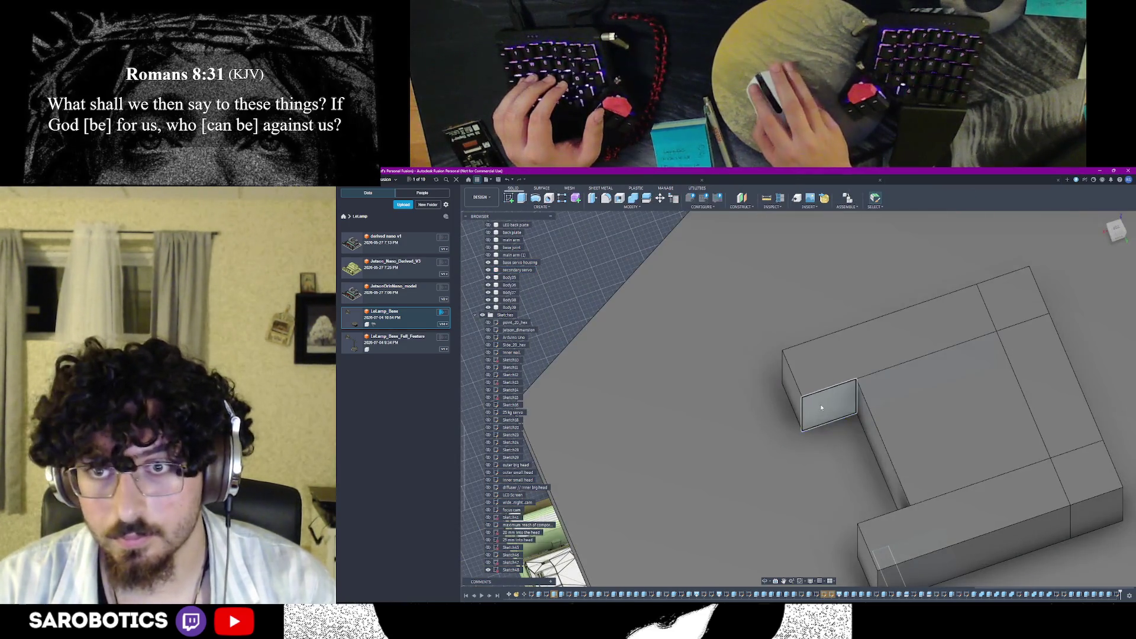
Extrude the rectangle 42 mm down the wall as a new body instead of a cut
key(e)
drag(837, 416, 886, 541)
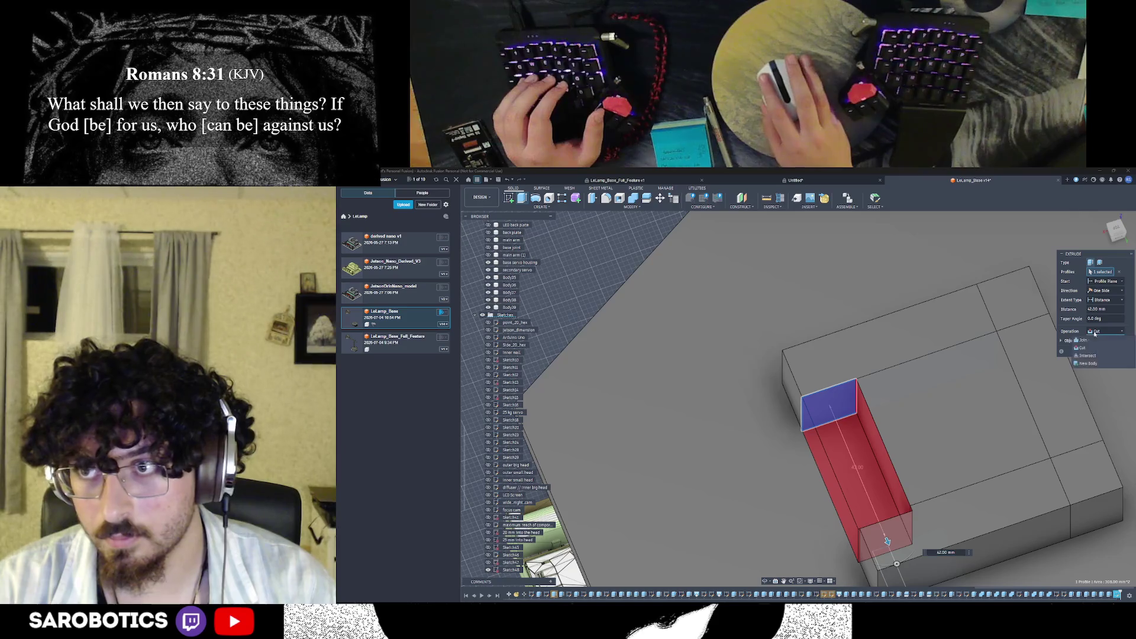
click(1084, 364)
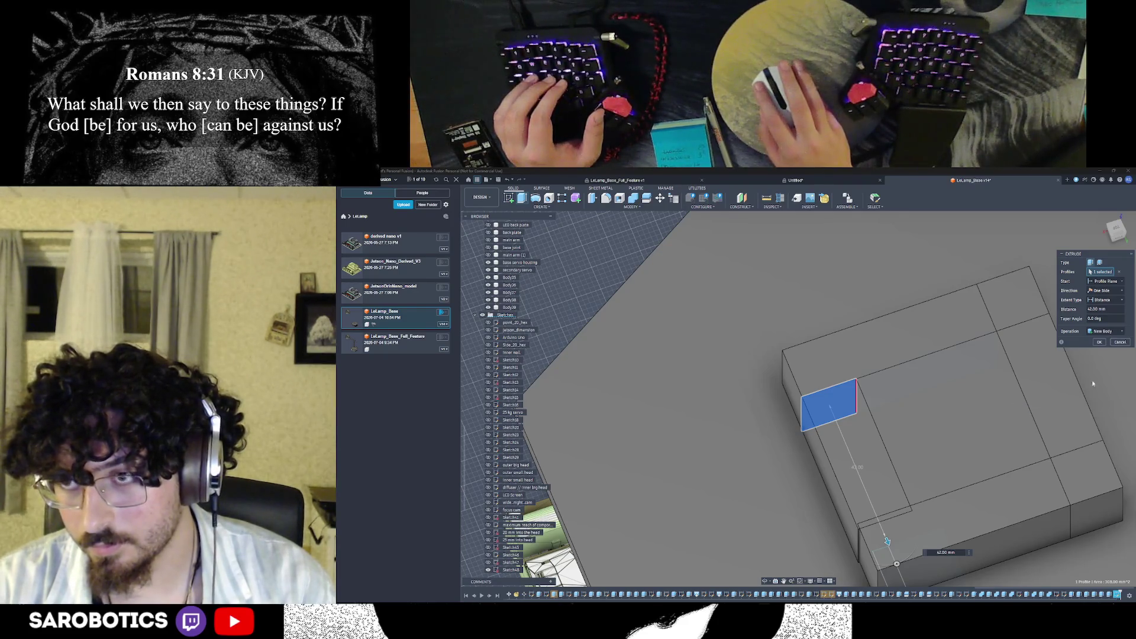
click(1098, 342)
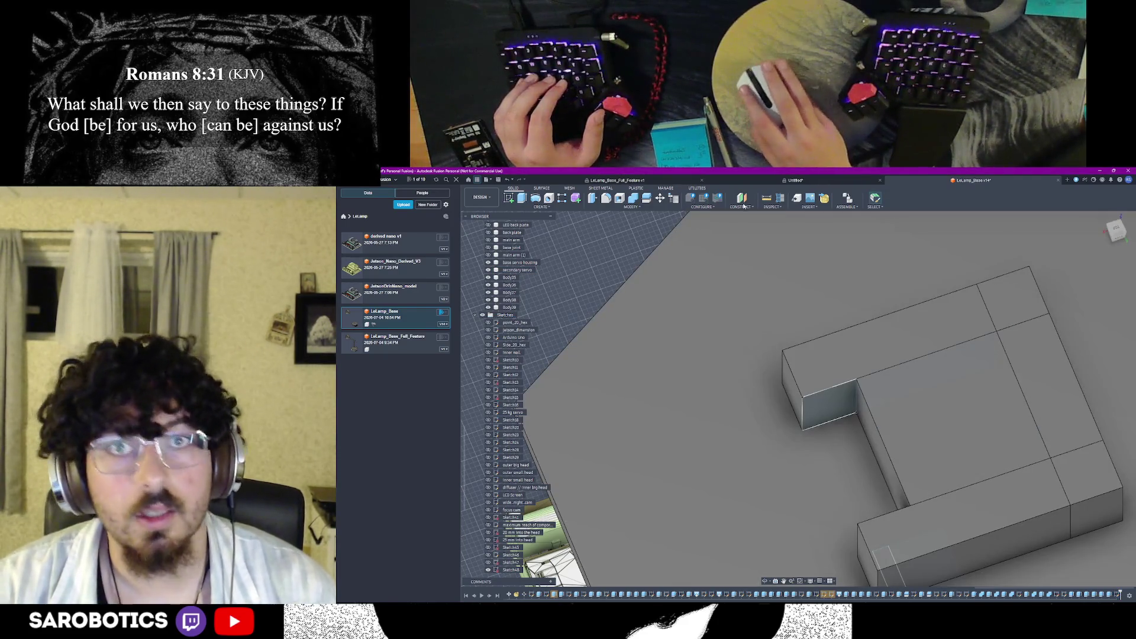
key(i)
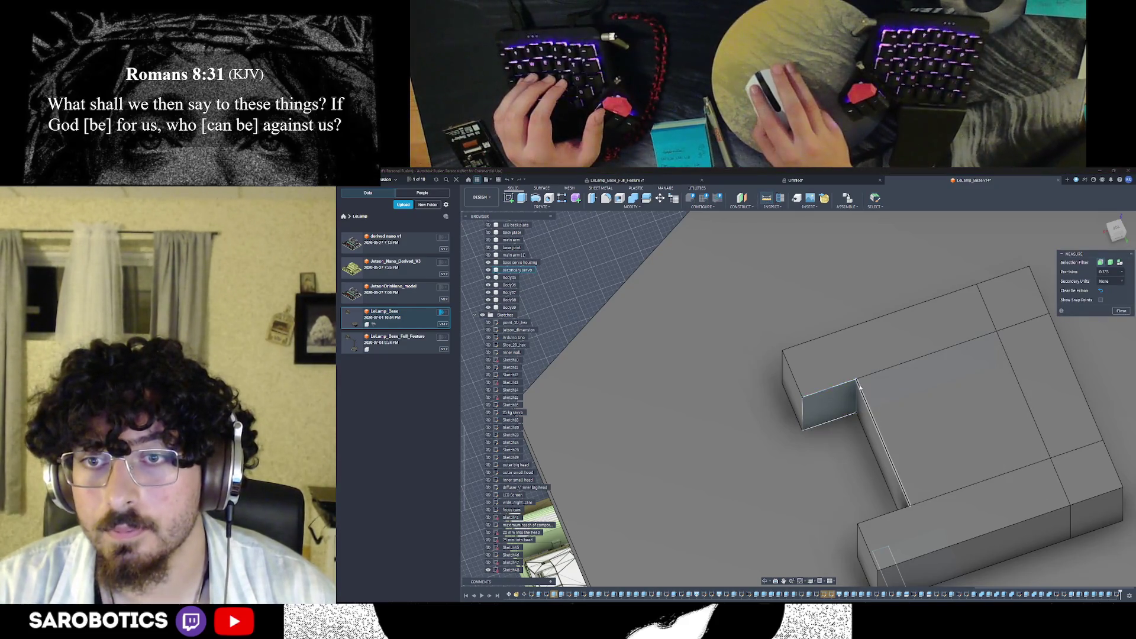
Measure the 40 mm span between the two top edges of the housing
click(859, 388)
click(1027, 400)
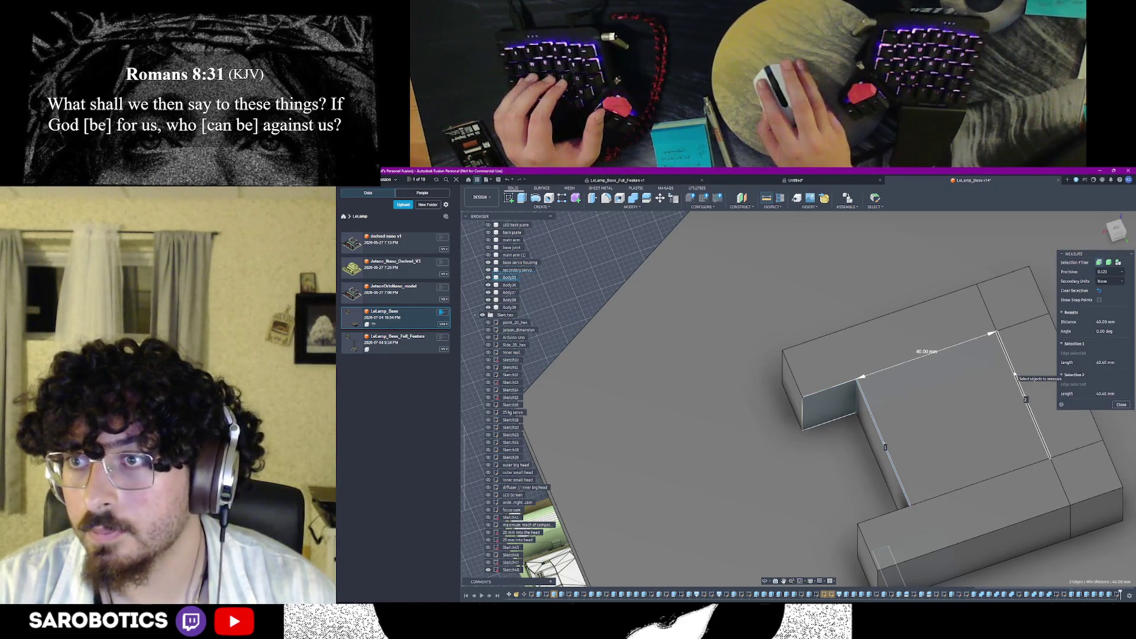
click(1122, 405)
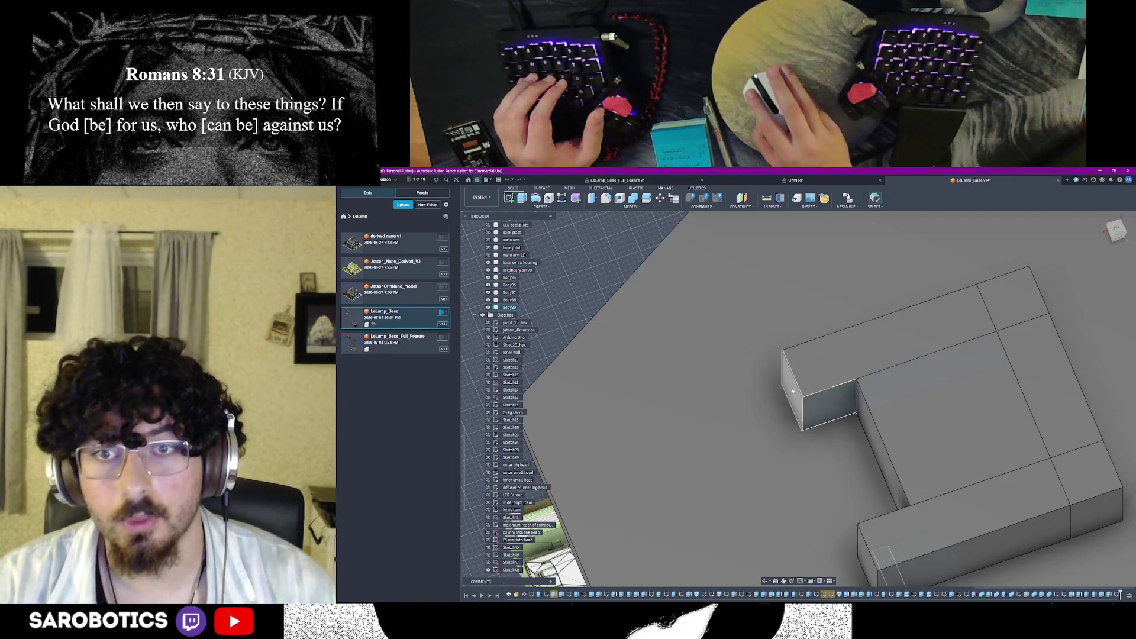
Extrude the wall's left end face a negative distance to cut a recess
key(e)
click(790, 391)
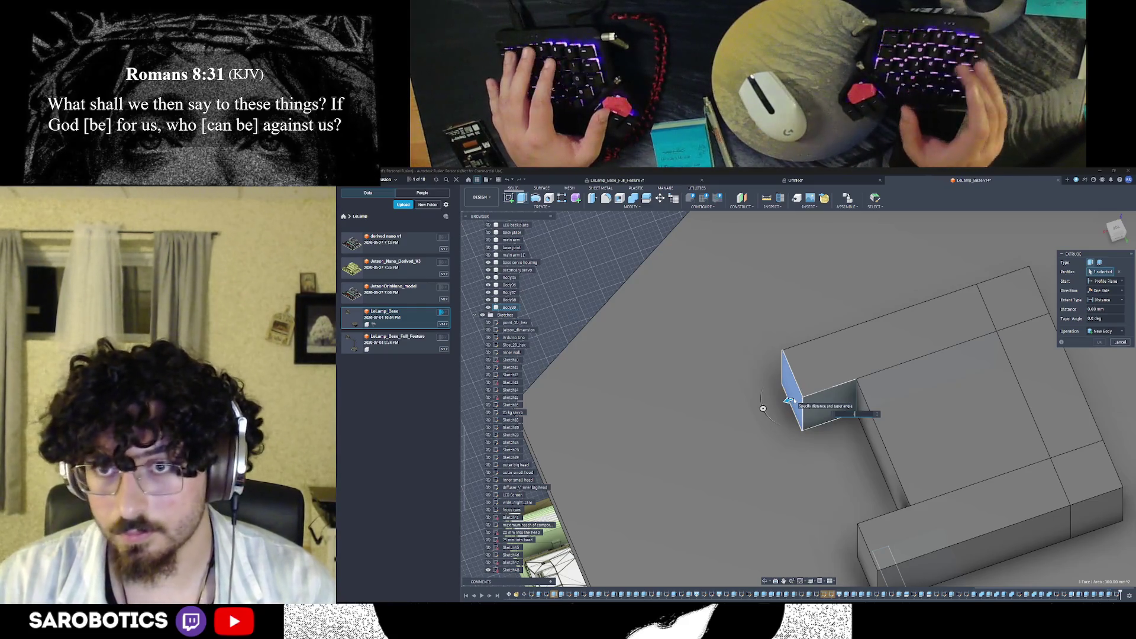
key(BackSpace)
key(Return)
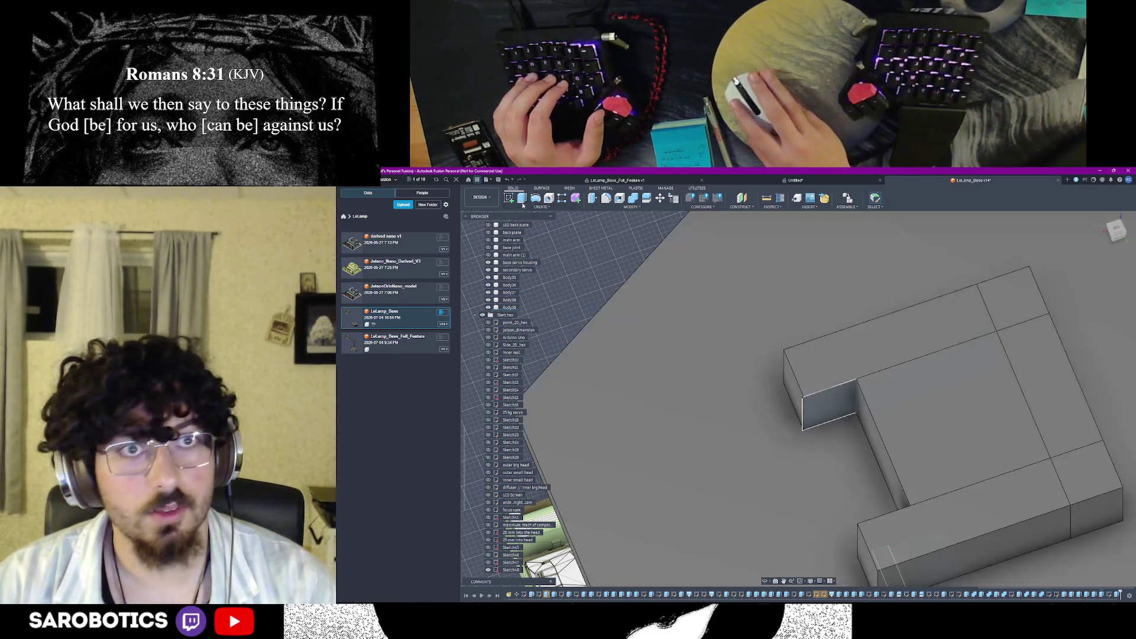
Select the wall's left end face and reopen its sketch for editing
click(809, 412)
scroll(808, 413, up, 3)
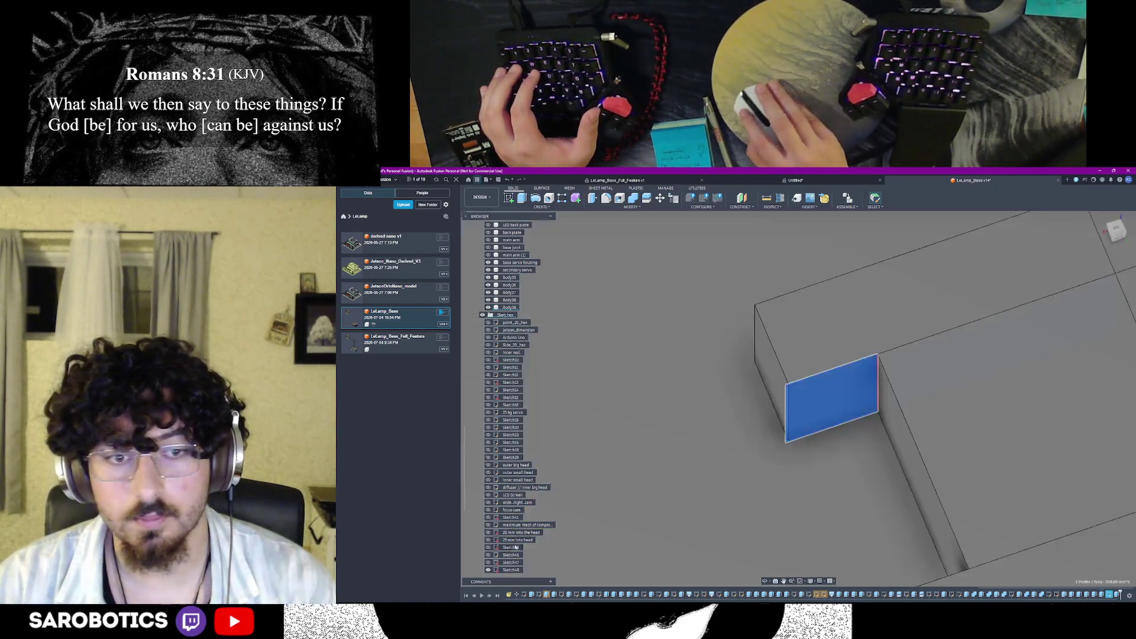
double_click(516, 547)
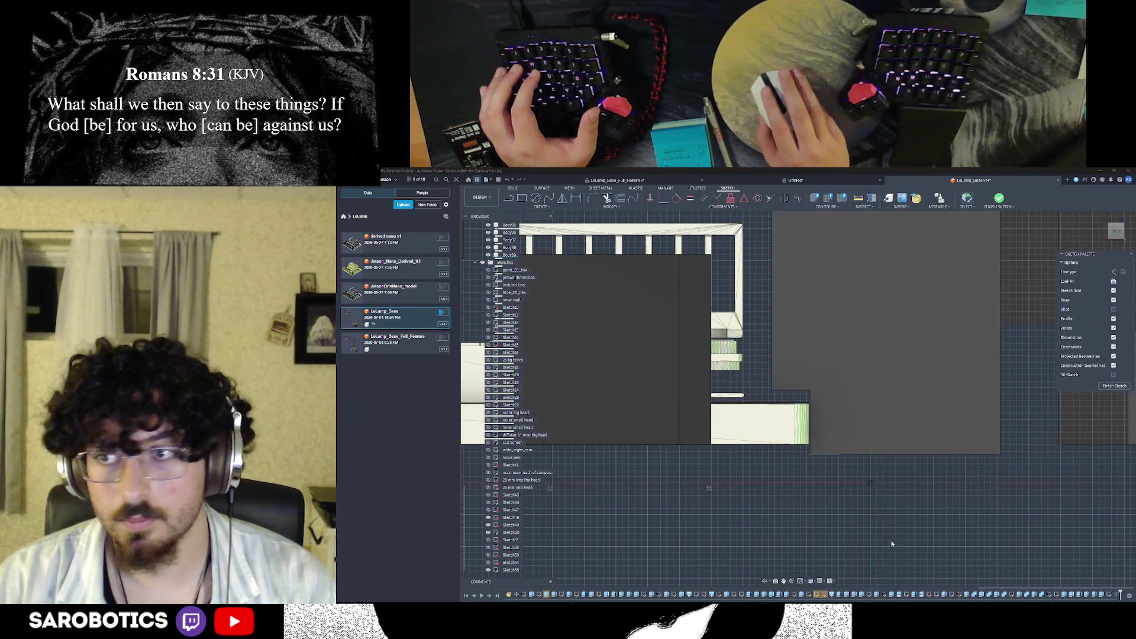
scroll(709, 487, down, 3)
scroll(709, 487, down, 3)
scroll(708, 488, down, 2)
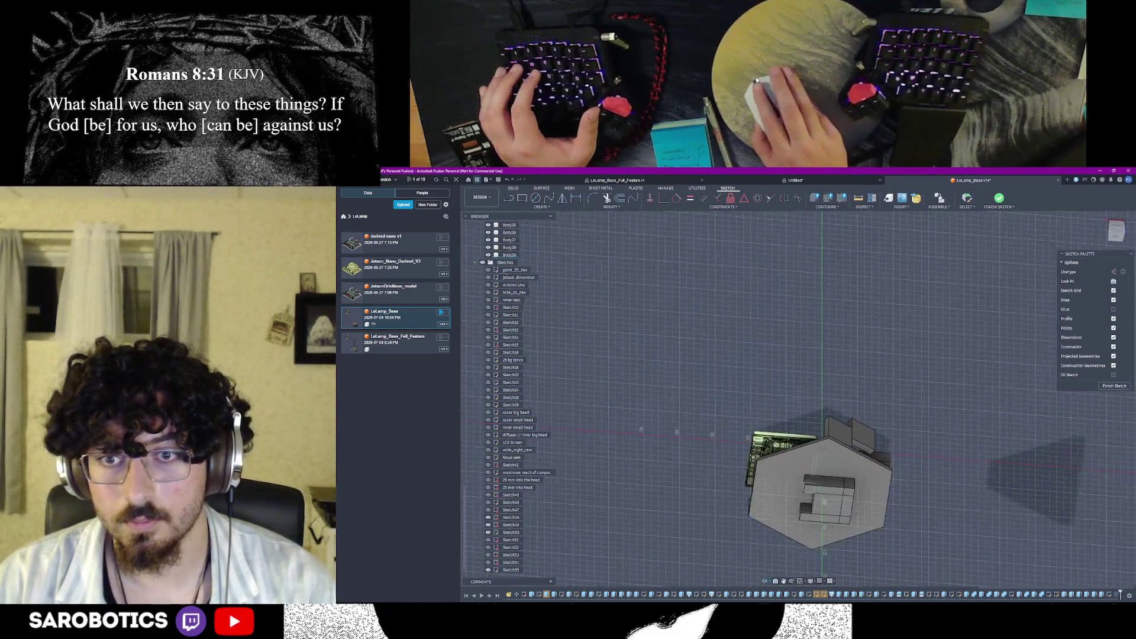
scroll(708, 487, down, 2)
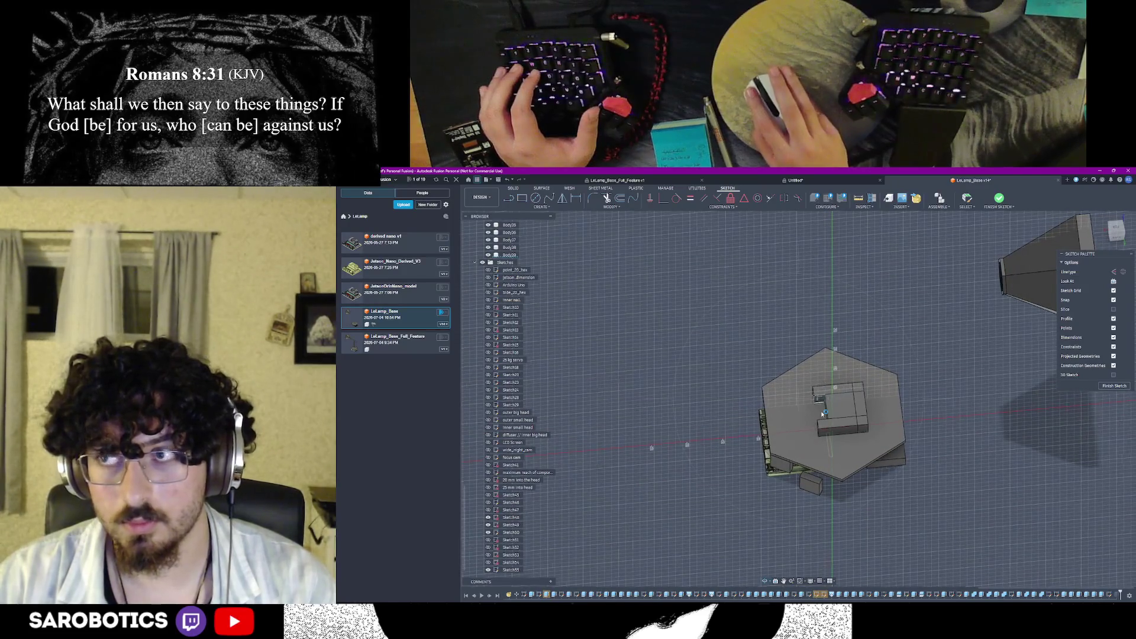
scroll(822, 414, up, 2)
scroll(822, 414, up, 2)
scroll(822, 413, up, 2)
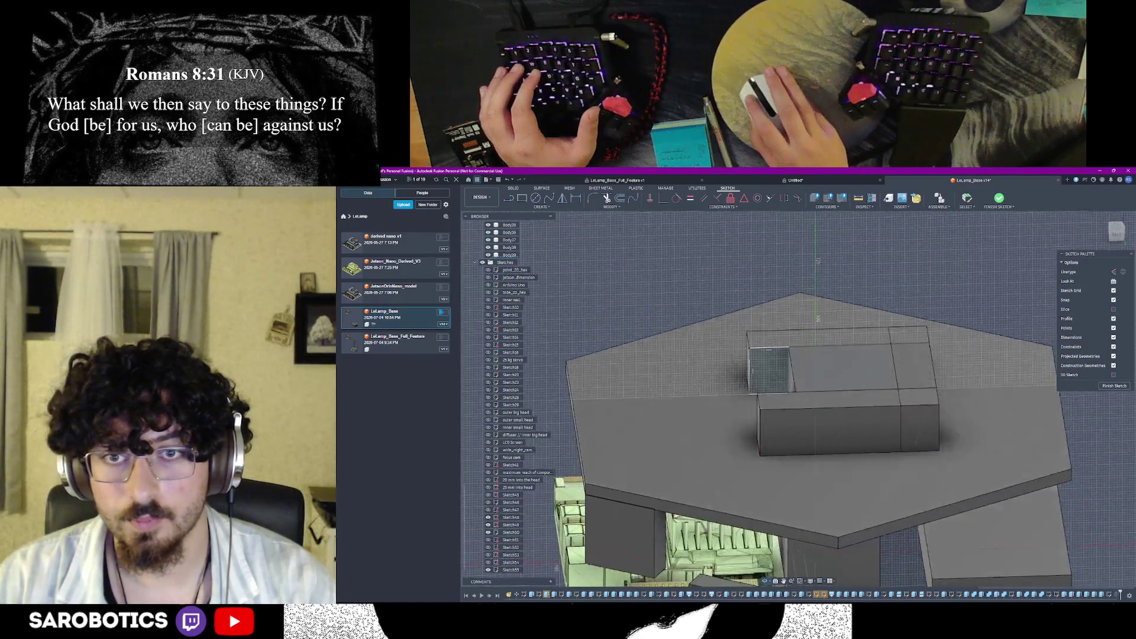
scroll(767, 377, up, 2)
scroll(767, 377, up, 1)
scroll(768, 378, up, 1)
scroll(766, 375, up, 2)
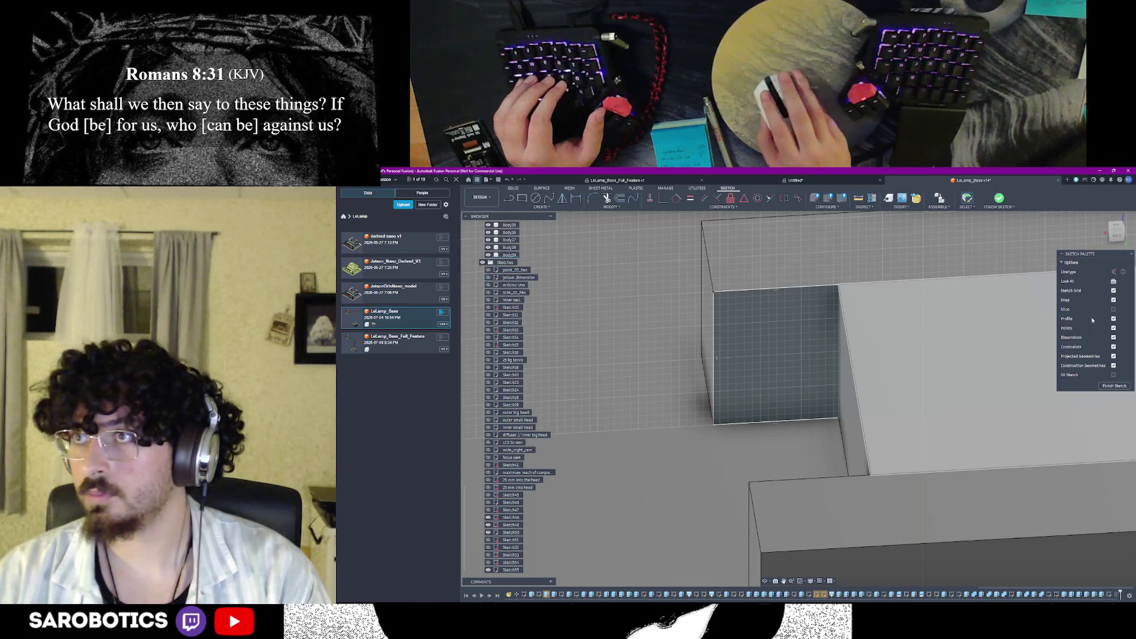
Dimension the end-face rectangle's top edge to 15 mm and select the sketch regions
shift+middle_drag(783, 308, 714, 316)
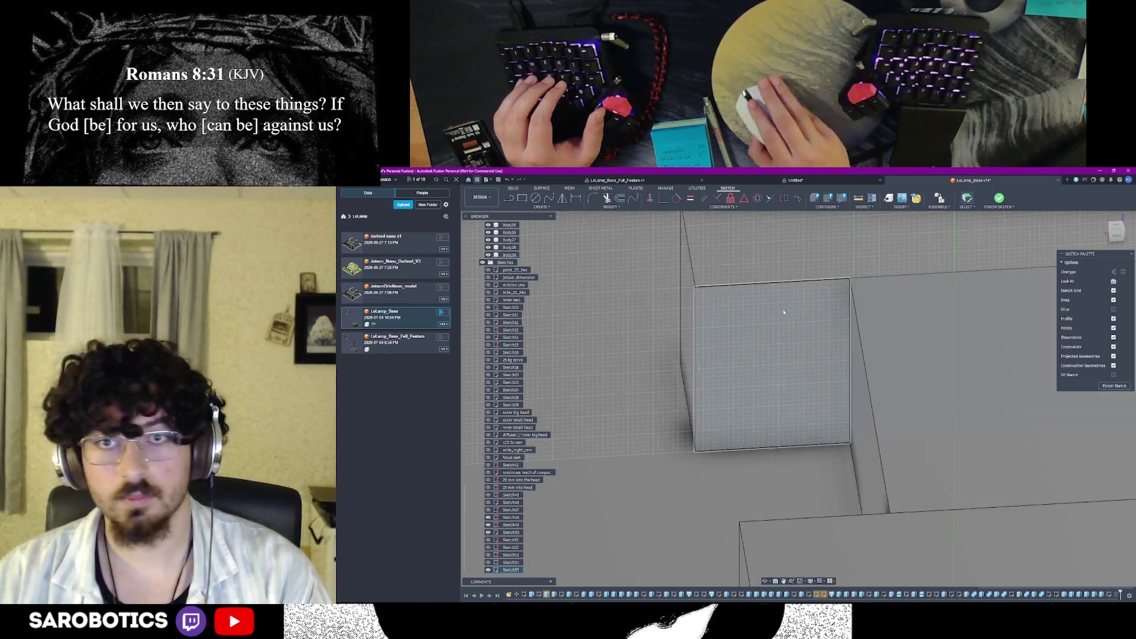
click(714, 316)
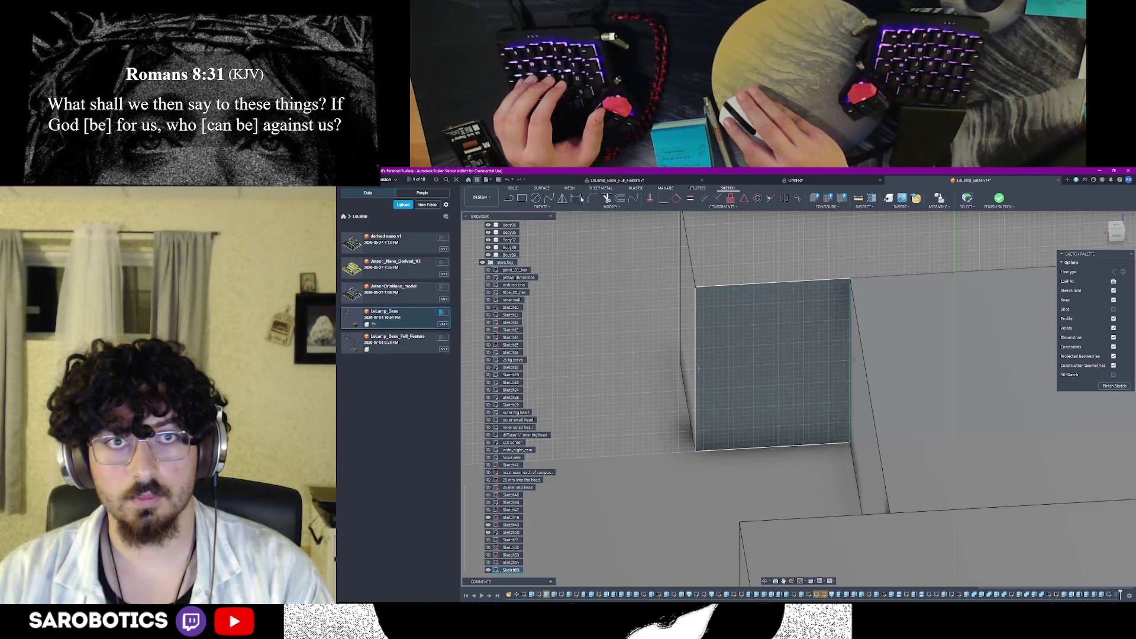
click(750, 272)
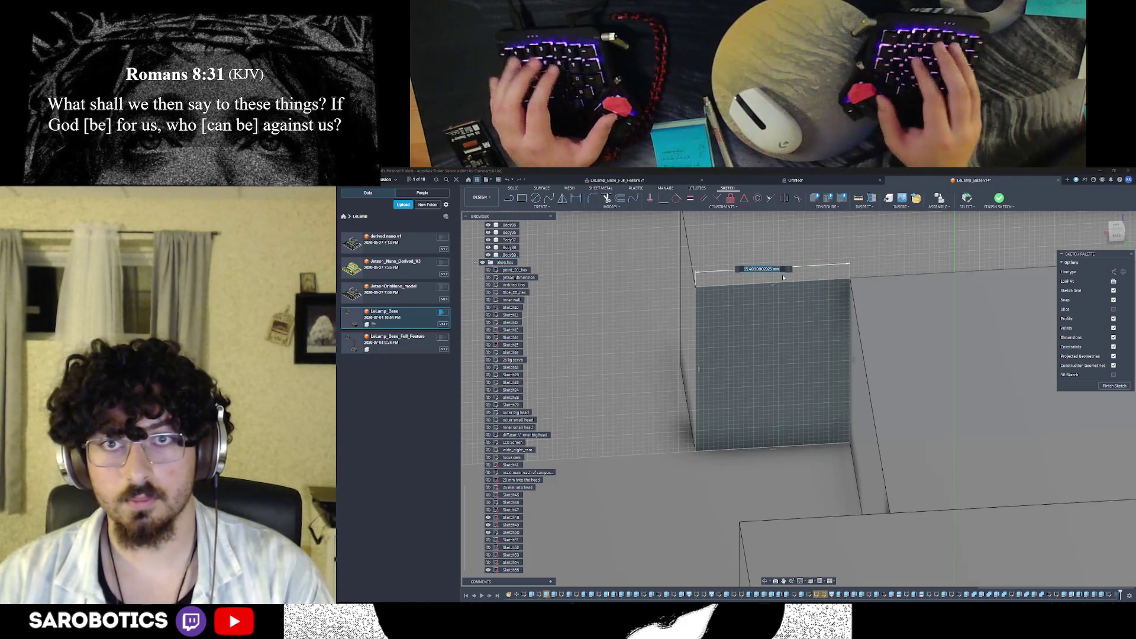
text(15)
key(Return)
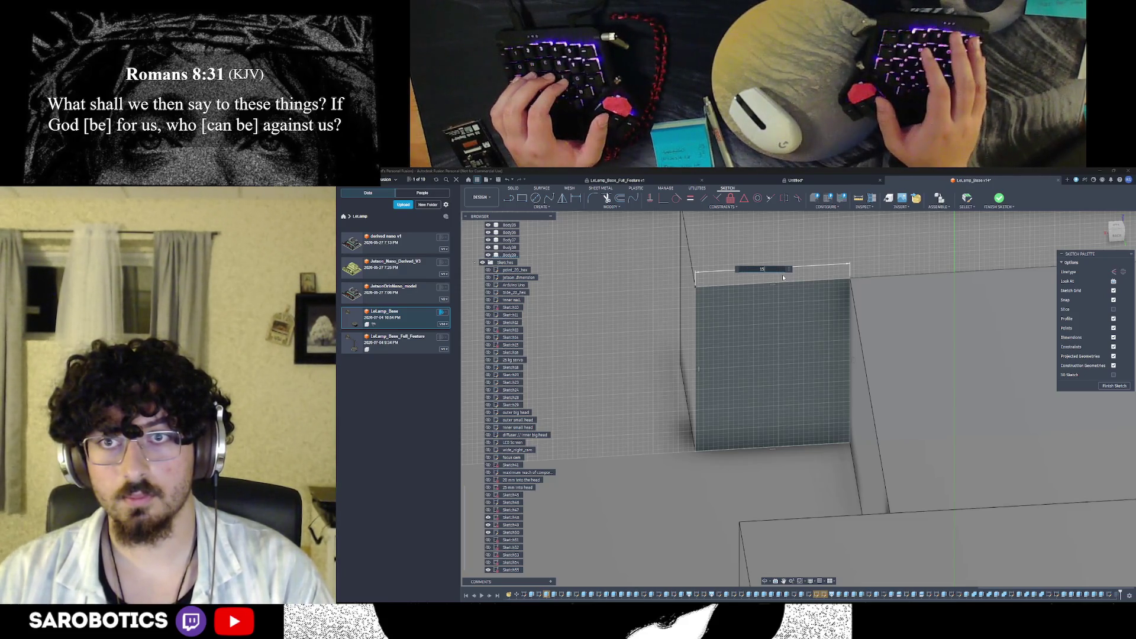
key(Return)
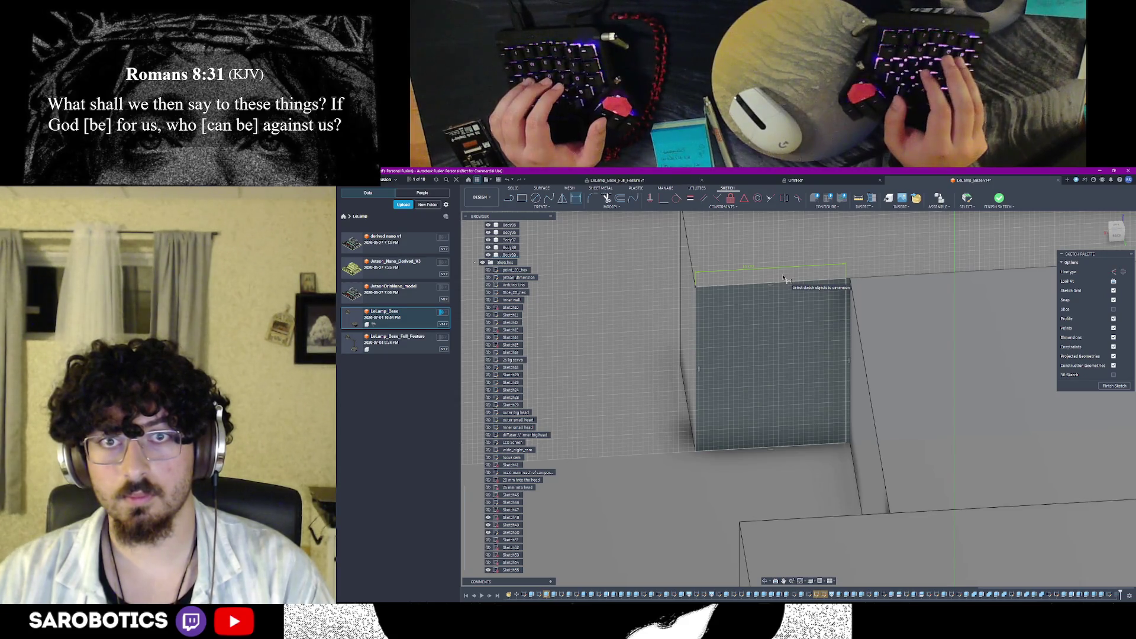
key(Escape)
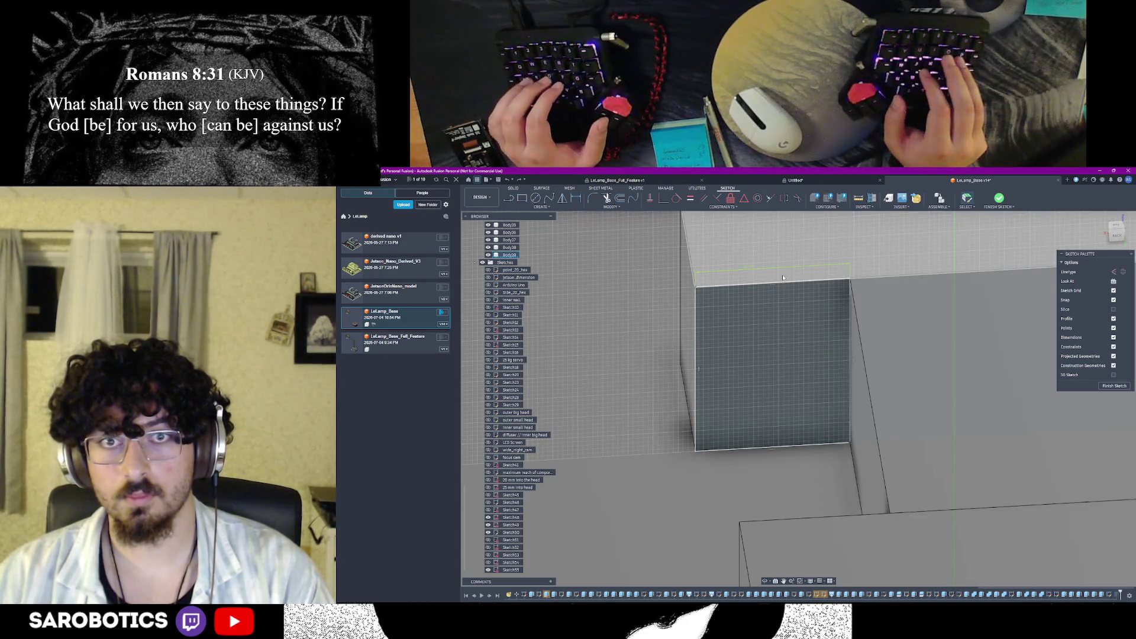
shift+middle_drag(783, 278, 714, 368)
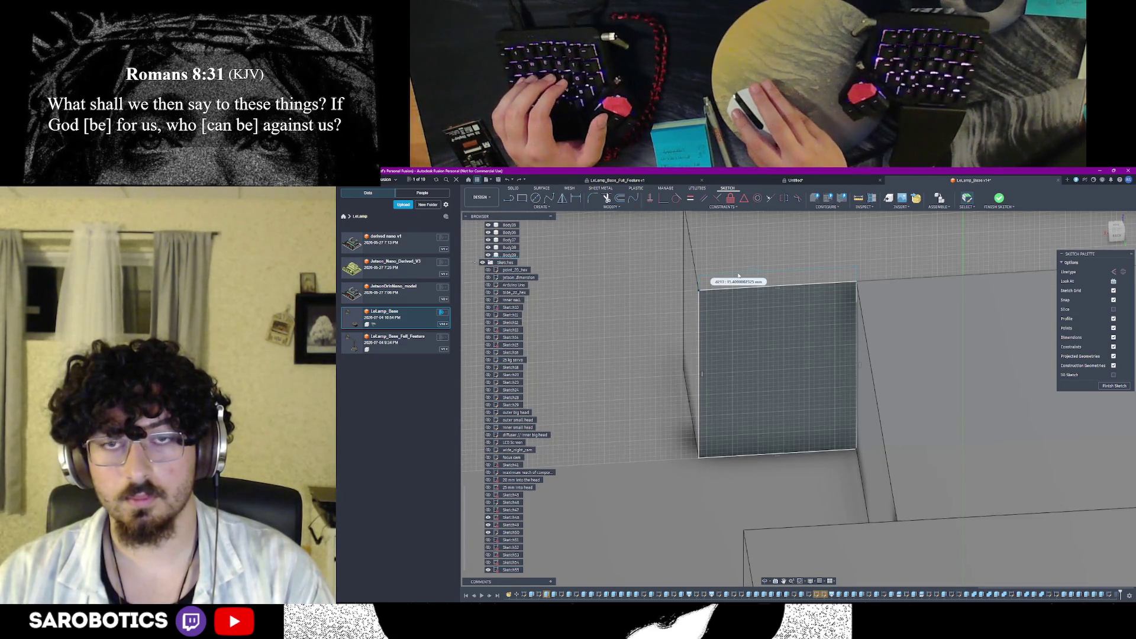
key(Escape)
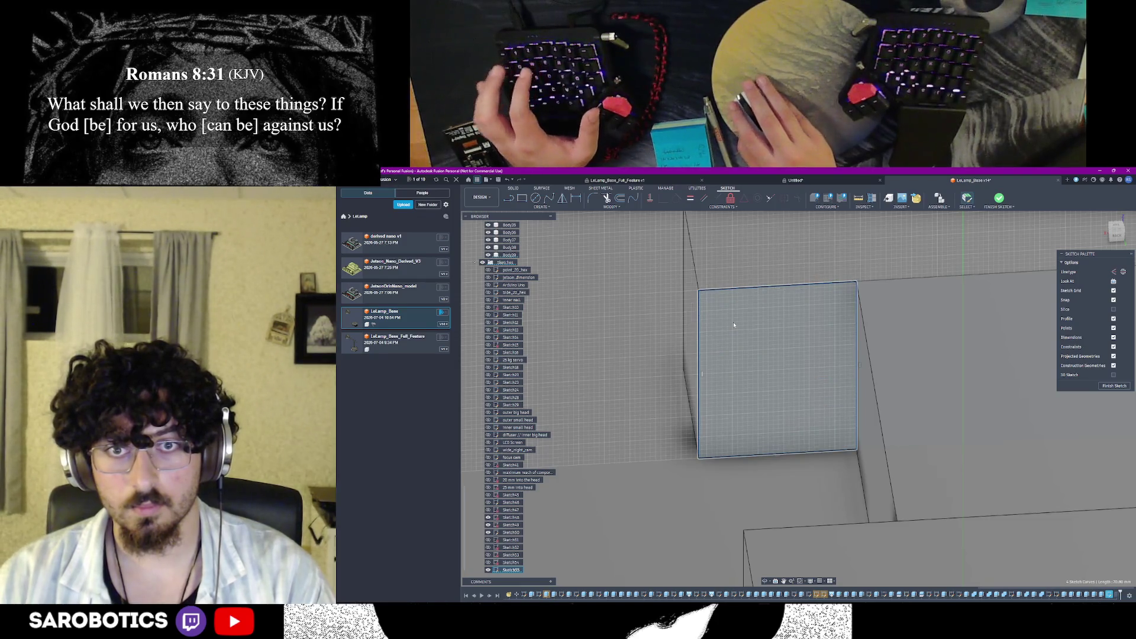
click(770, 338)
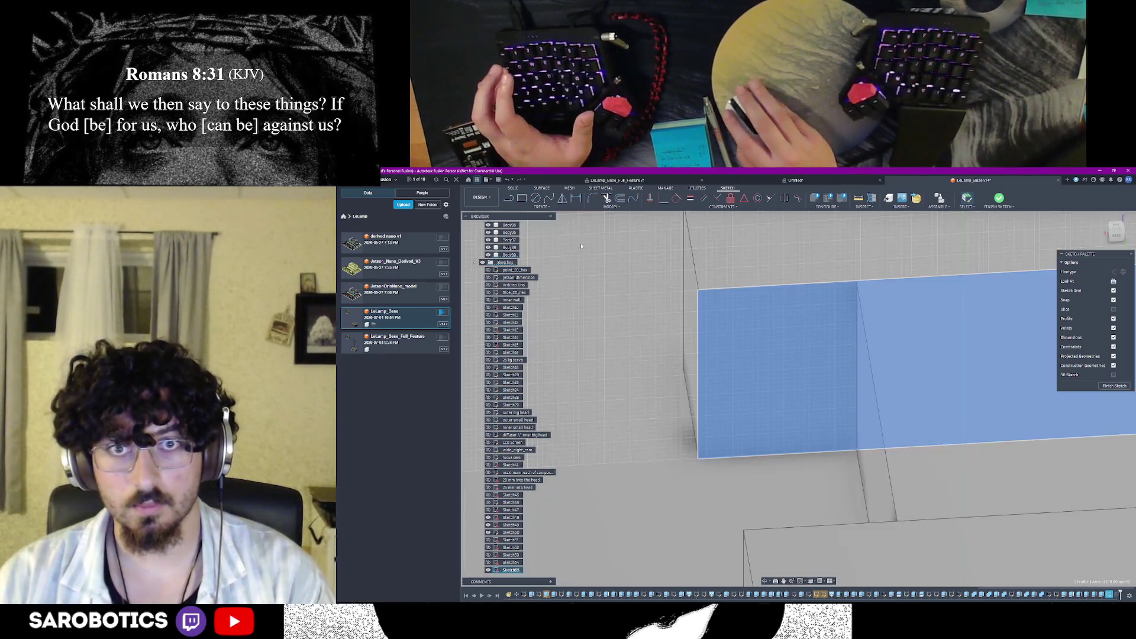
Draw a second sized rectangle starting from the end face's corner and commit it
click(649, 307)
key(Escape)
key(r)
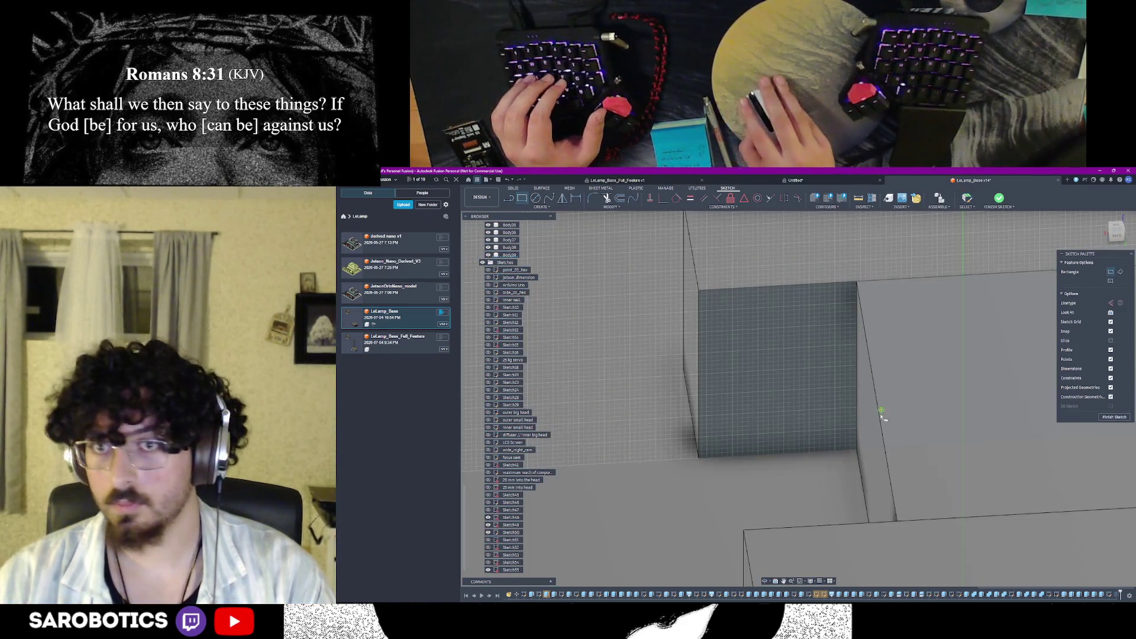
scroll(856, 450, up, 3)
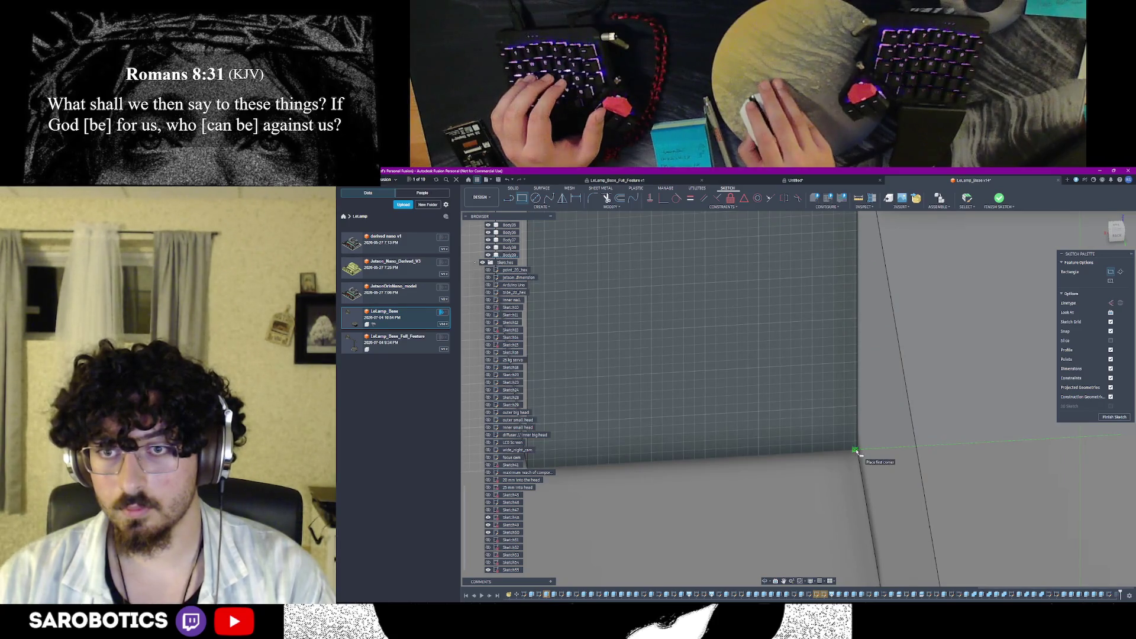
scroll(859, 454, up, 1)
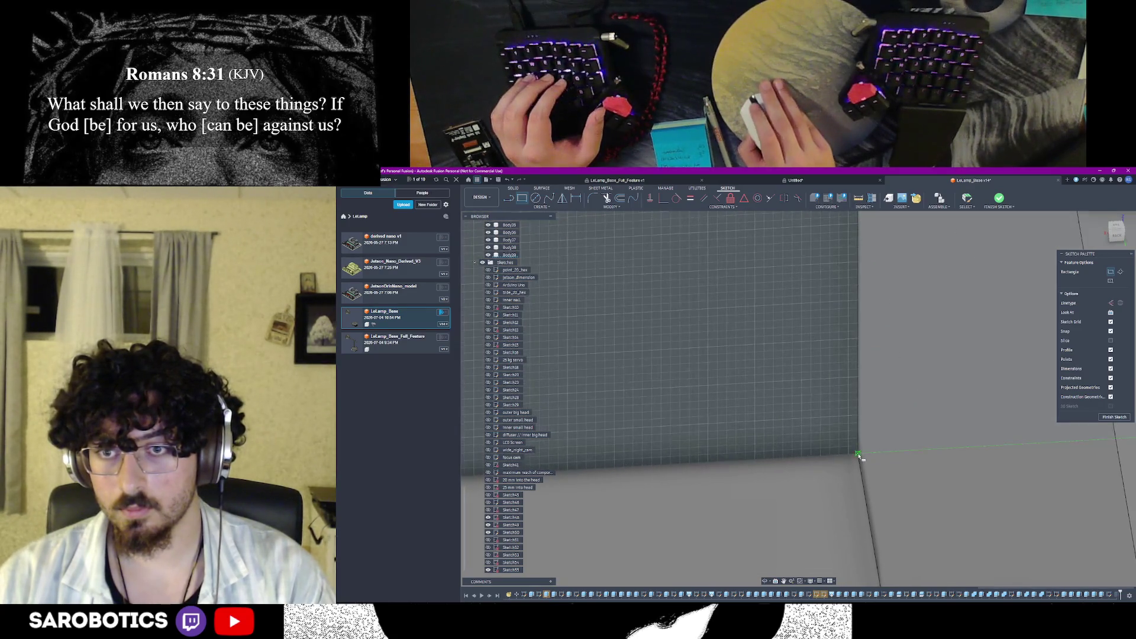
scroll(858, 455, down, 4)
click(825, 415)
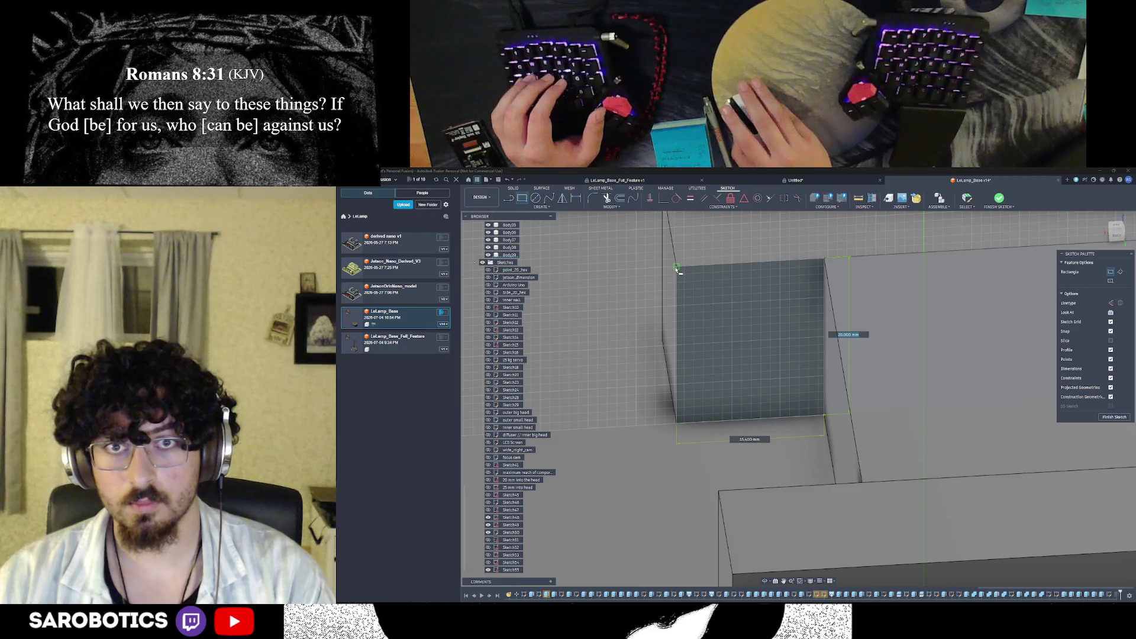
text(8)
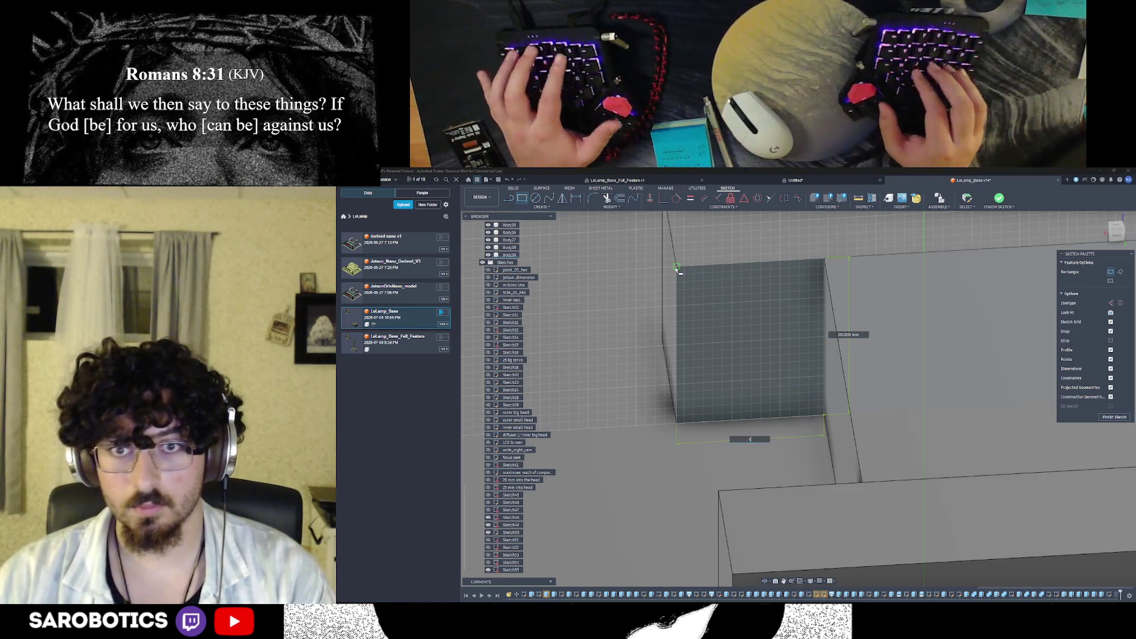
key(Return)
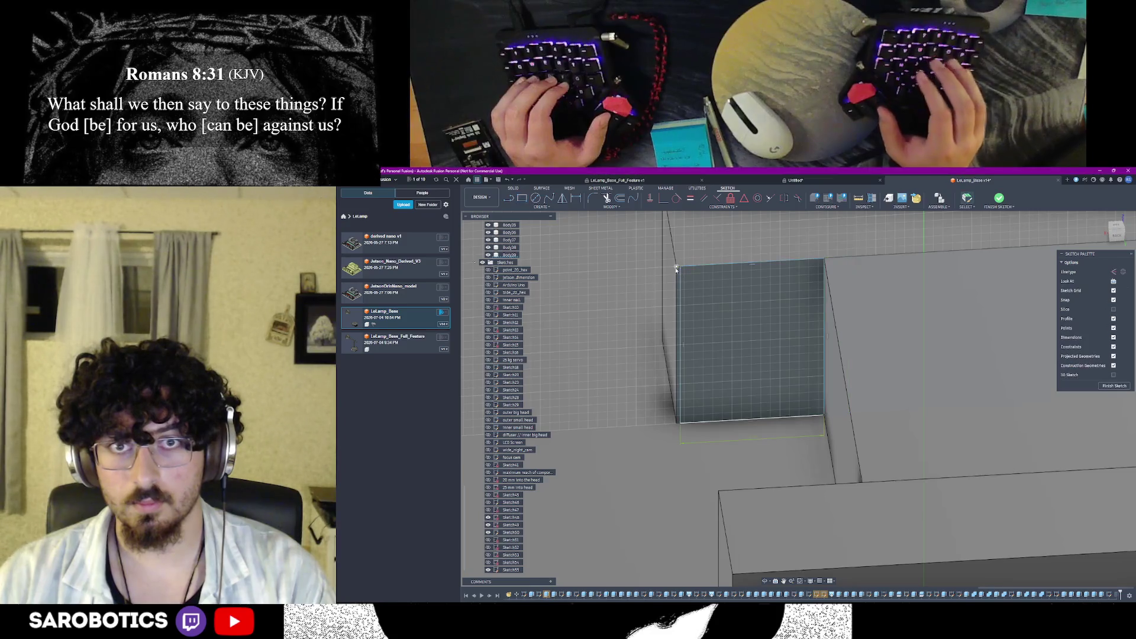
Measure the block's left top edge after viewing the wall from above
mouse_move(676, 269)
shift+middle_down()
mouse_move(752, 546)
mouse_move(805, 306)
mouse_move(657, 210)
shift+middle_up()
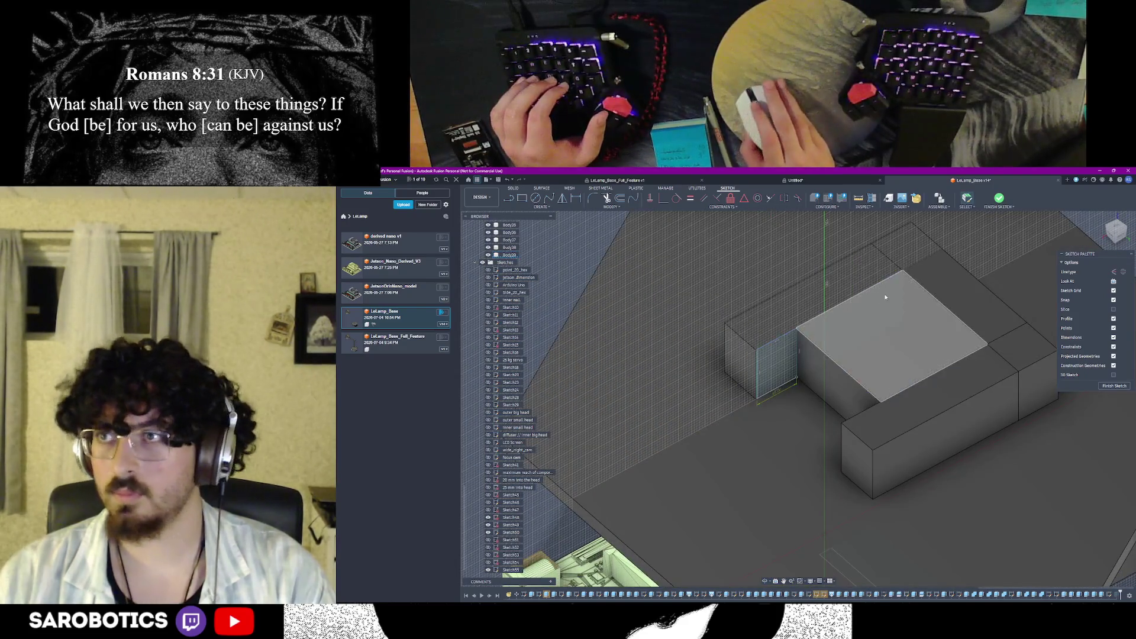
click(861, 199)
click(689, 353)
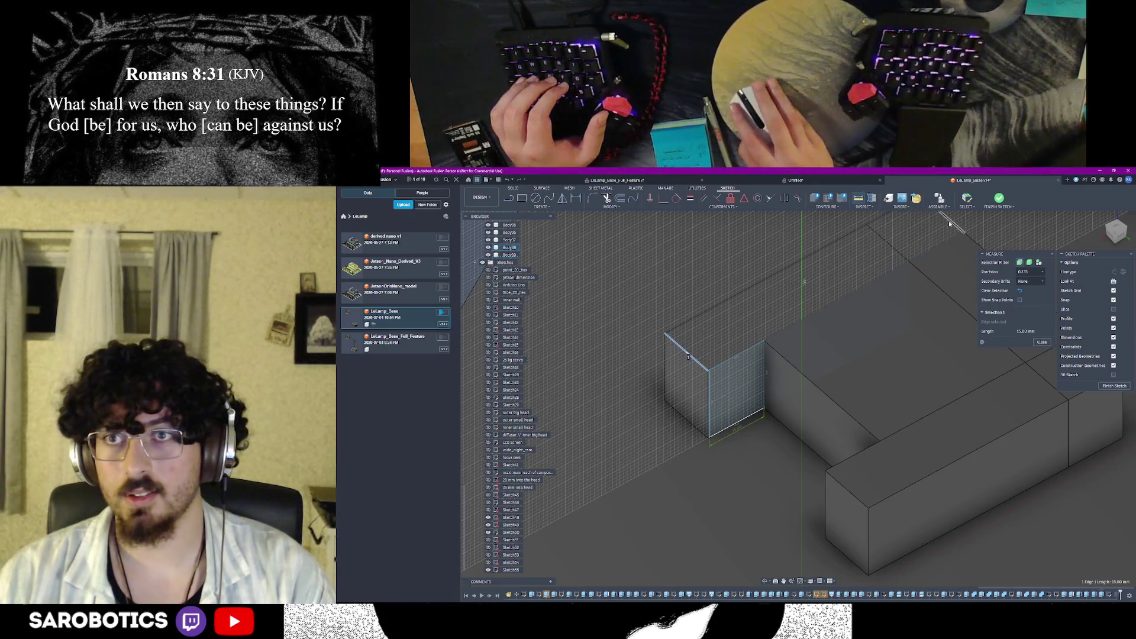
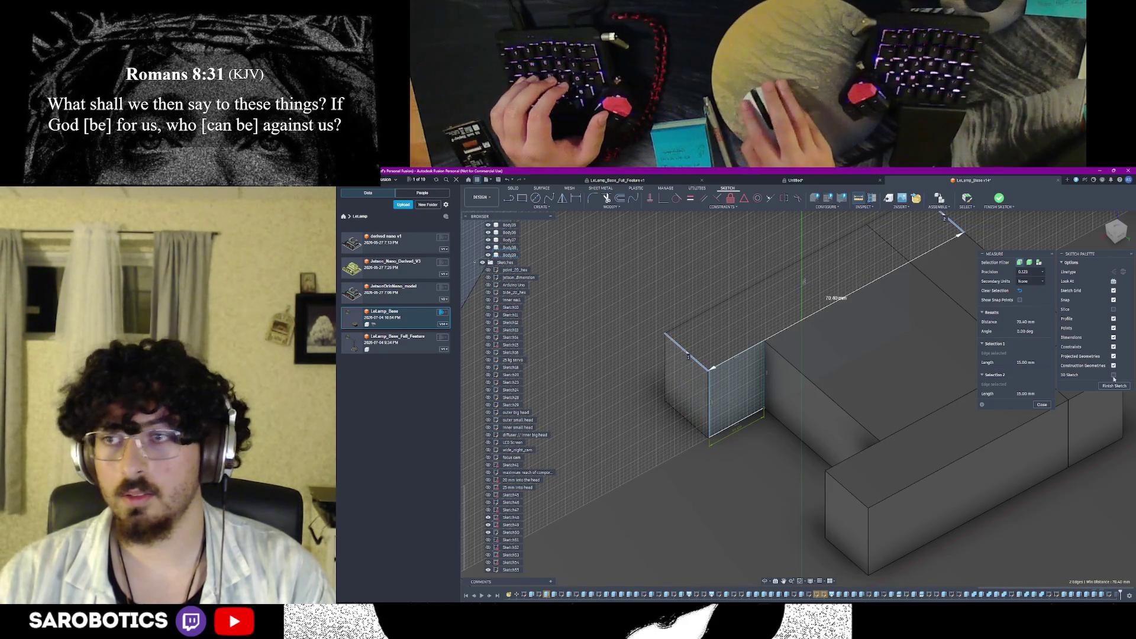
Clear the earlier measurement, recentre the plate and try then cancel a section analysis
click(1042, 405)
scroll(1032, 413, down, 3)
scroll(1032, 413, down, 3)
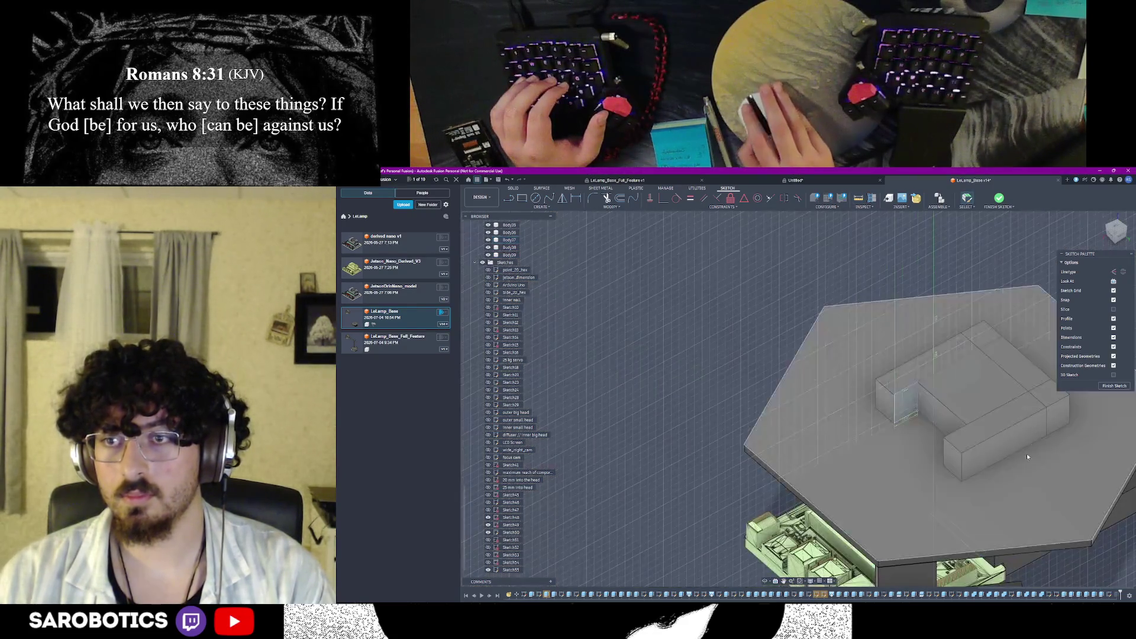
middle_drag(962, 453, 839, 459)
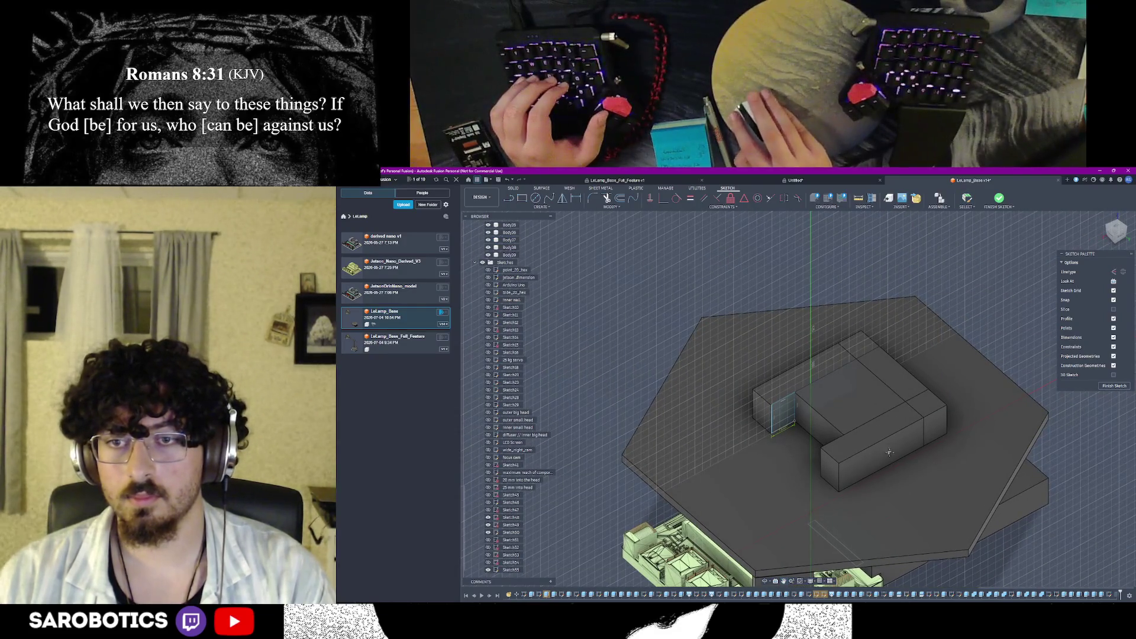
click(849, 198)
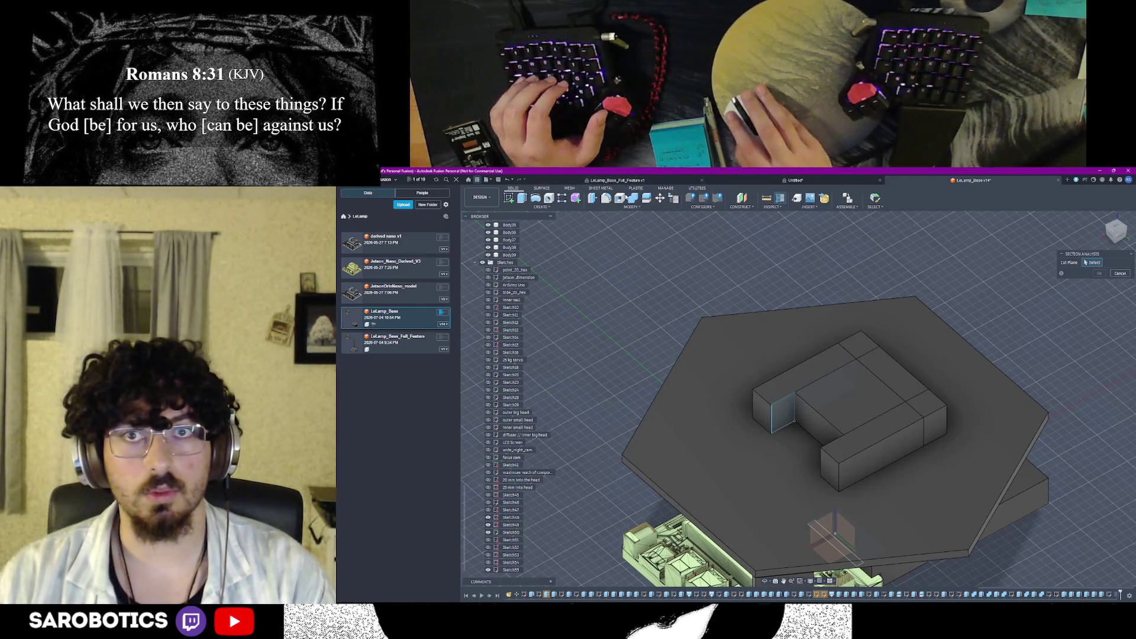
key(Escape)
Measure the block's edge and small end face, leave the sketch and begin extruding that end face
click(839, 460)
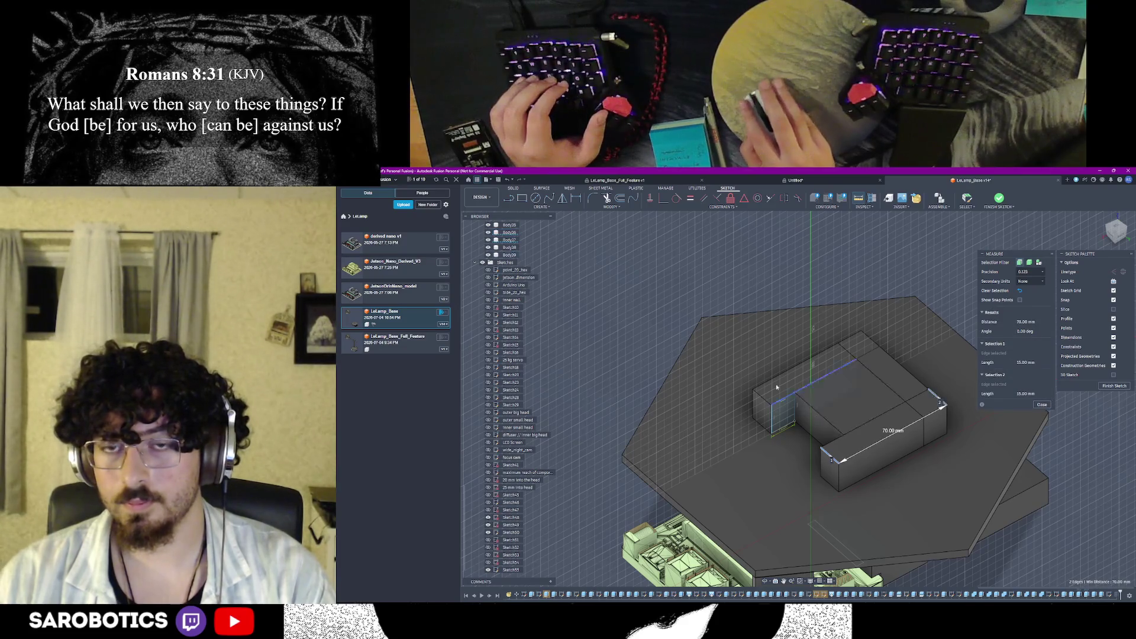
click(761, 407)
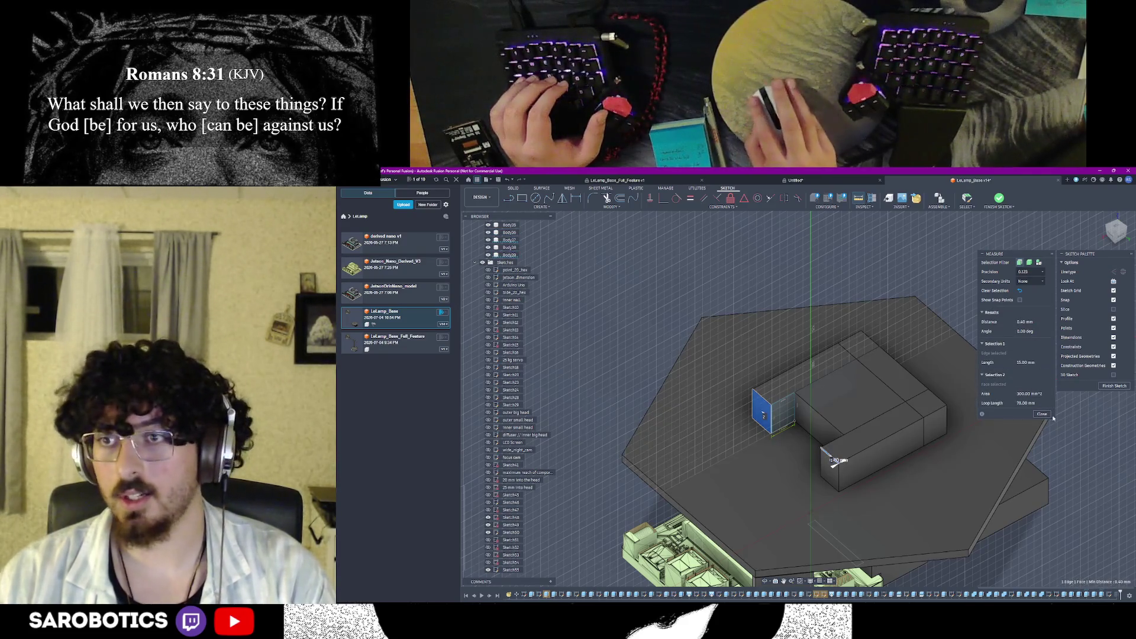
key(Escape)
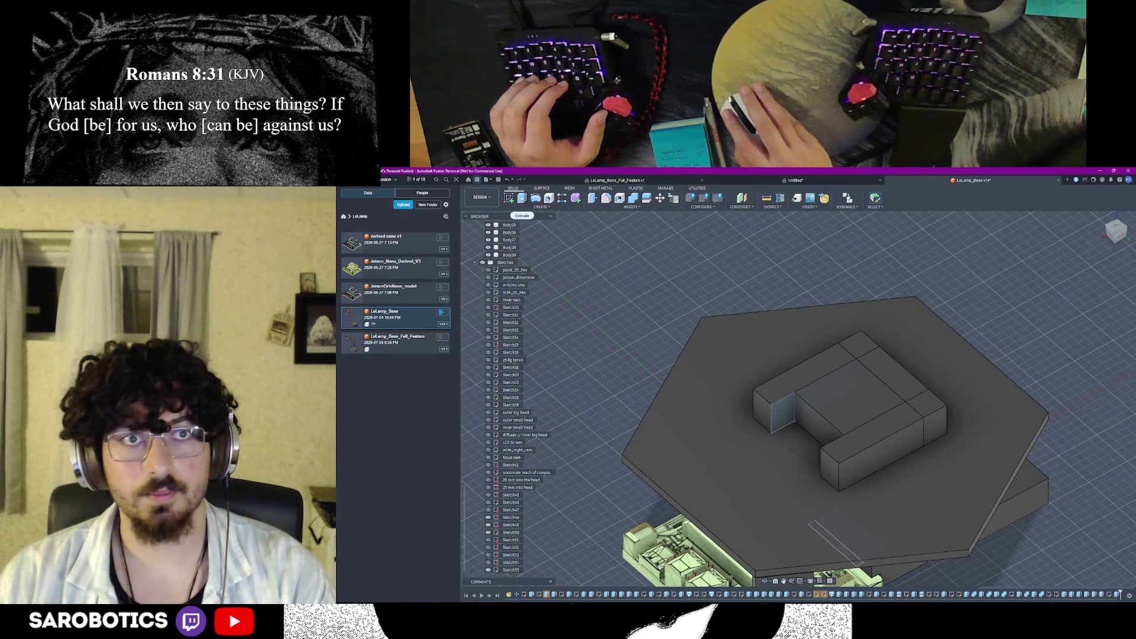
click(763, 409)
key(e)
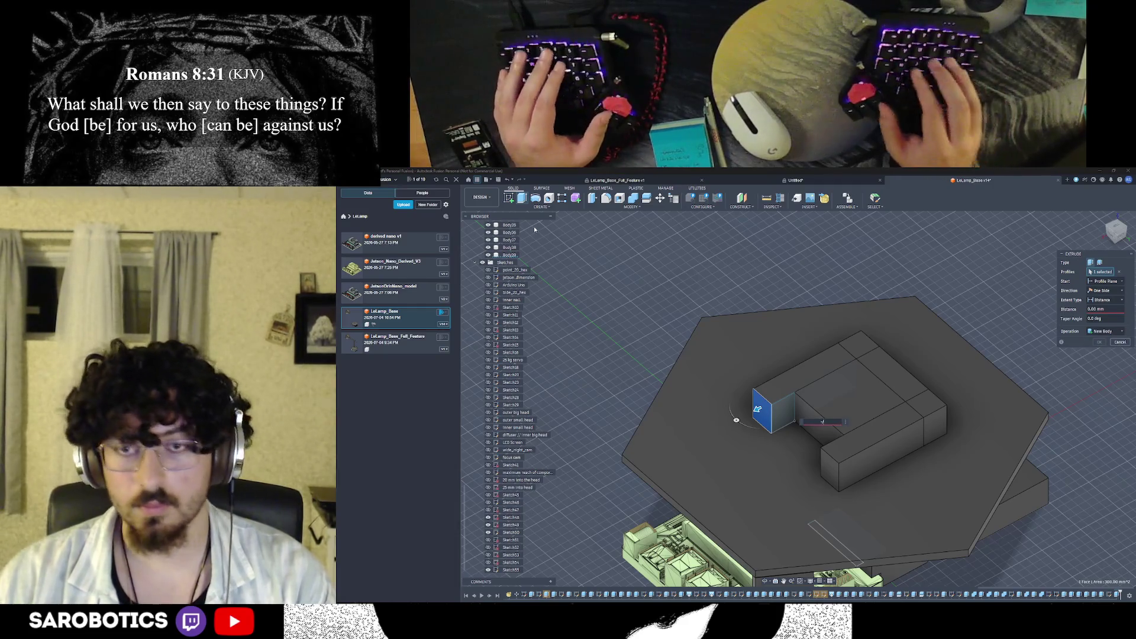
text(-0.4)
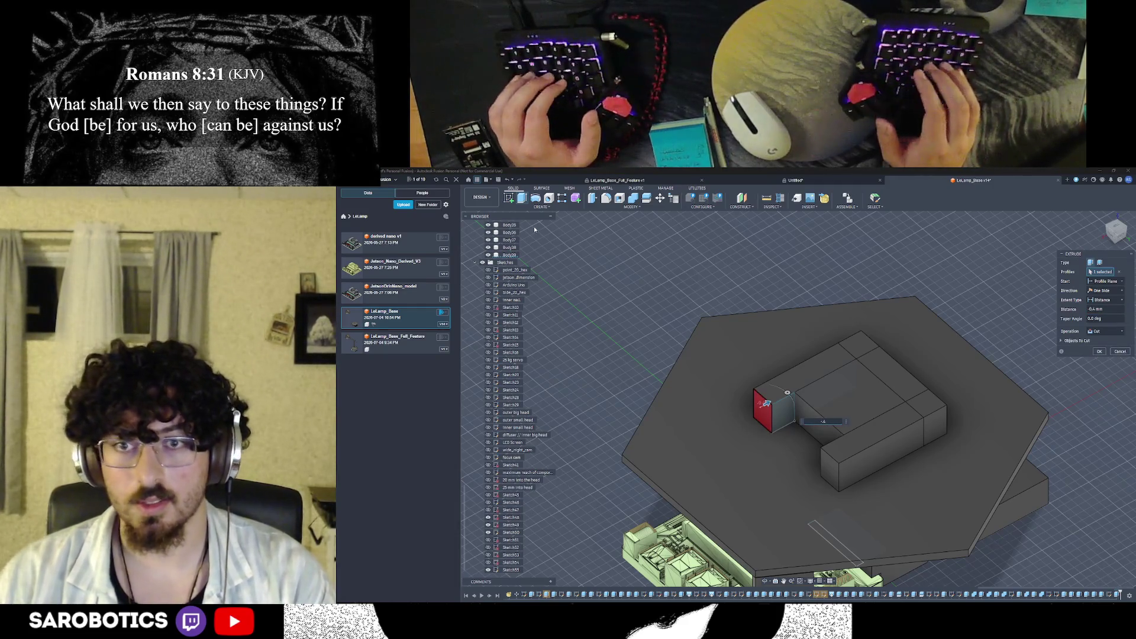
Apply the 0.4 cut into the end face and start a sketch on the inner wall face
key(Return)
scroll(796, 419, up, 2)
scroll(796, 419, up, 2)
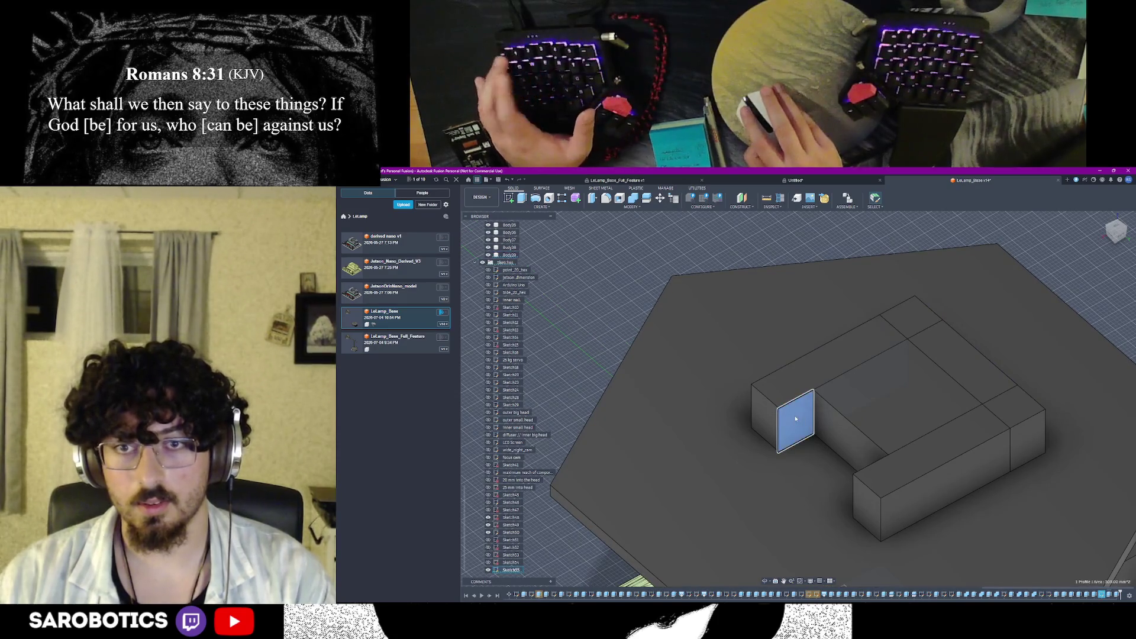
click(487, 568)
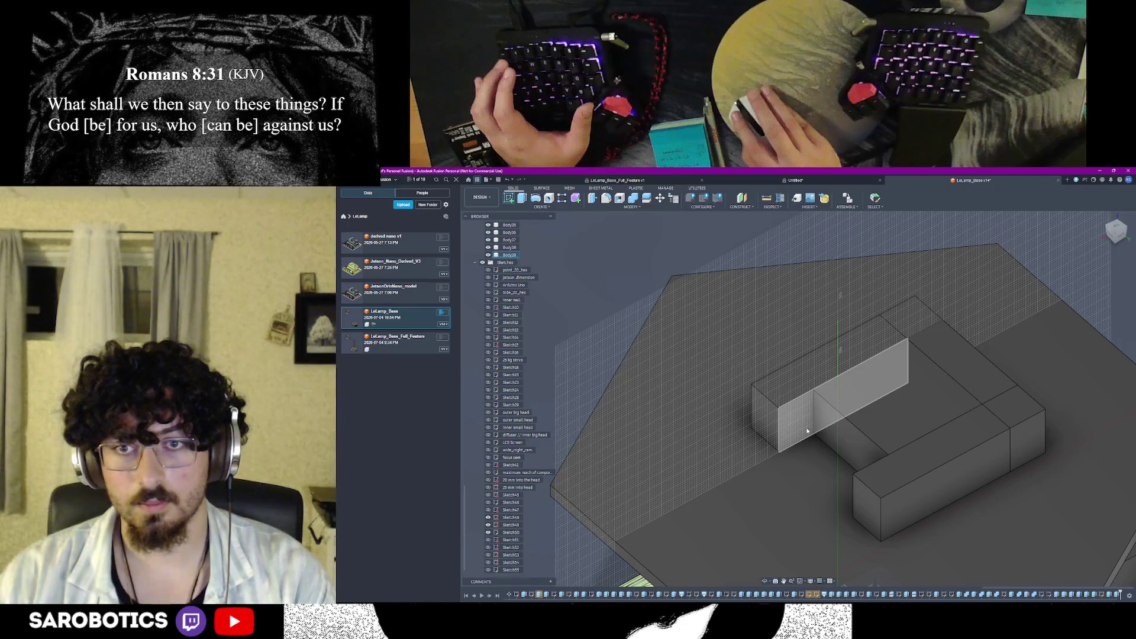
click(806, 431)
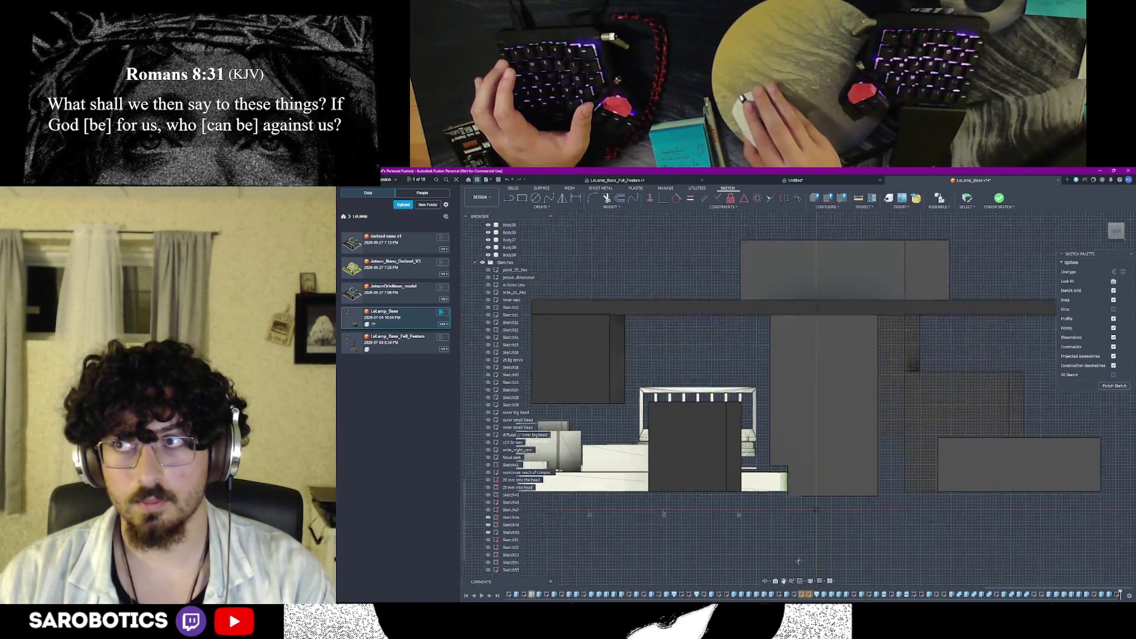
Orbit to an angled view of the bodies and switch to the 2-Point Rectangle tool
middle_drag(798, 400, 799, 461)
mouse_move(800, 399)
shift+middle_down()
mouse_move(843, 355)
mouse_move(825, 372)
shift+middle_up()
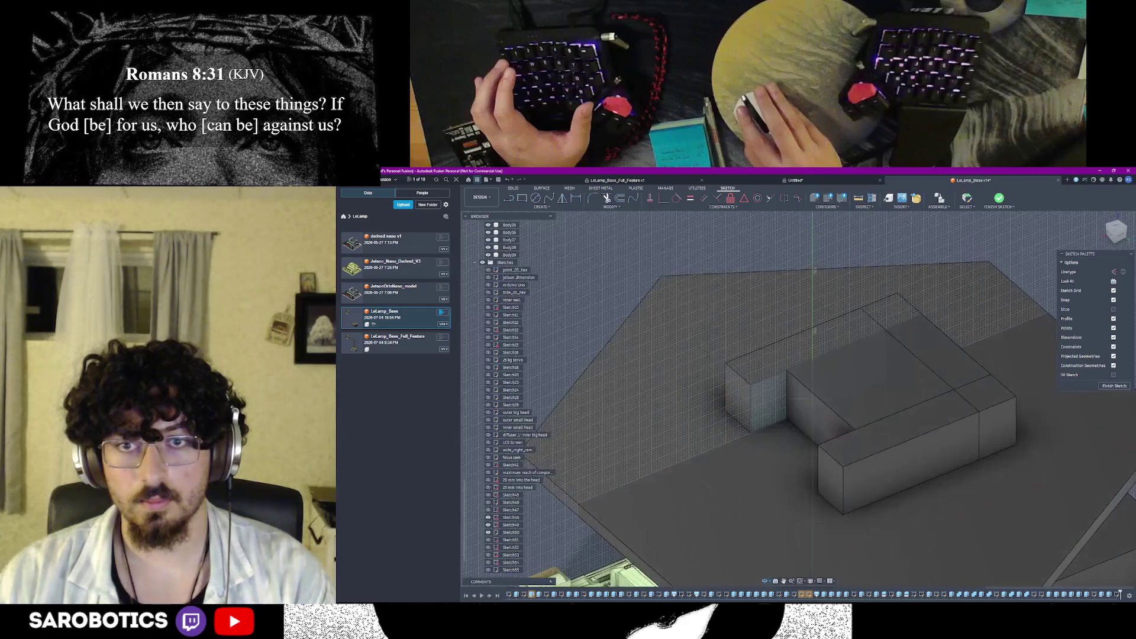
scroll(798, 400, up, 3)
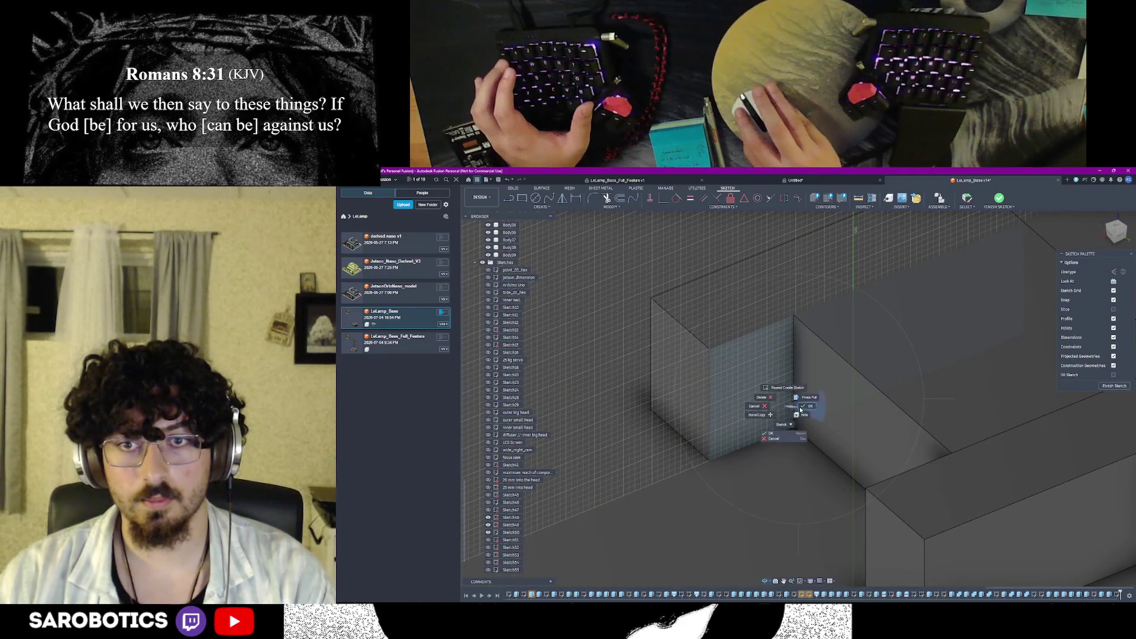
click(800, 409)
click(530, 200)
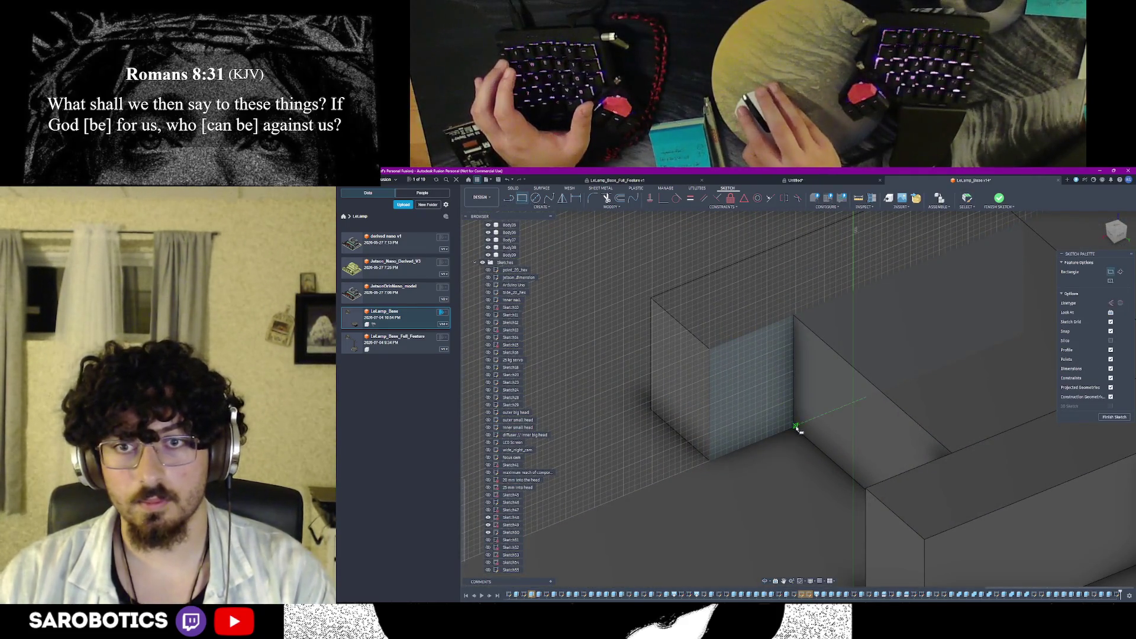
scroll(796, 429, up, 5)
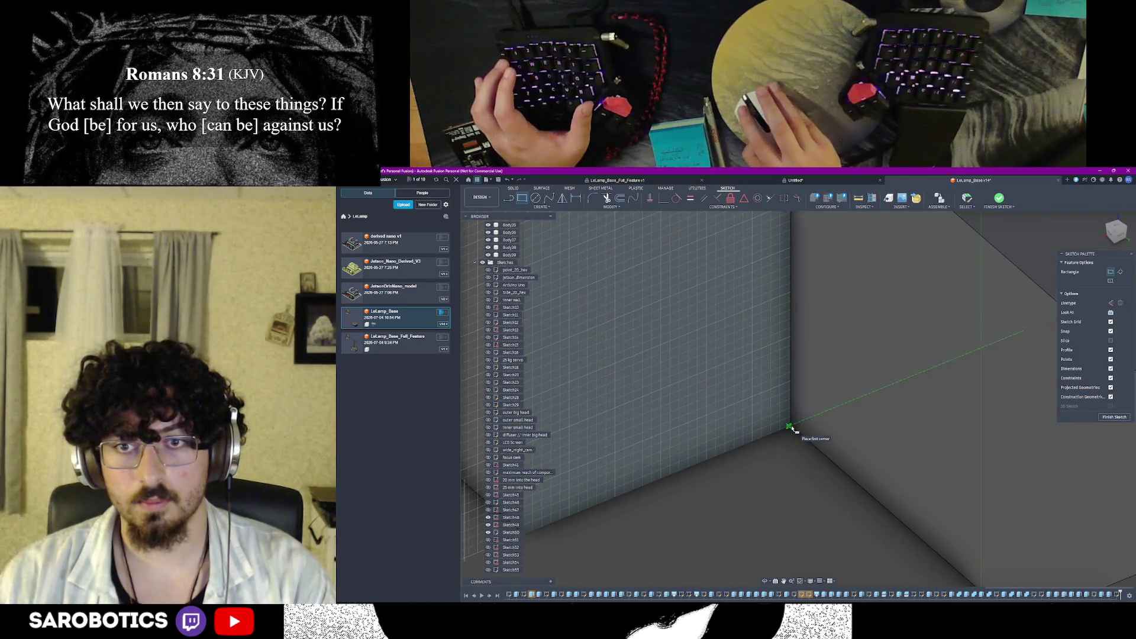
scroll(791, 430, up, 2)
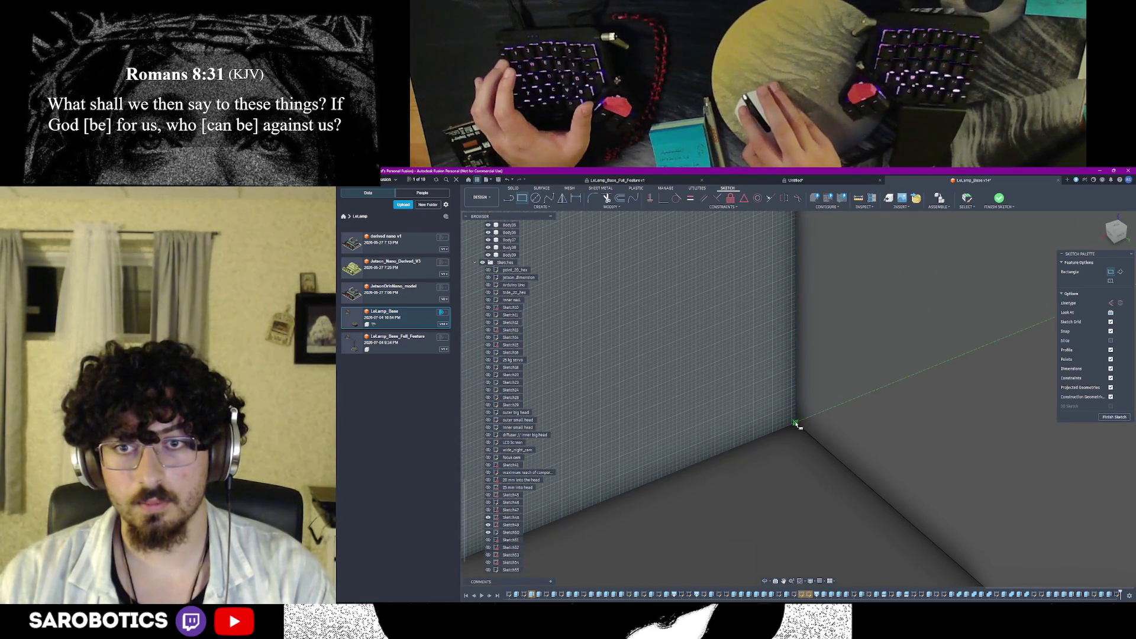
Draw a rectangle from the wall's bottom corner to the opposite corner and select its profile
click(797, 427)
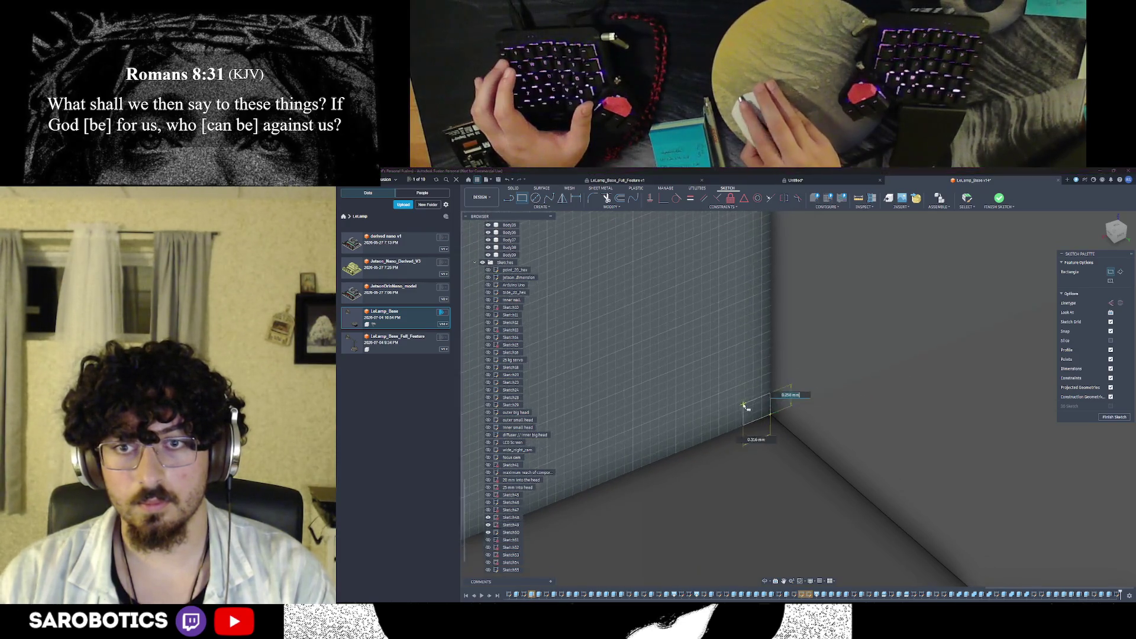
scroll(692, 364, up, 2)
scroll(701, 355, up, 2)
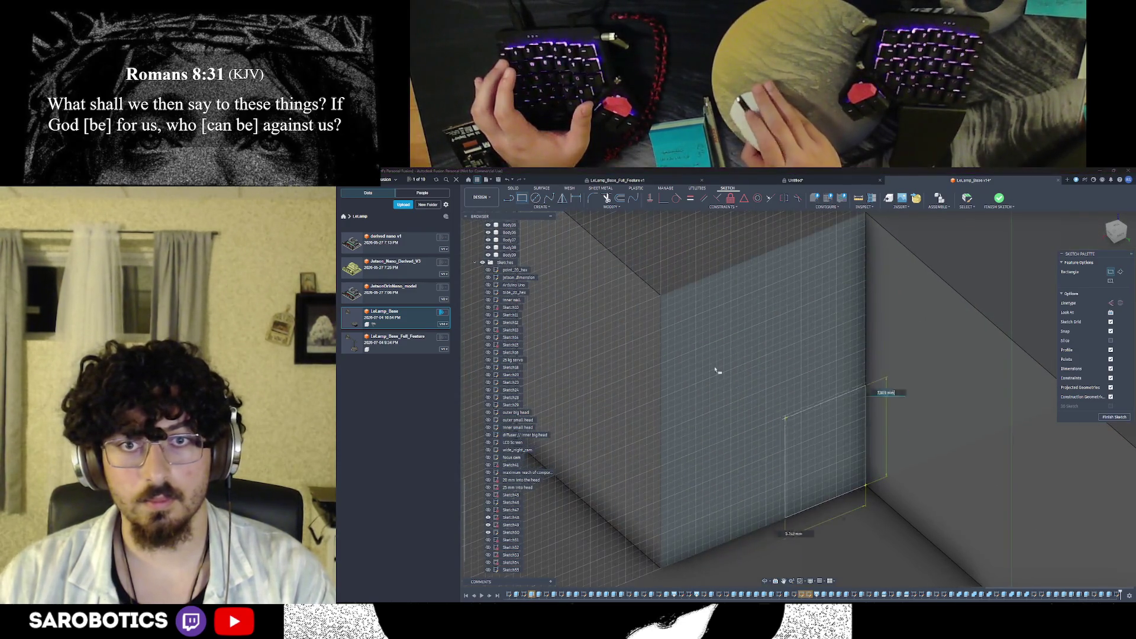
click(660, 296)
scroll(701, 324, down, 3)
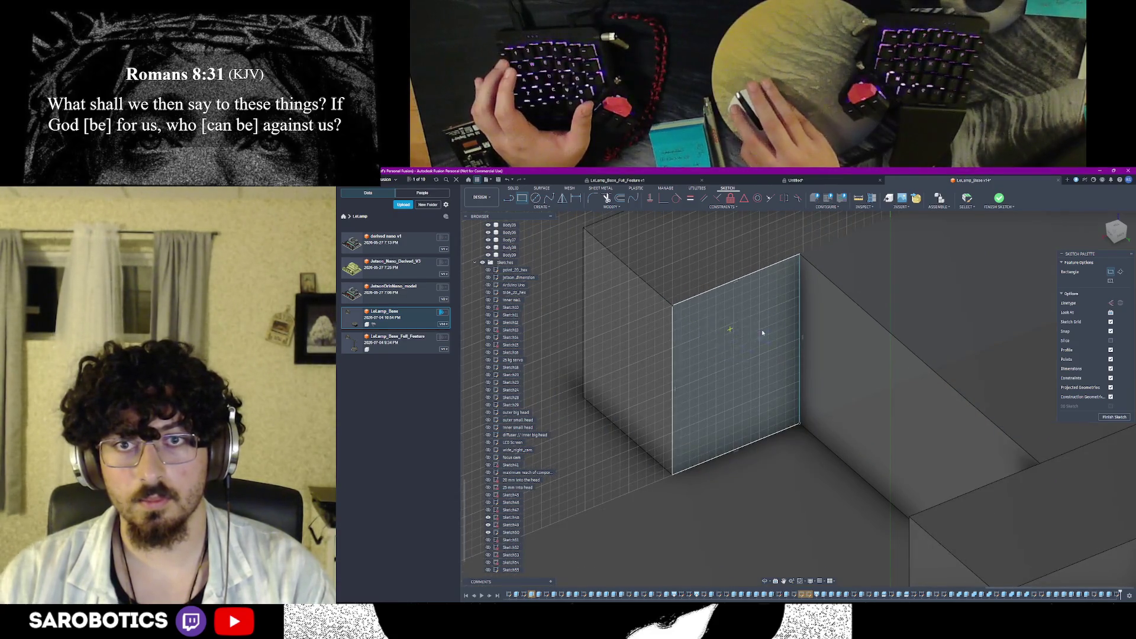
scroll(762, 332, down, 3)
click(781, 365)
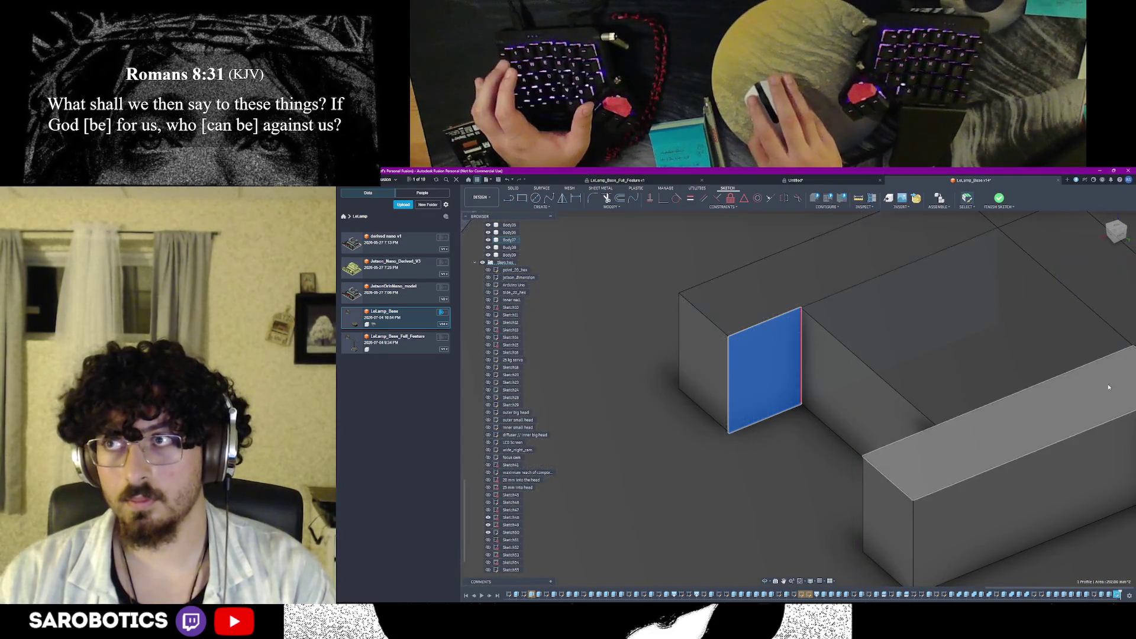
Extrude the rectangle 43 mm into the block as a Cut, after briefly trying Intersect
key(e)
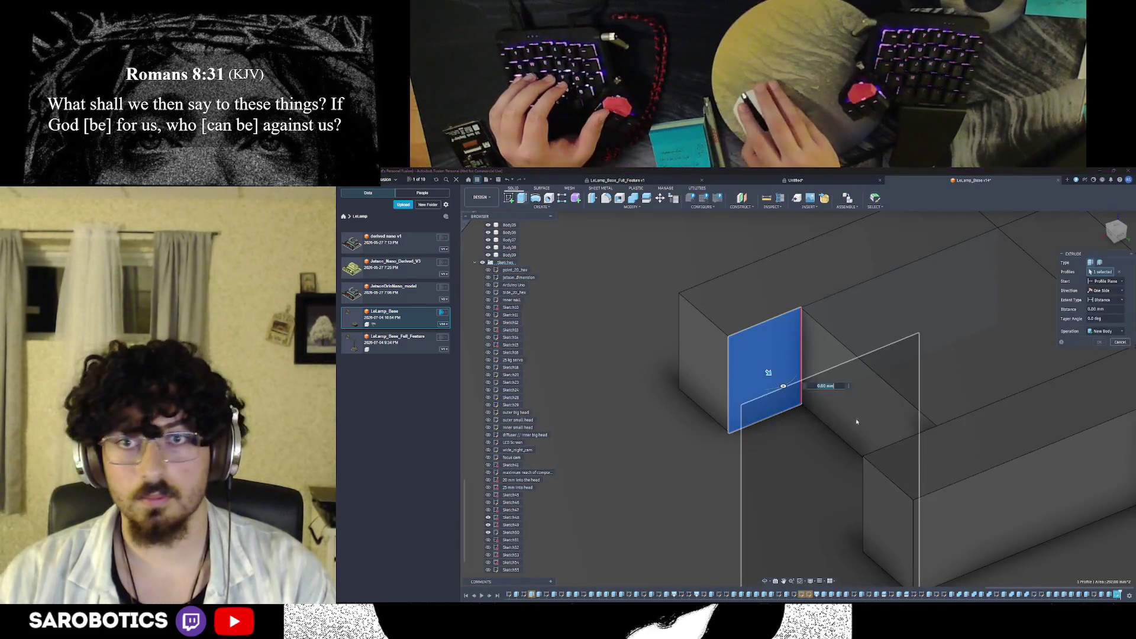
scroll(860, 422, down, 3)
drag(798, 390, 879, 463)
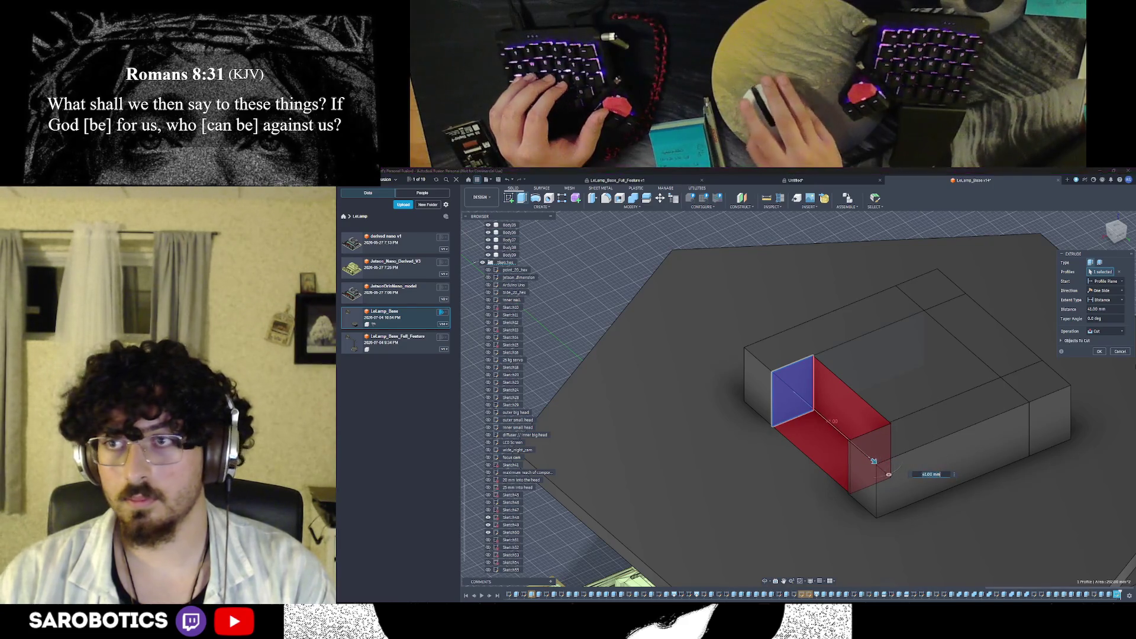
click(1077, 356)
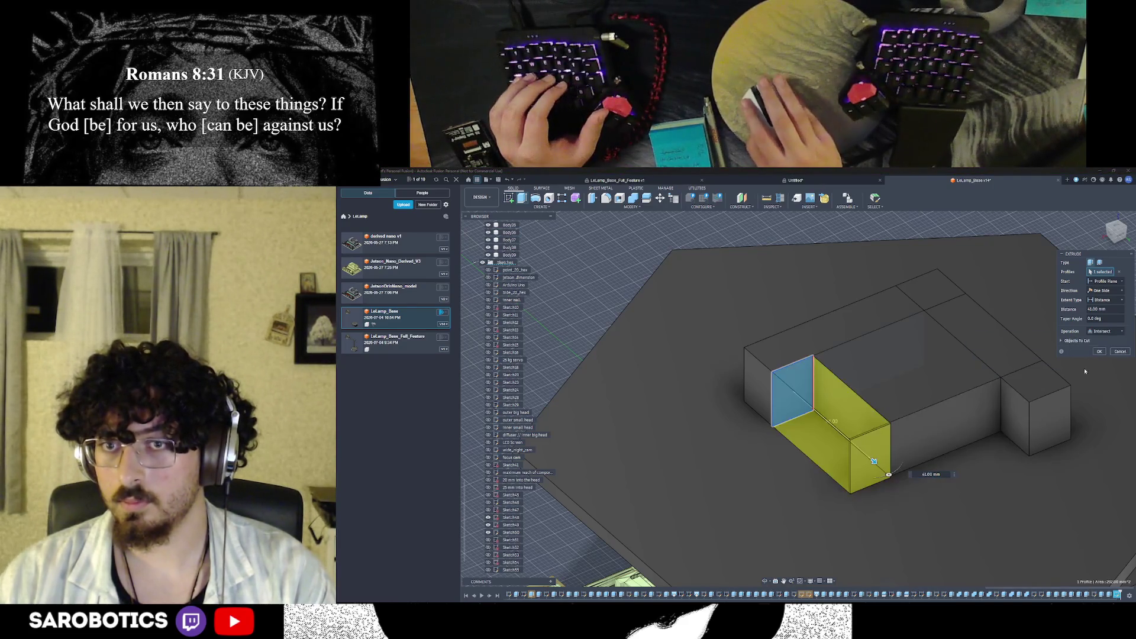
click(1092, 348)
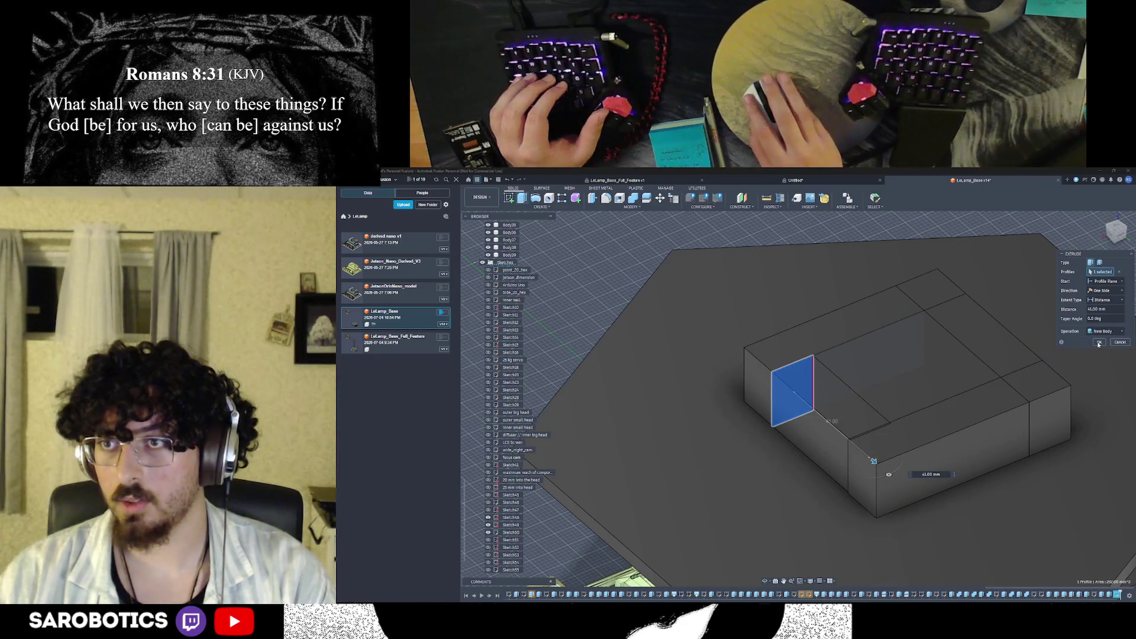
click(1098, 343)
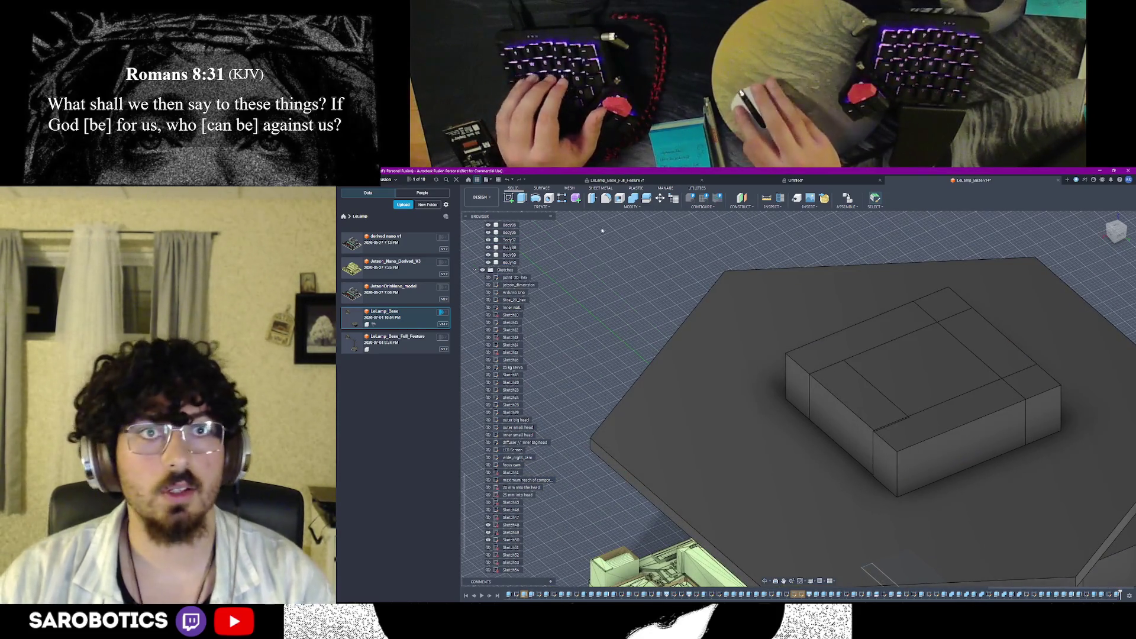
Combine the upper box with the lower and L-shaped bodies, undoing and redoing the joins
click(620, 197)
click(852, 355)
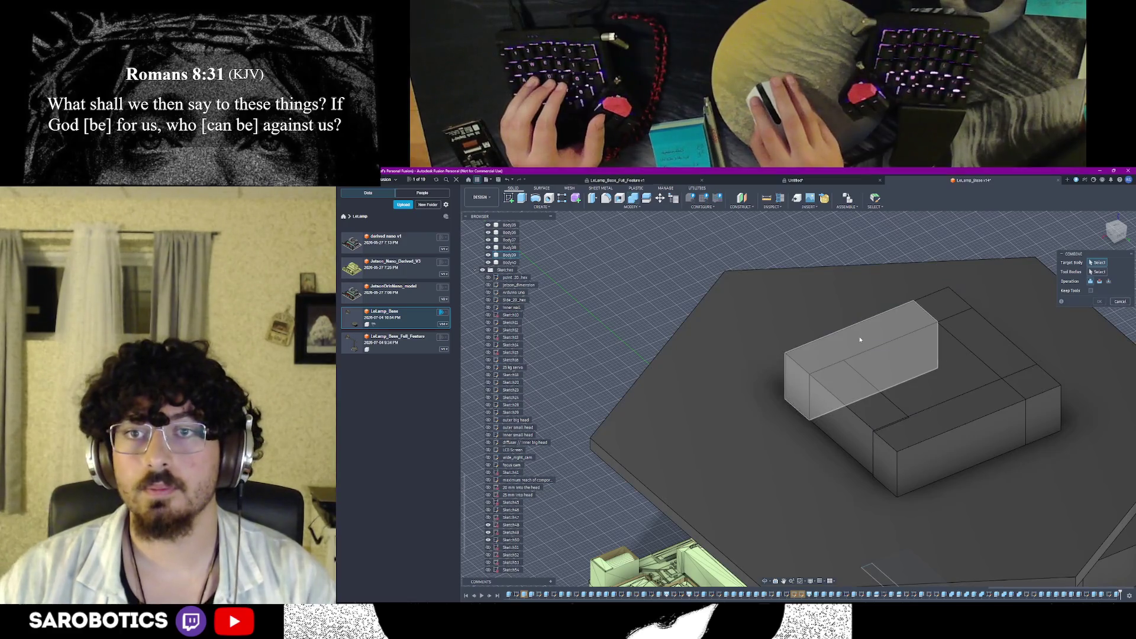
click(837, 396)
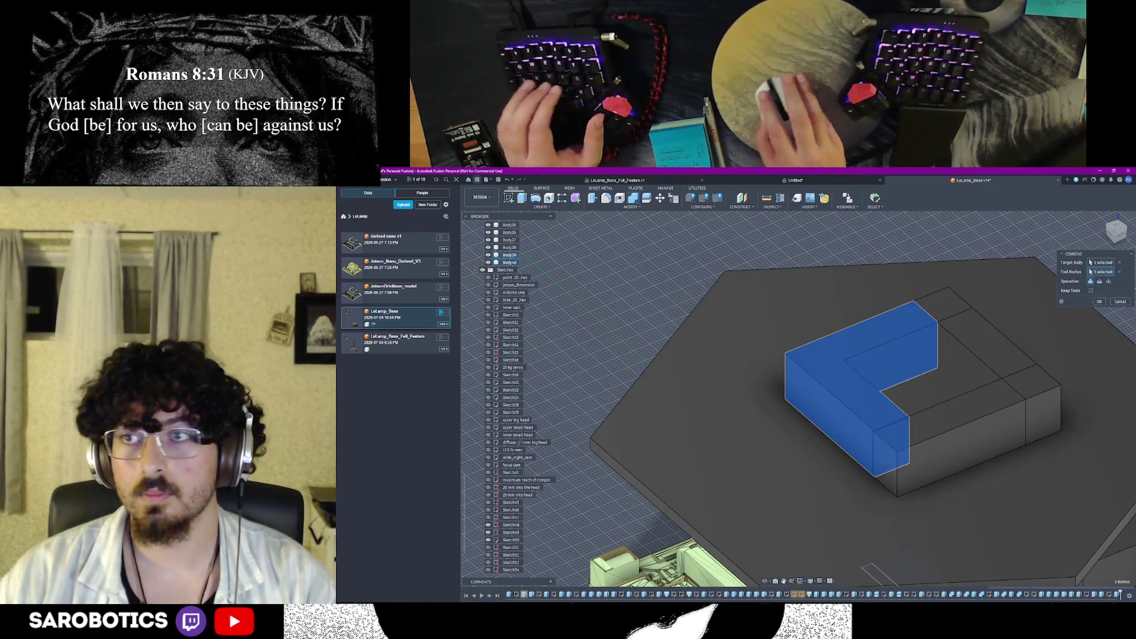
click(1098, 302)
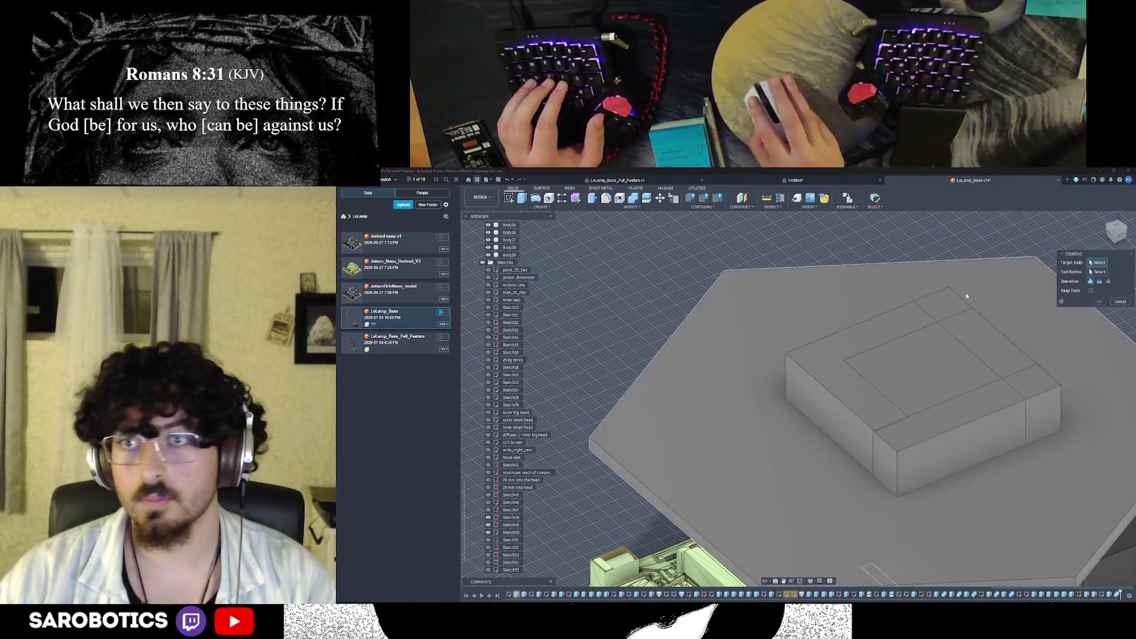
key(ctrl+z)
click(956, 300)
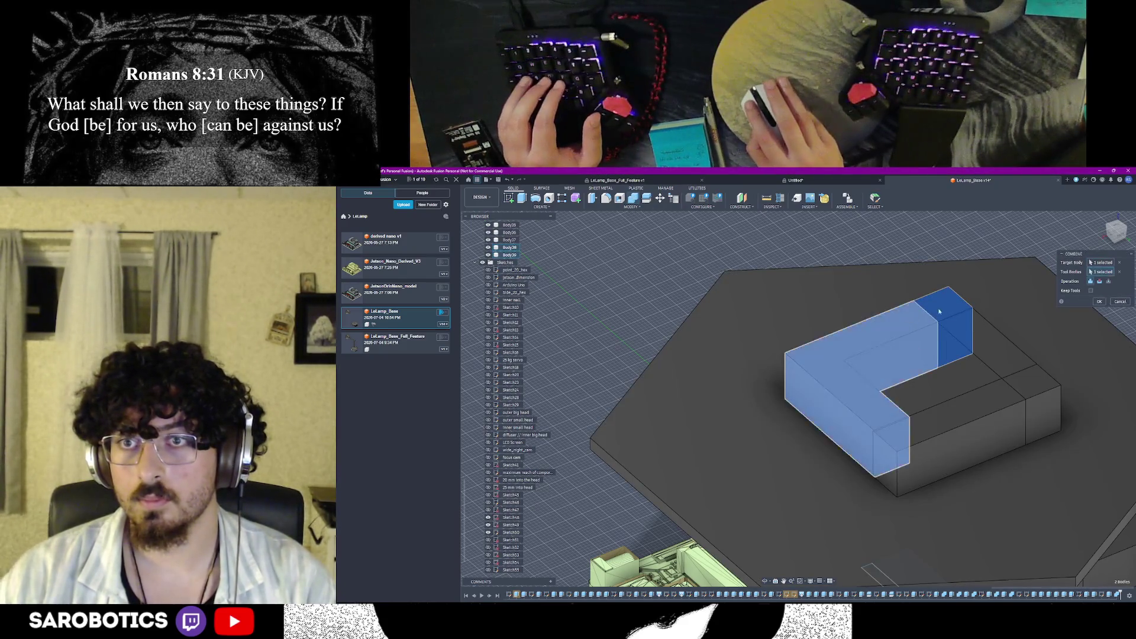
click(907, 320)
click(1098, 302)
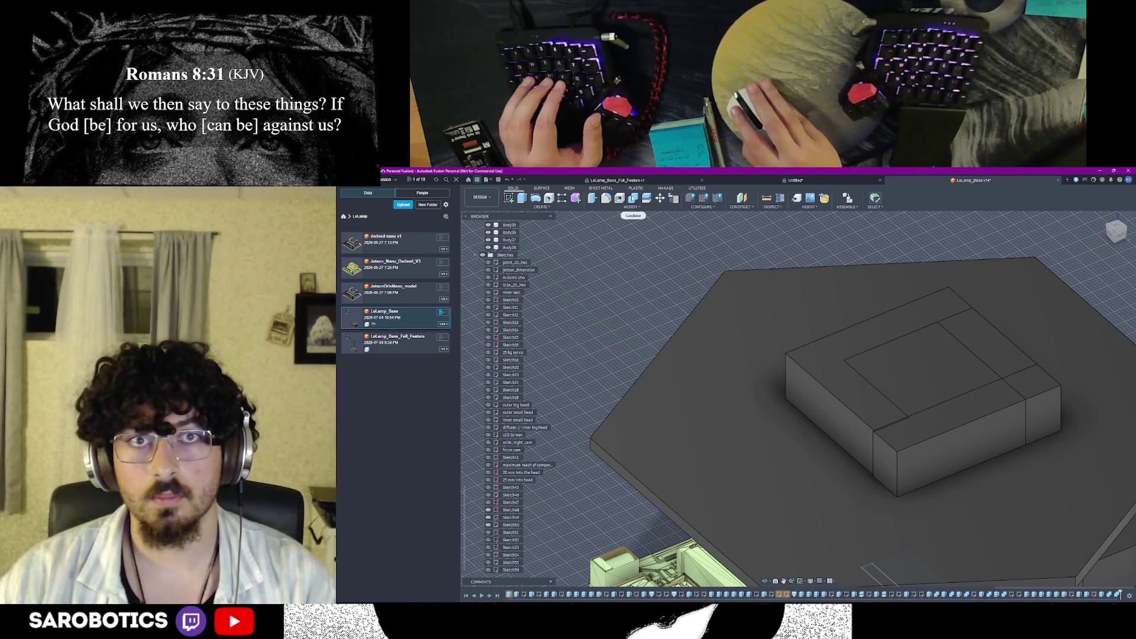
Join the right and front-right boxes into the L-shaped body to form one square housing block
key(ctrl+z)
click(985, 355)
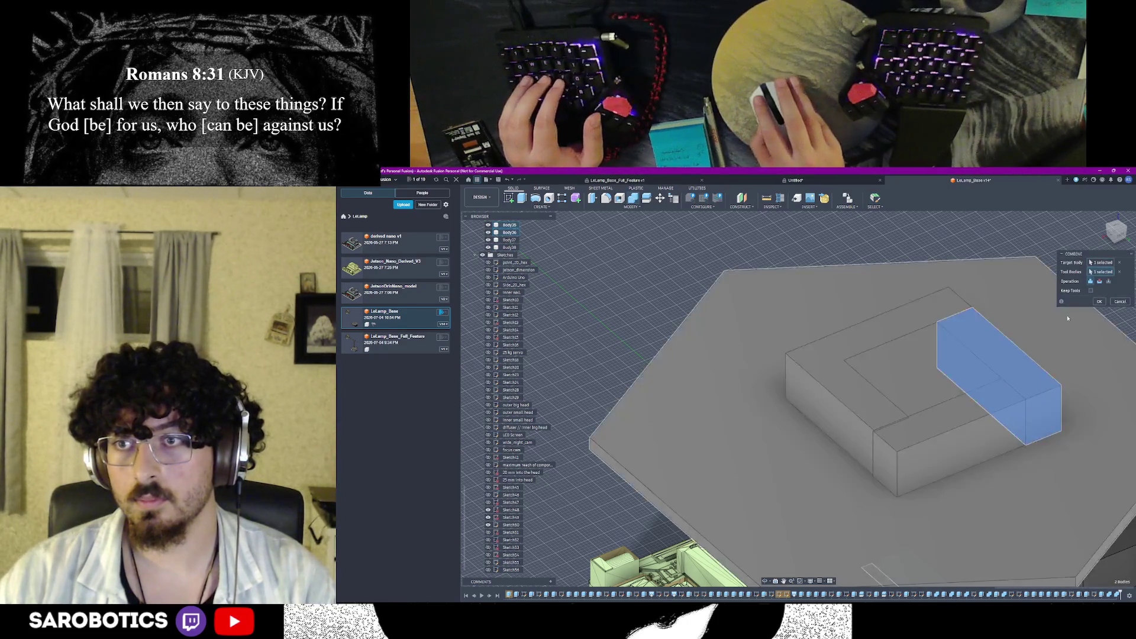
click(1097, 302)
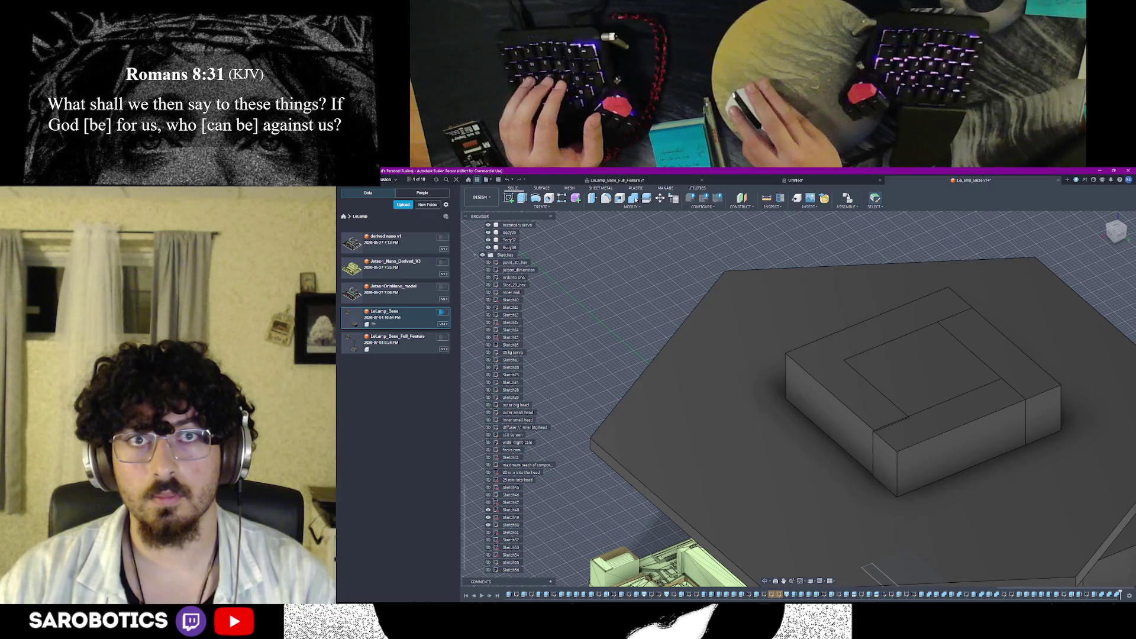
key(ctrl+z)
click(1041, 396)
click(1101, 302)
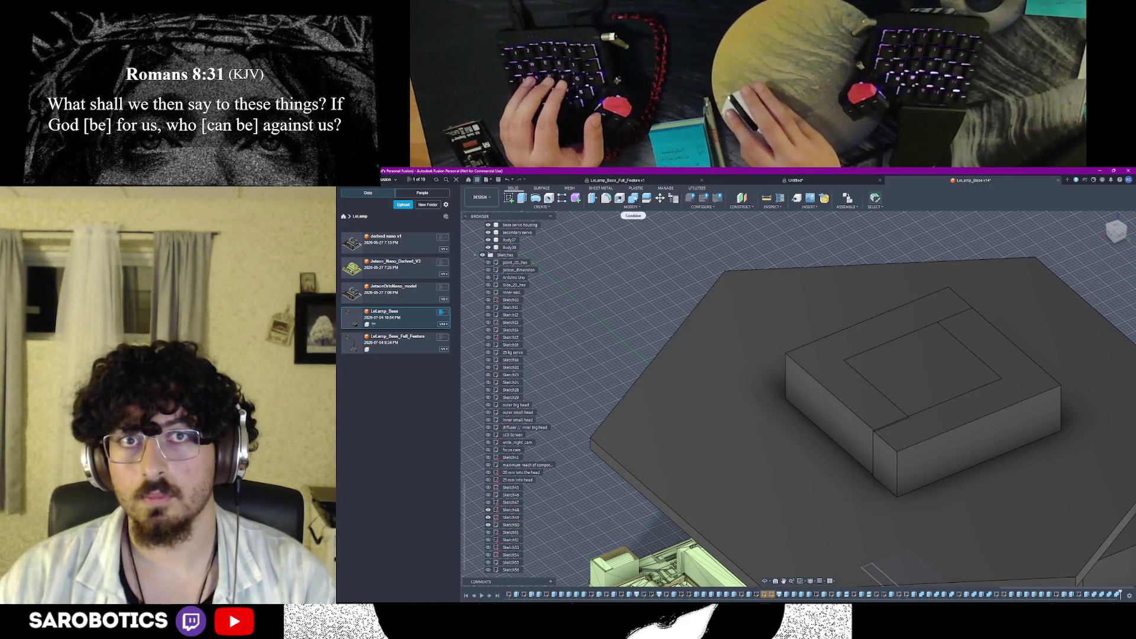
click(853, 355)
click(967, 444)
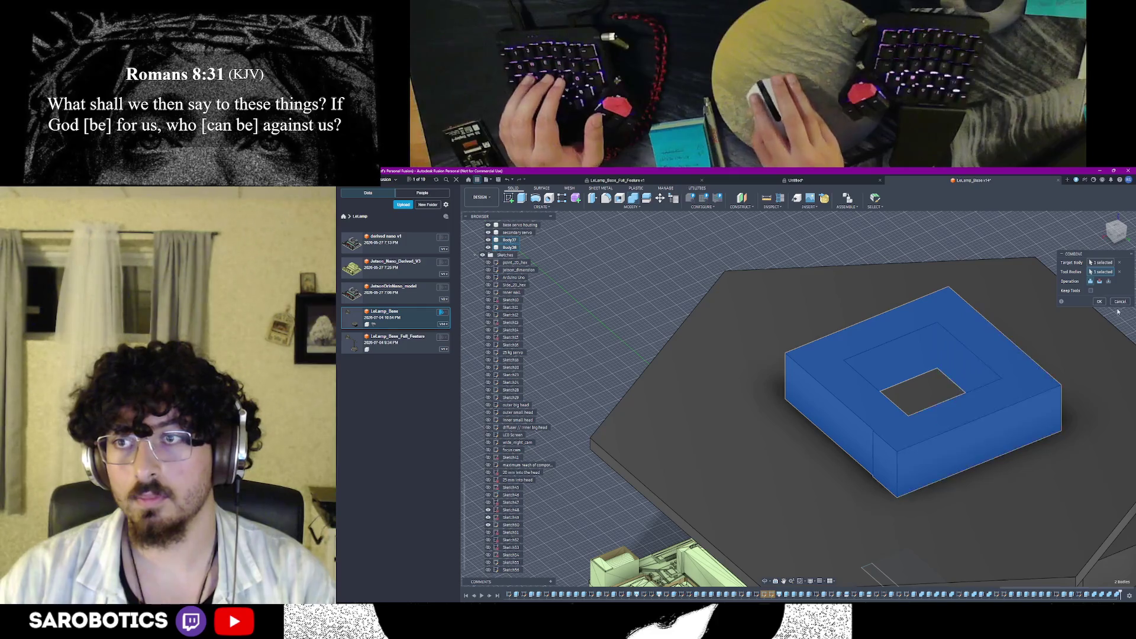
click(1101, 304)
scroll(932, 417, down, 1)
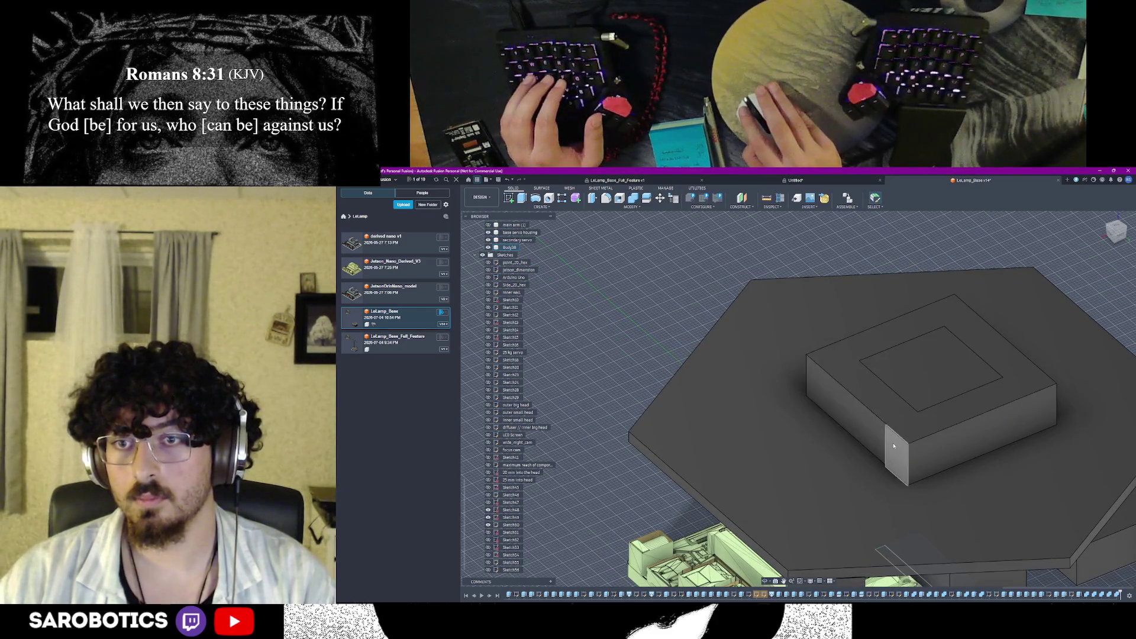
scroll(893, 445, up, 5)
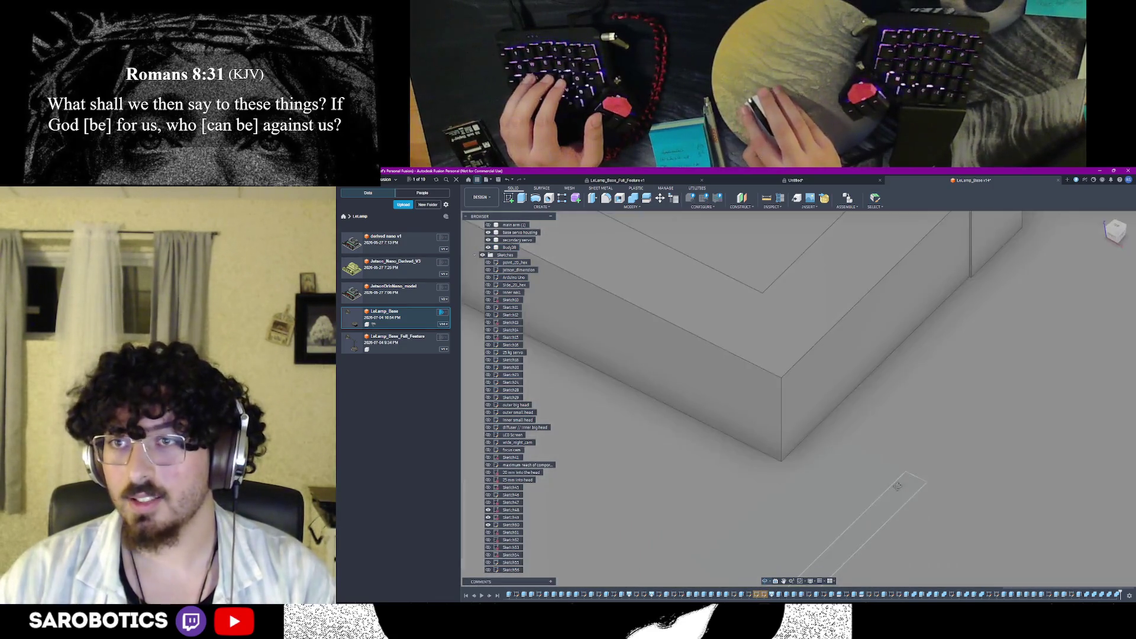
scroll(887, 400, down, 3)
scroll(931, 286, down, 2)
scroll(930, 286, up, 3)
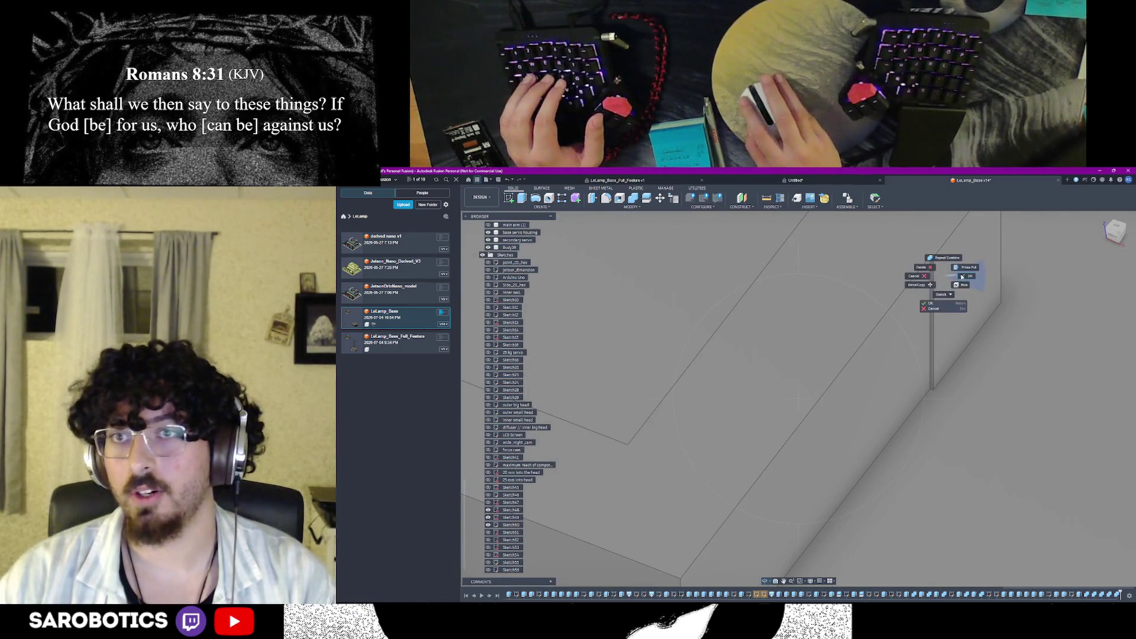
scroll(972, 285, down, 2)
scroll(940, 337, down, 2)
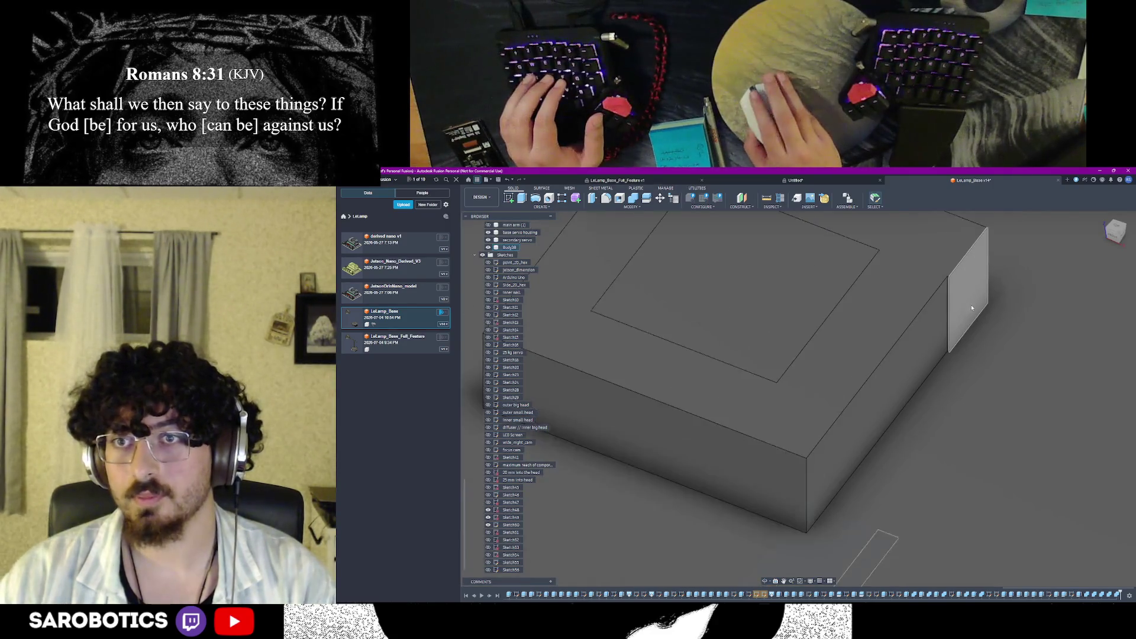
scroll(919, 381, down, 1)
scroll(920, 382, down, 1)
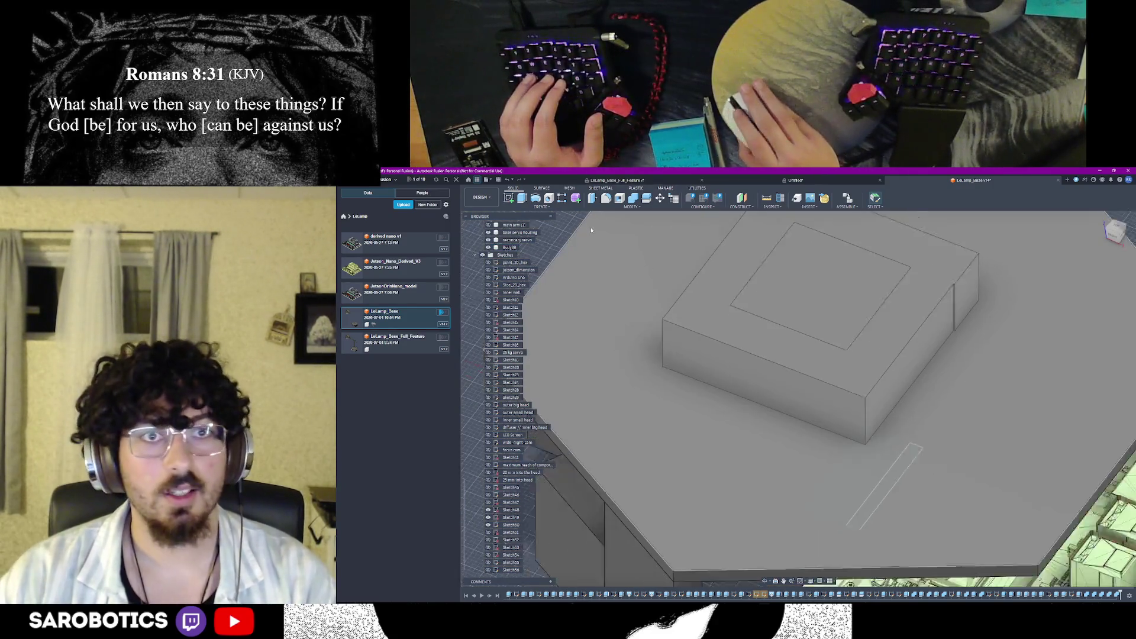
scroll(799, 337, down, 2)
Start Measure (I) and pick the housing block's first top edge
key(i)
click(698, 248)
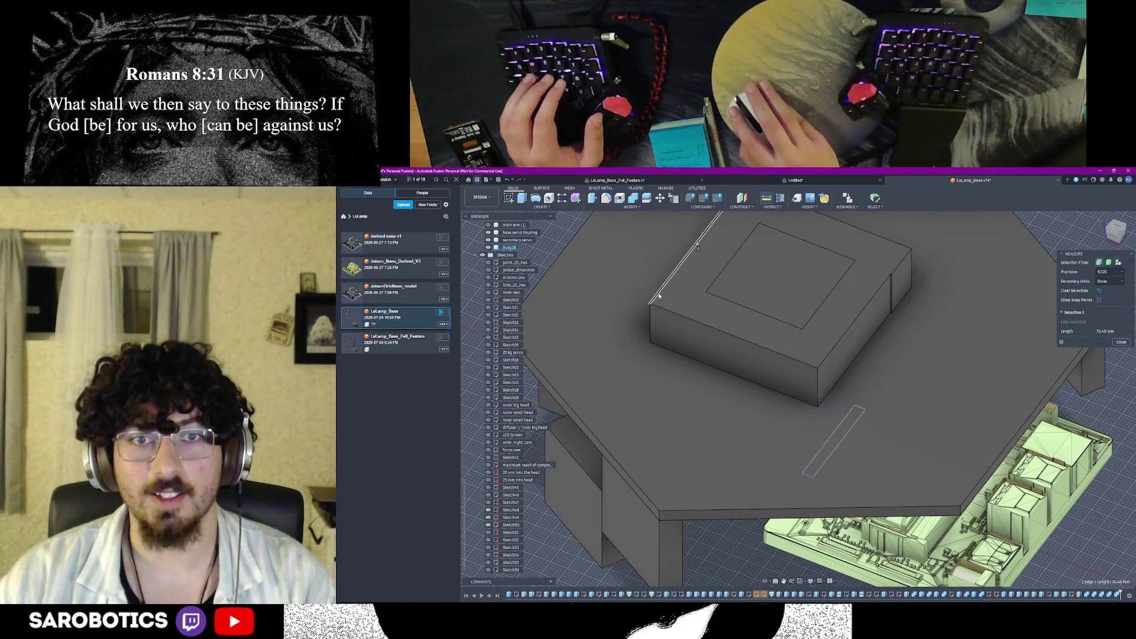
Measure a second block edge and the large top face, then clear the results
click(856, 326)
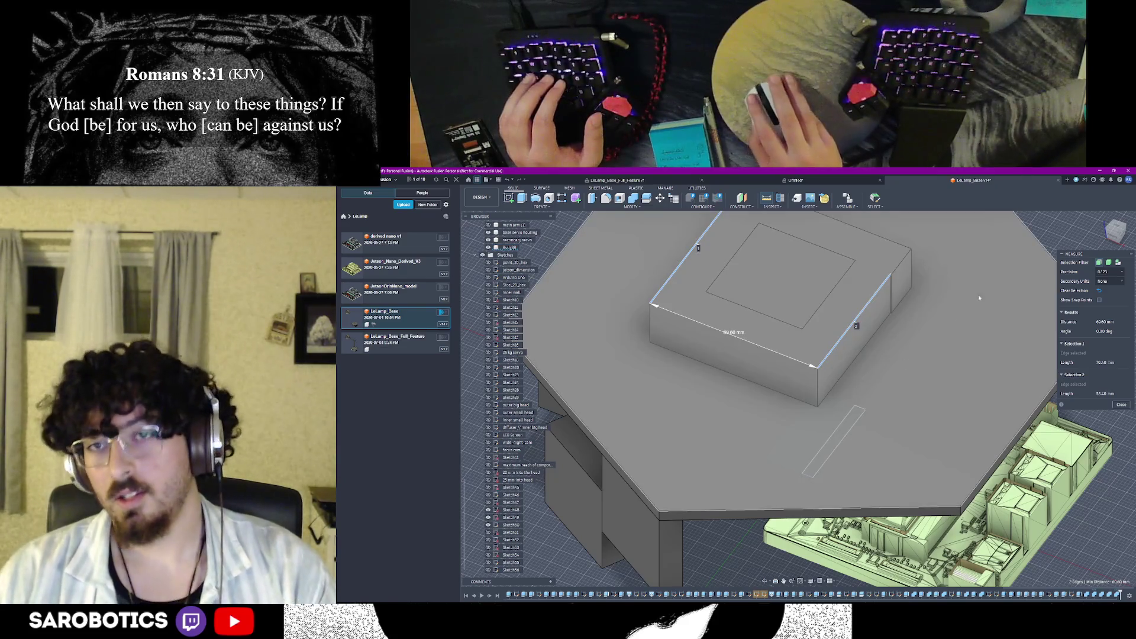
click(968, 273)
key(Escape)
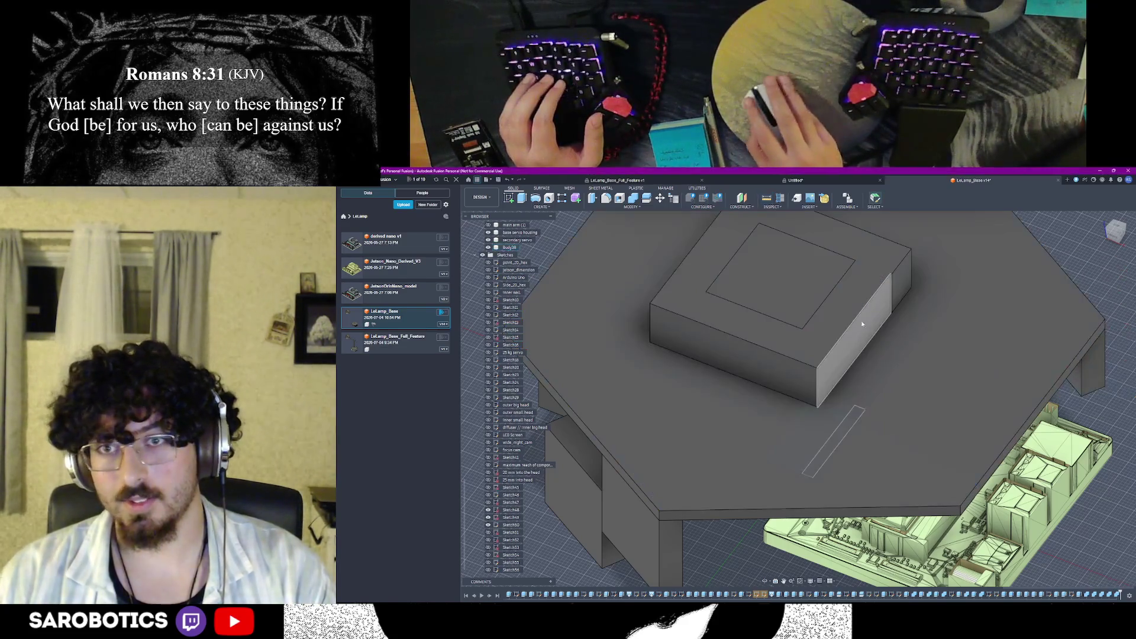
Start and cancel an extrude on the block's side face, then fit the whole model in view
click(862, 325)
key(e)
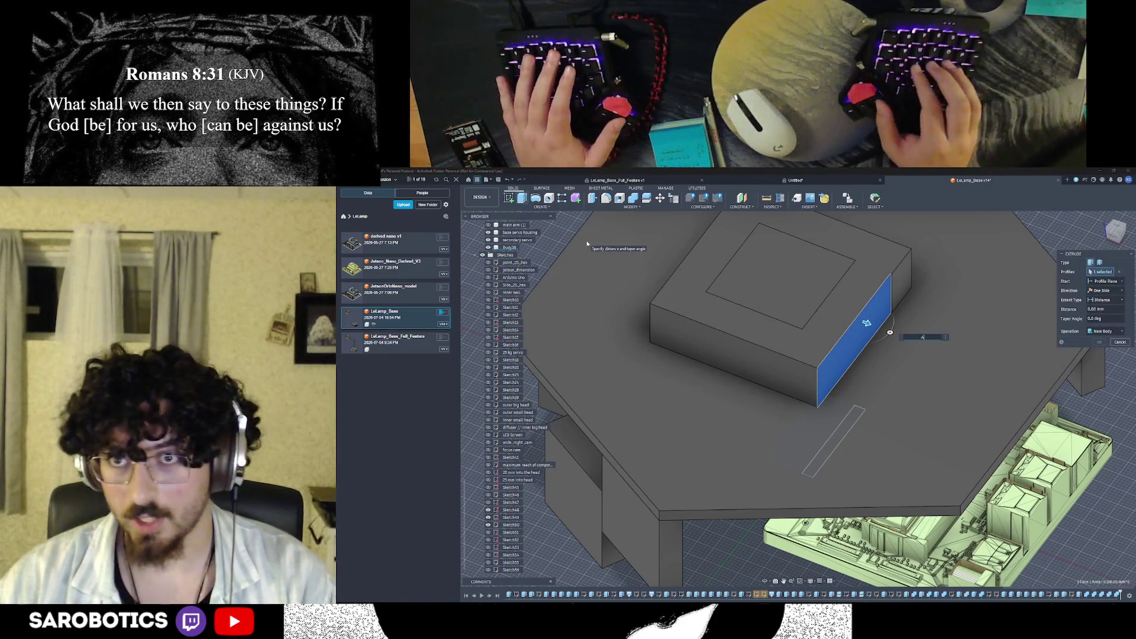
key(Escape)
key(F6)
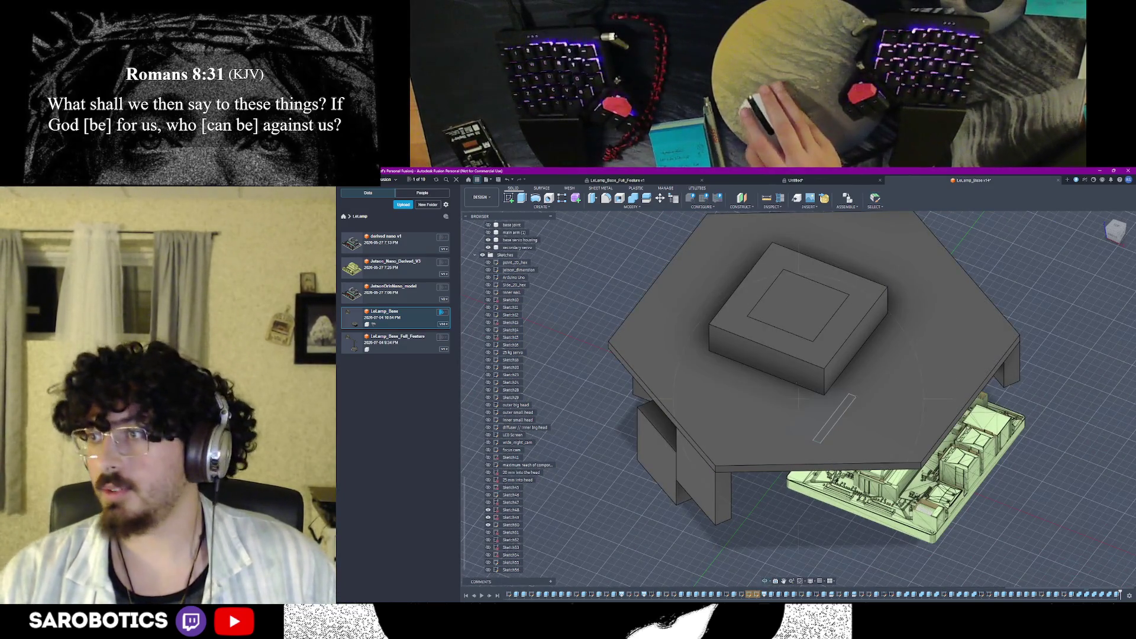
scroll(816, 312, up, 2)
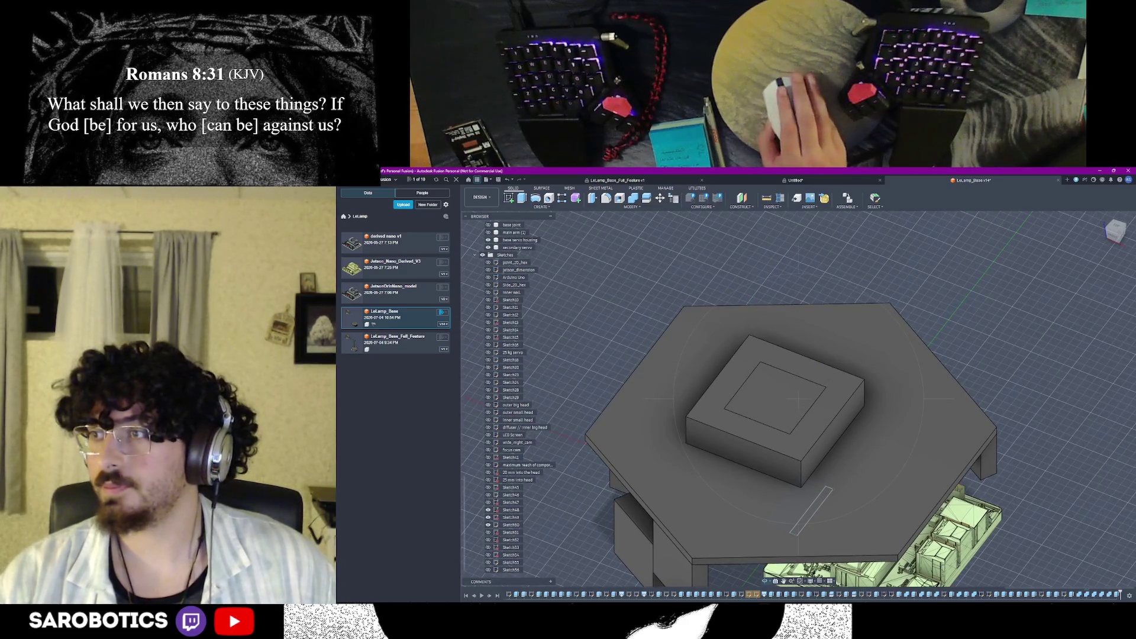
shift+middle_drag(798, 359, 799, 427)
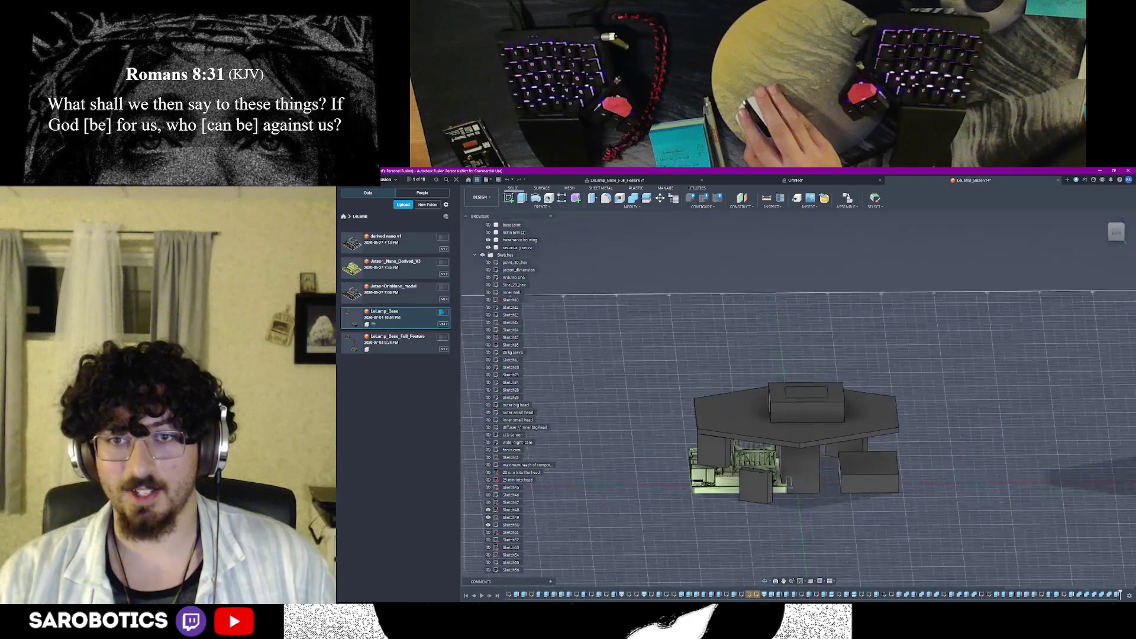
shift+middle_drag(779, 382, 780, 374)
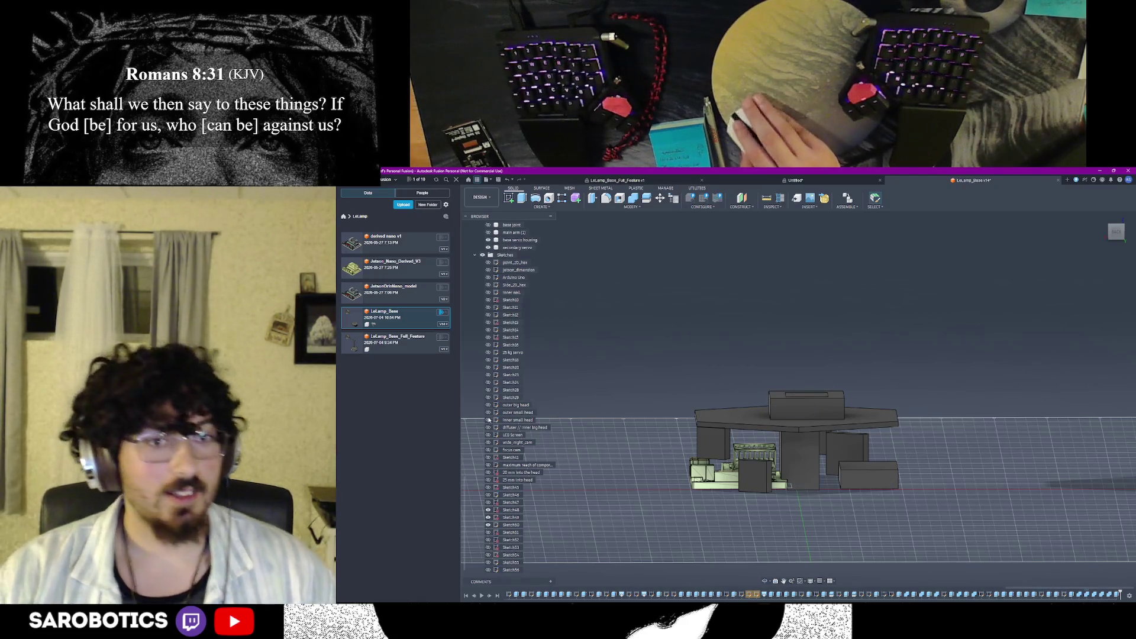
Select bodies in turn to identify the T-shaped plate-and-column body, then start Split Body
click(805, 404)
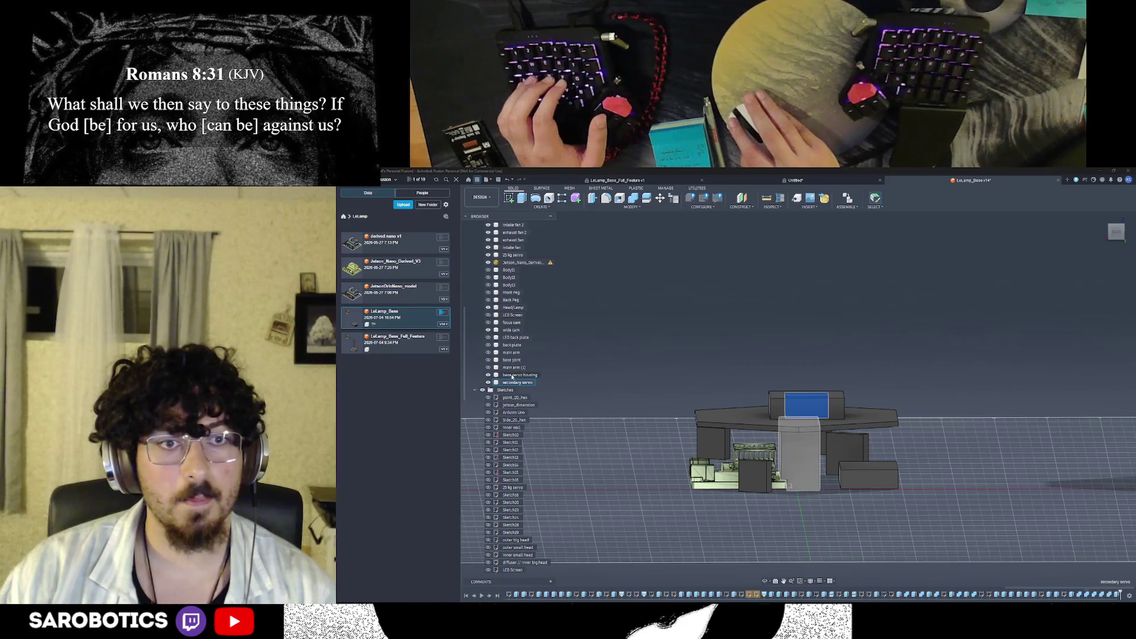
click(514, 368)
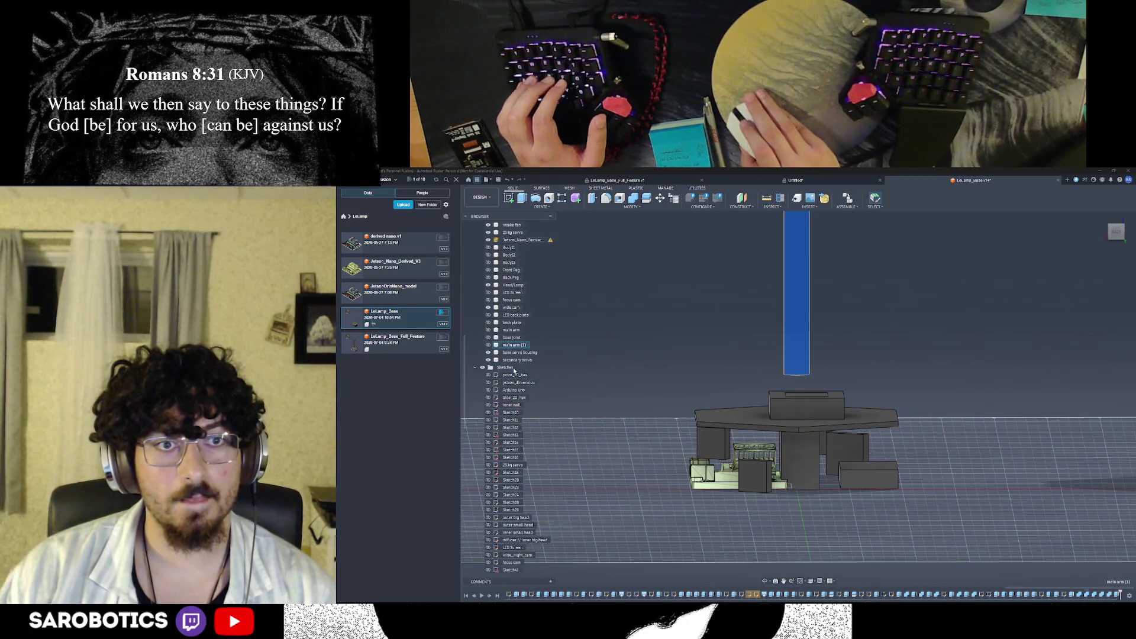
click(810, 411)
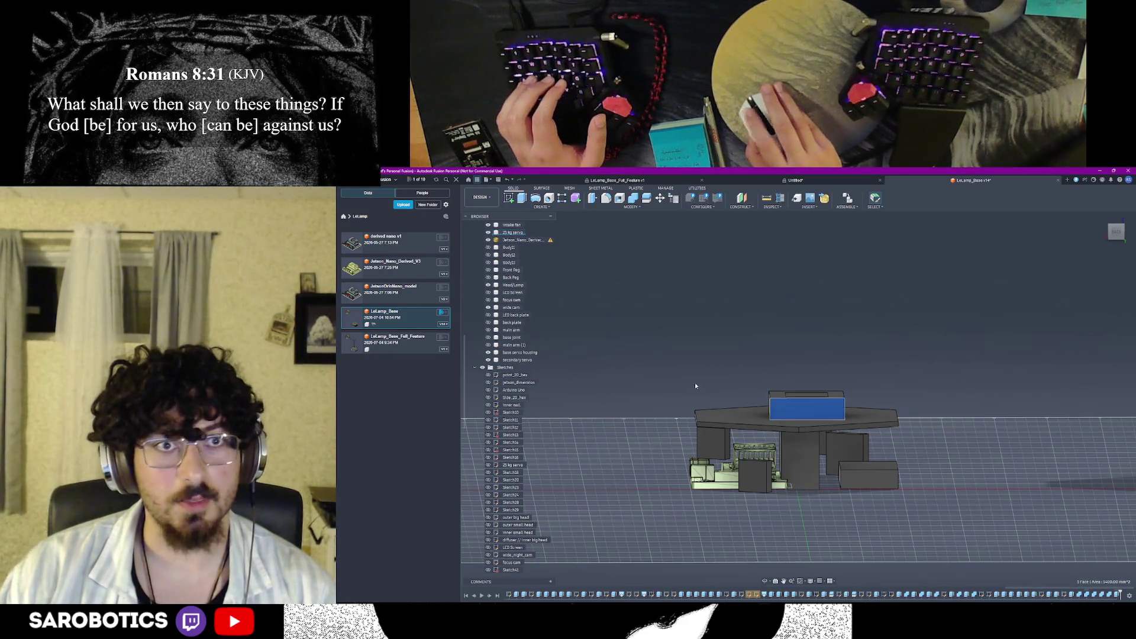
scroll(523, 332, up, 3)
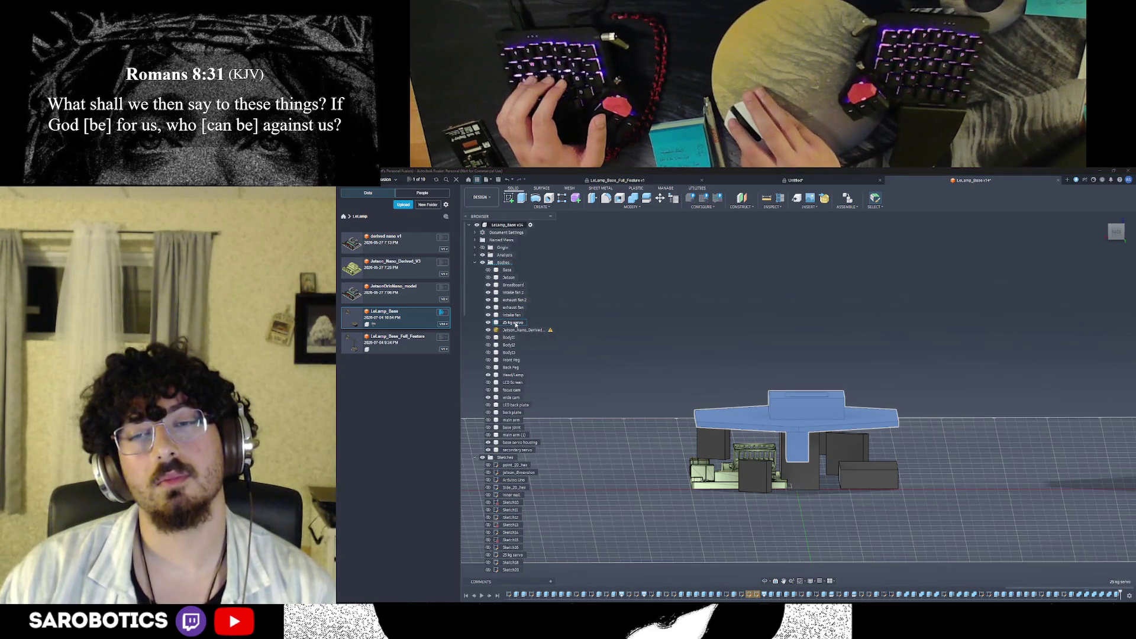
click(514, 323)
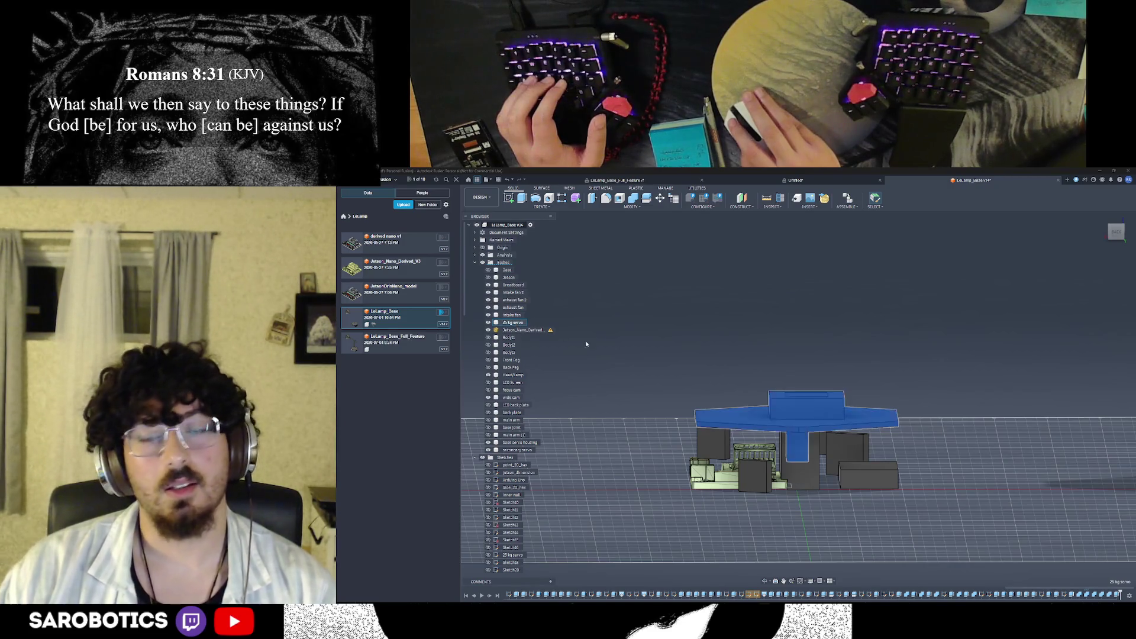
click(957, 356)
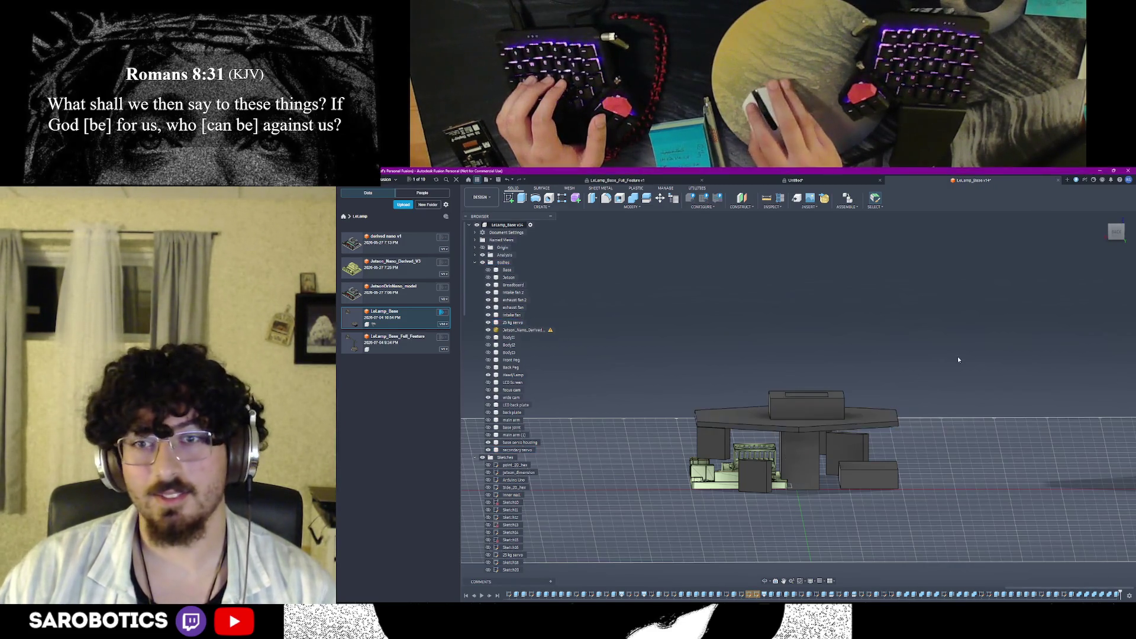
scroll(829, 417, up, 2)
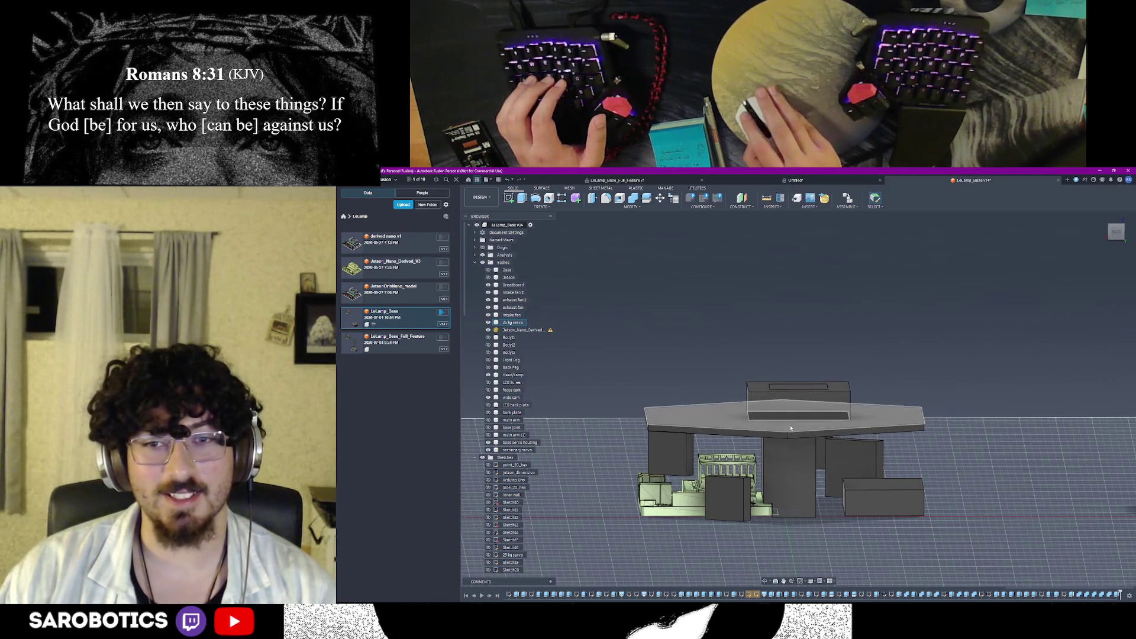
key(s)
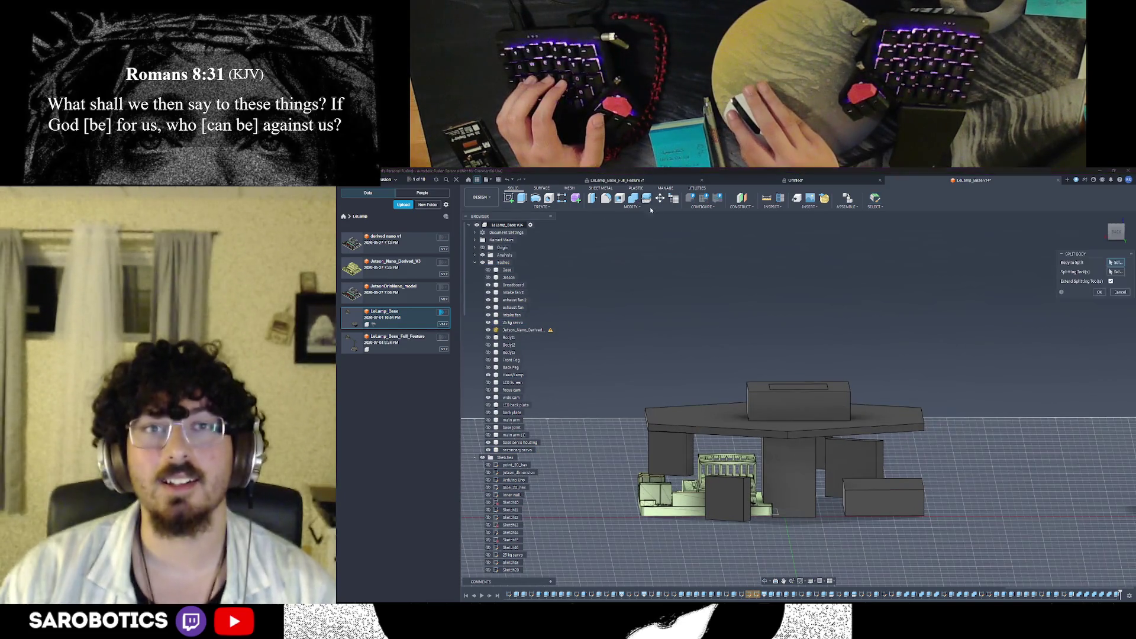
Choose the T-shaped body and its splitting tool in the Split Body dialog
click(778, 405)
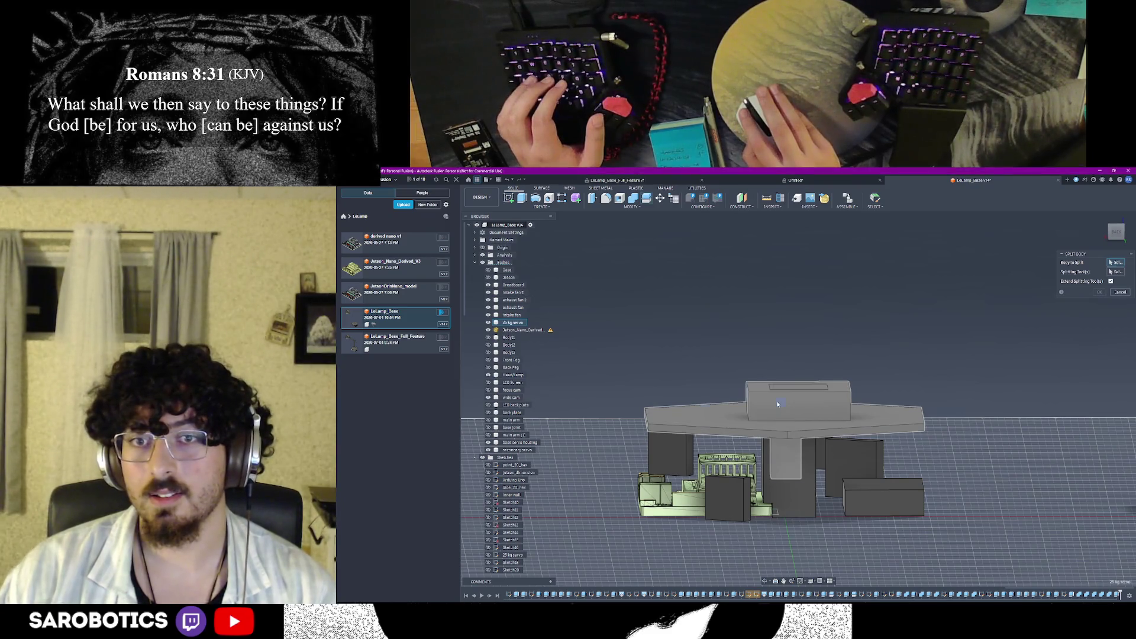
click(793, 435)
click(899, 415)
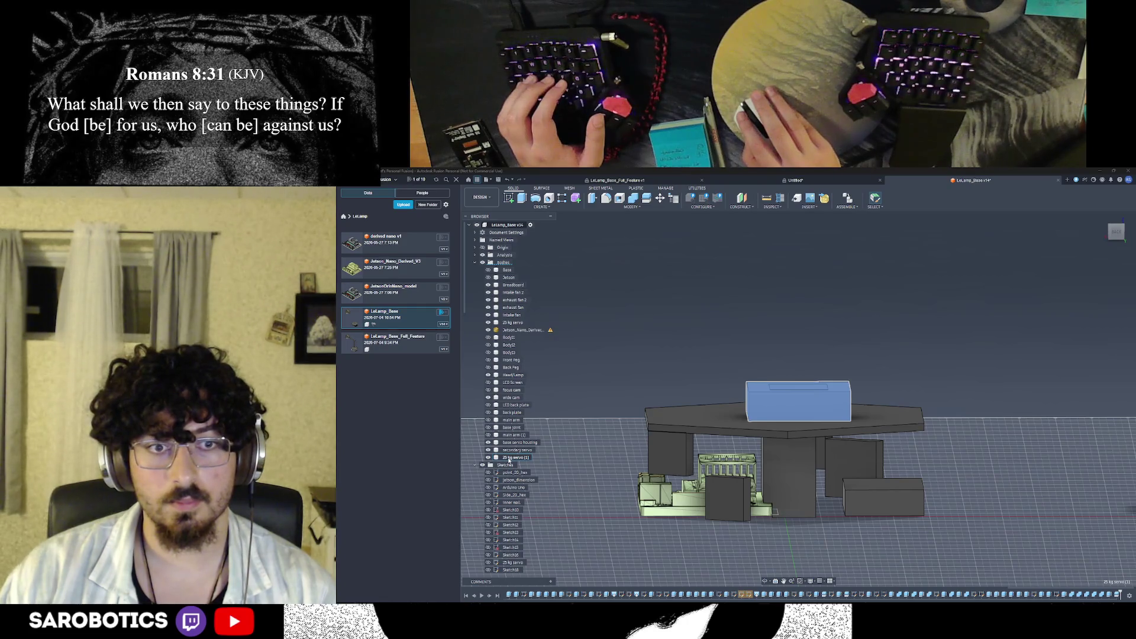
Select the top housing block, cancel the split and orbit to an angled view
click(509, 458)
key(Escape)
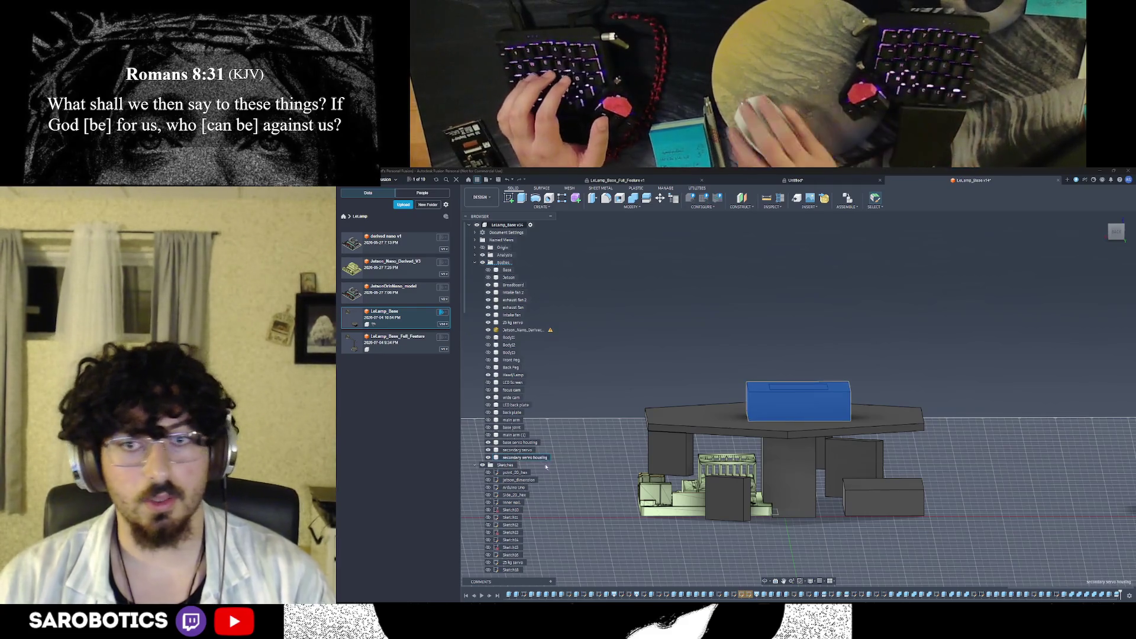
shift+middle_drag(758, 564, 804, 503)
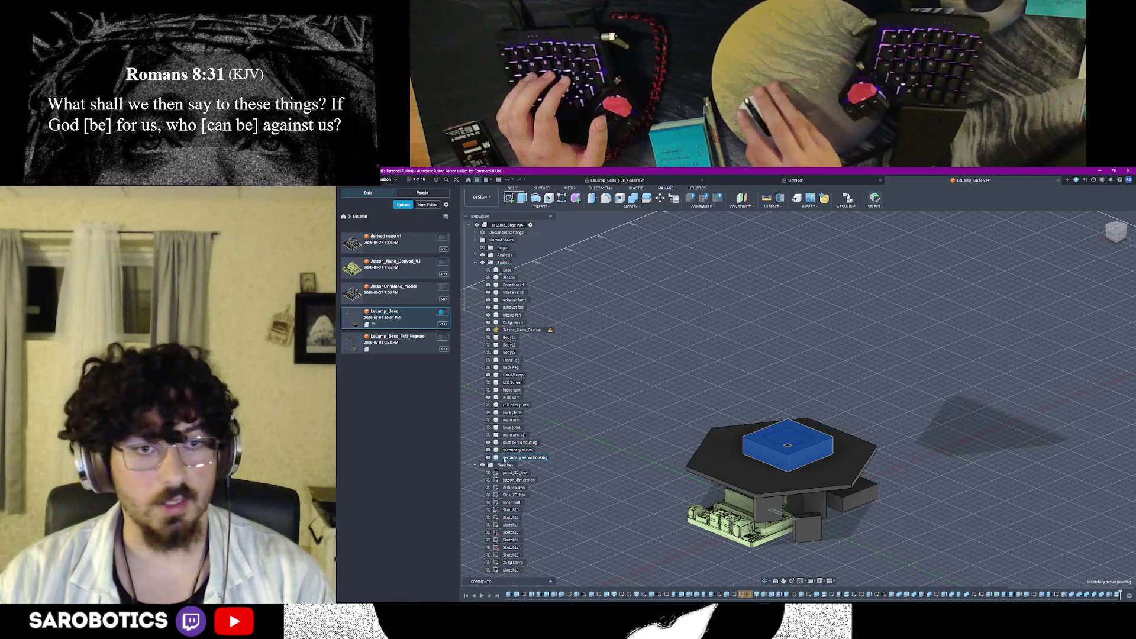
click(830, 533)
mouse_move(768, 575)
shift+middle_down()
mouse_move(768, 497)
mouse_move(773, 516)
shift+middle_up()
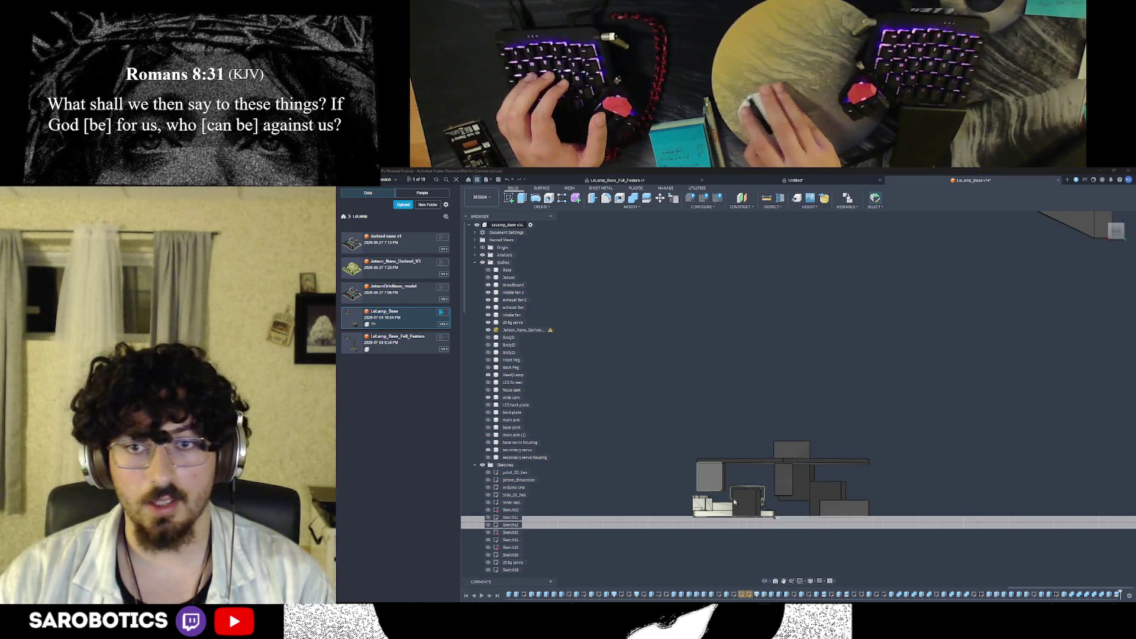
shift+middle_drag(775, 517, 777, 518)
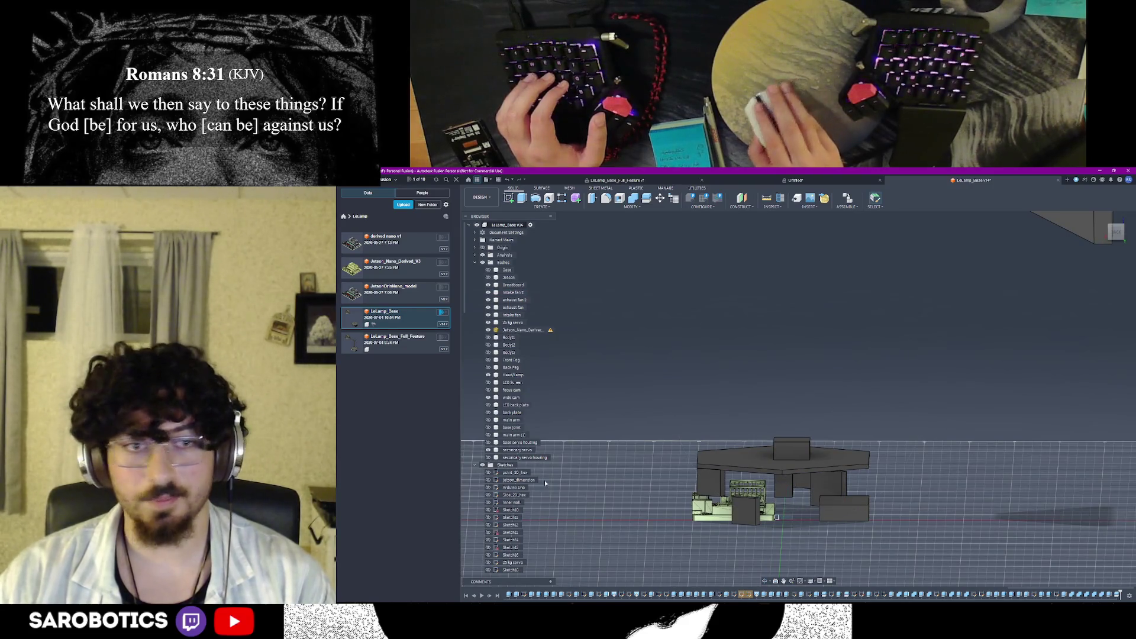
shift+middle_drag(776, 517, 776, 516)
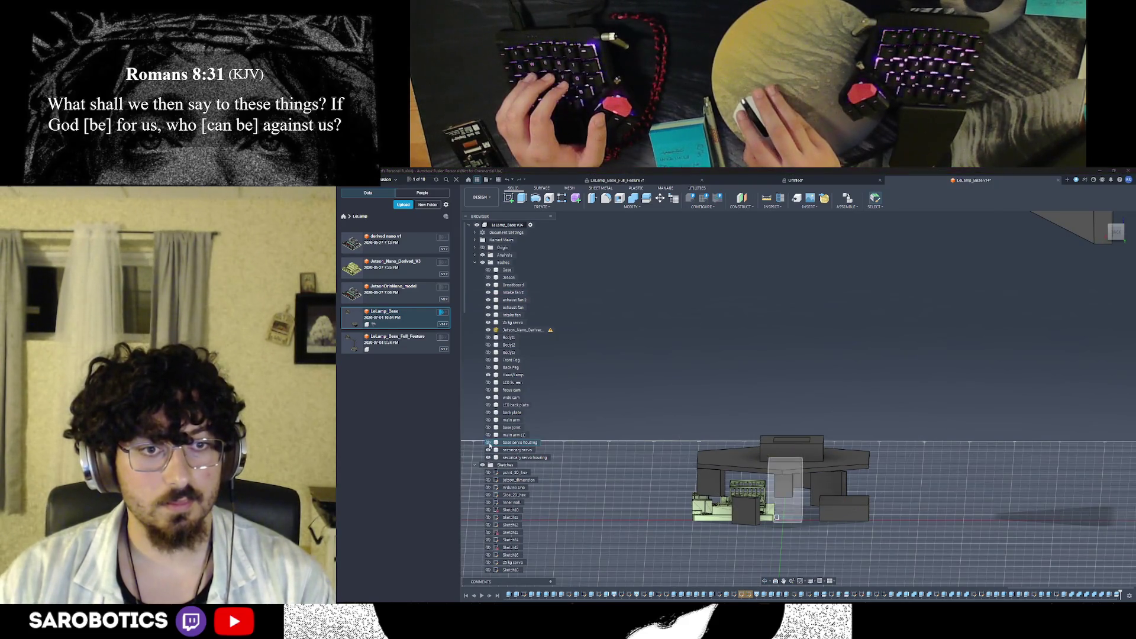
mouse_move(781, 488)
shift+middle_down()
mouse_move(731, 546)
mouse_move(765, 514)
shift+middle_up()
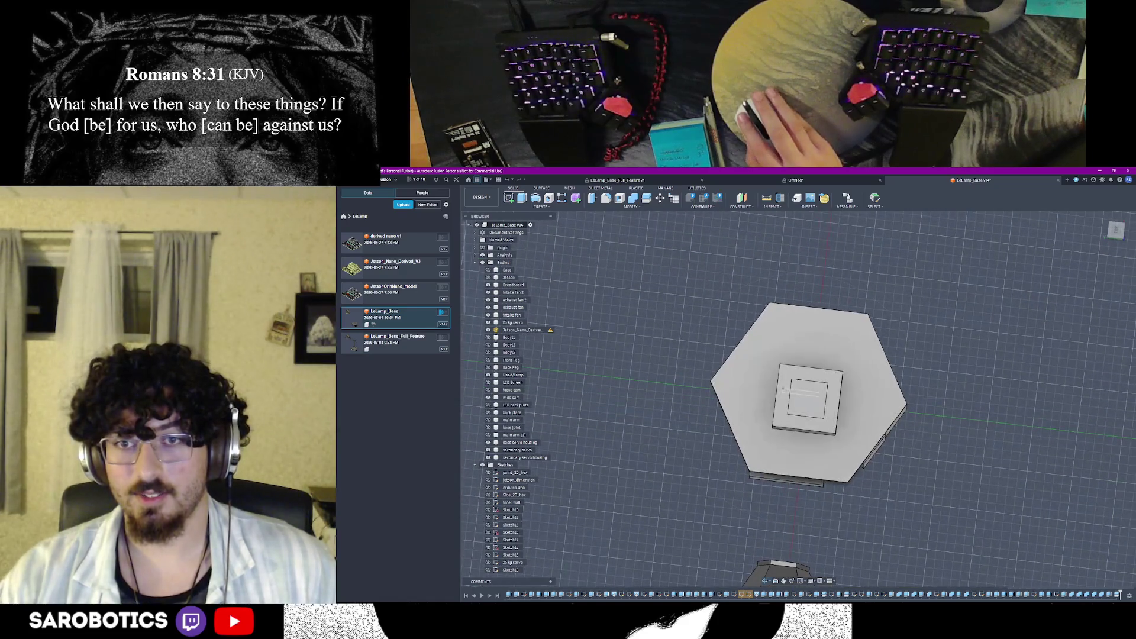
scroll(880, 495, up, 2)
shift+middle_drag(880, 493, 799, 515)
scroll(495, 531, down, 3)
scroll(494, 531, down, 4)
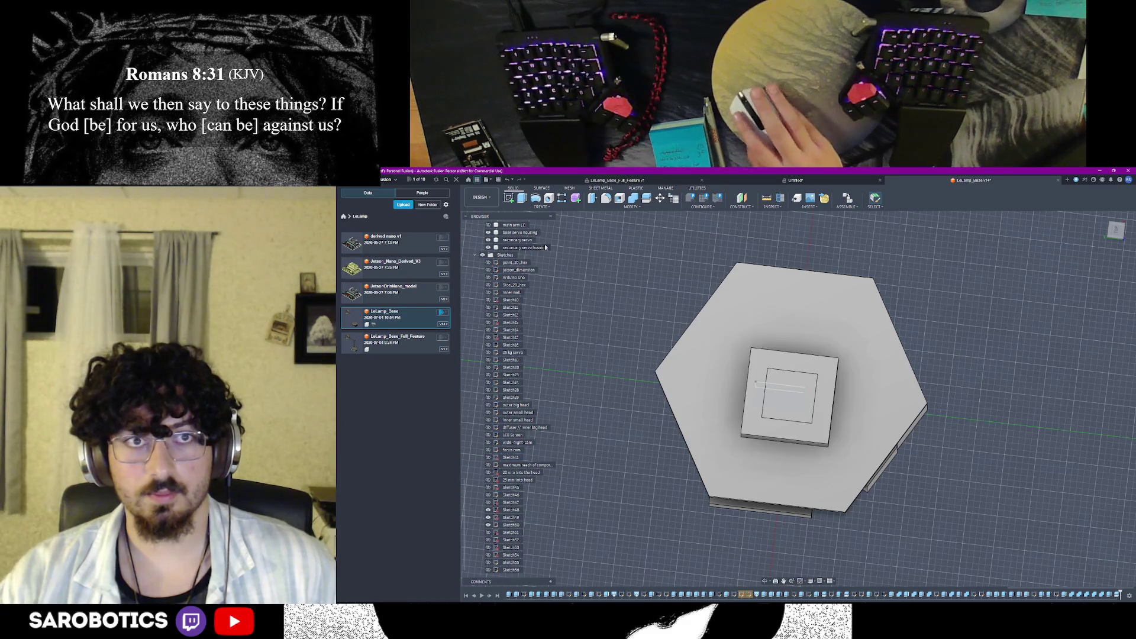
Create a sketch on the hexagonal plate's top face
click(512, 198)
click(842, 280)
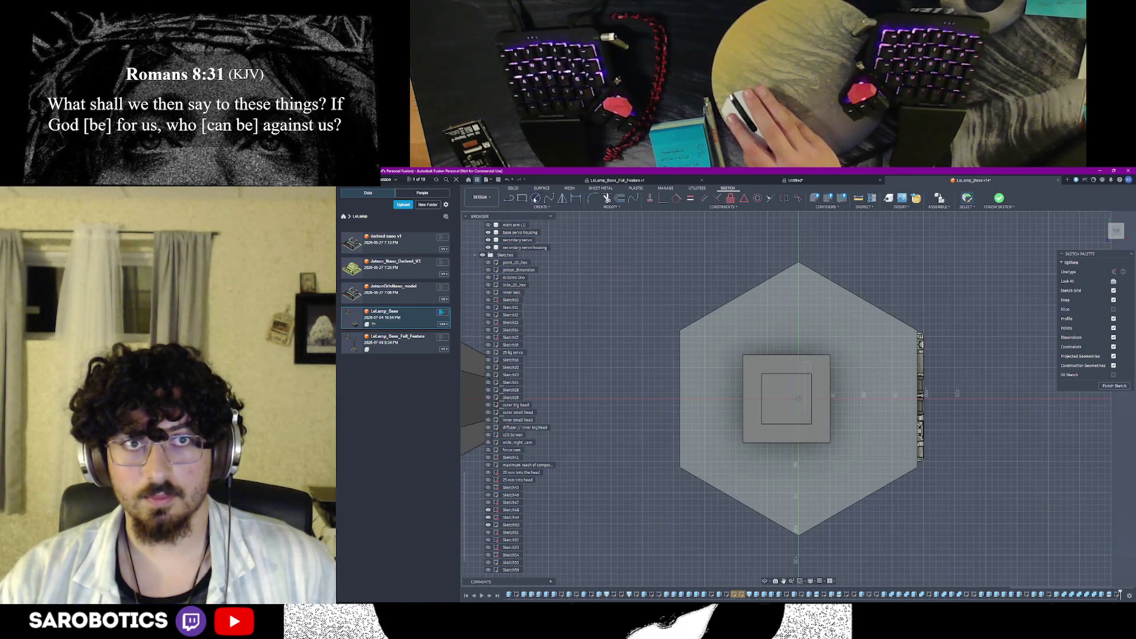
Draw a 130 mm centre-diameter circle on the sketch origin and finish the sketch
click(535, 197)
click(799, 399)
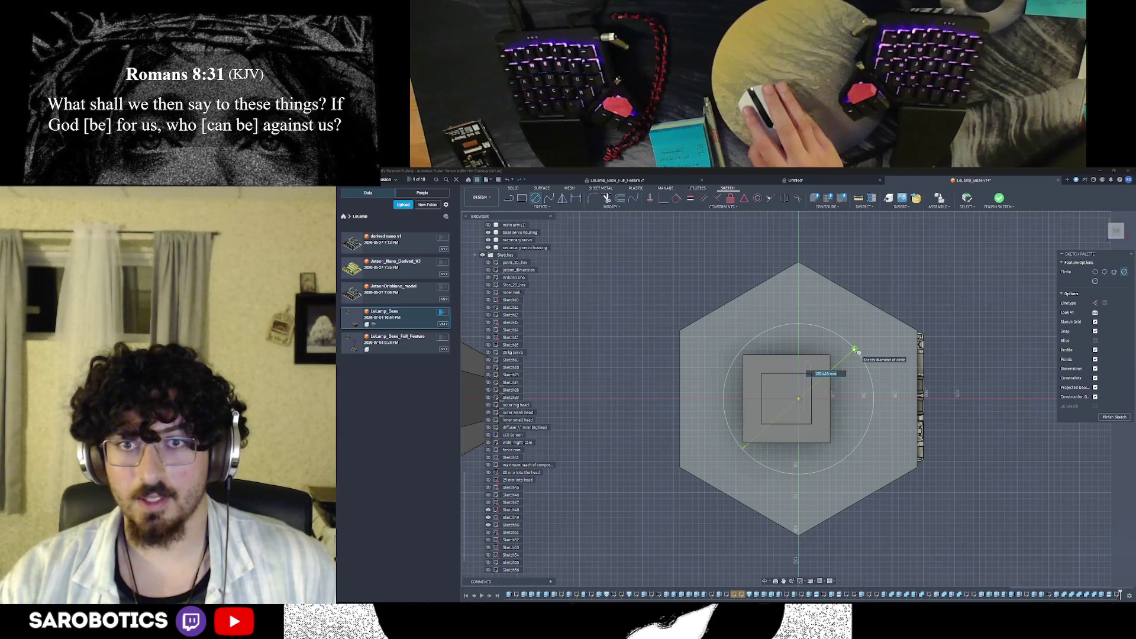
text(130)
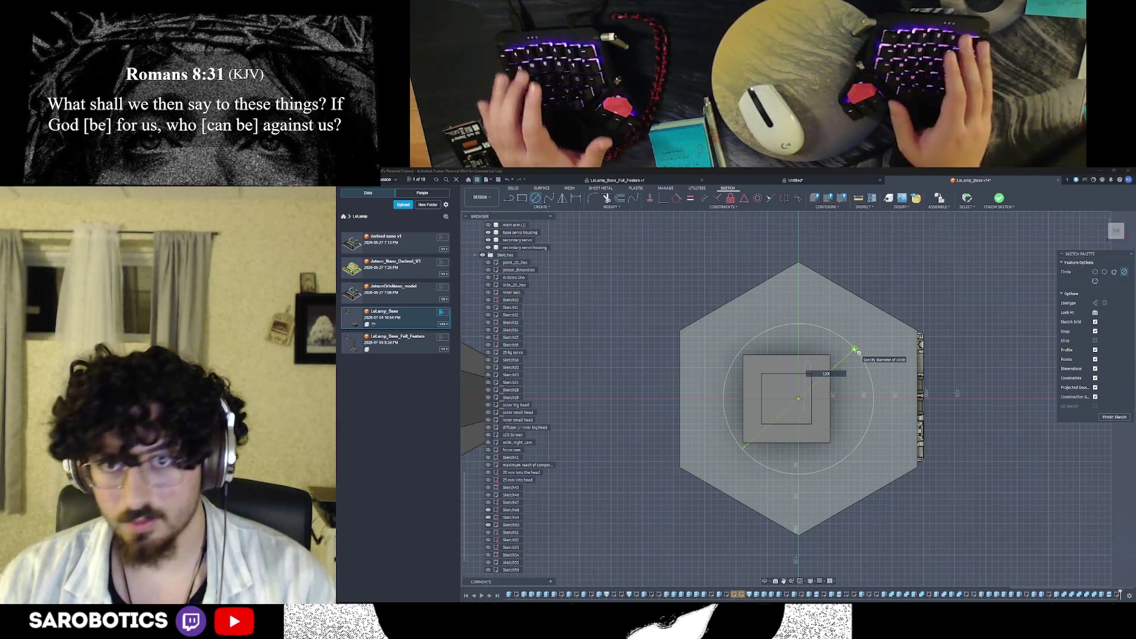
key(Return)
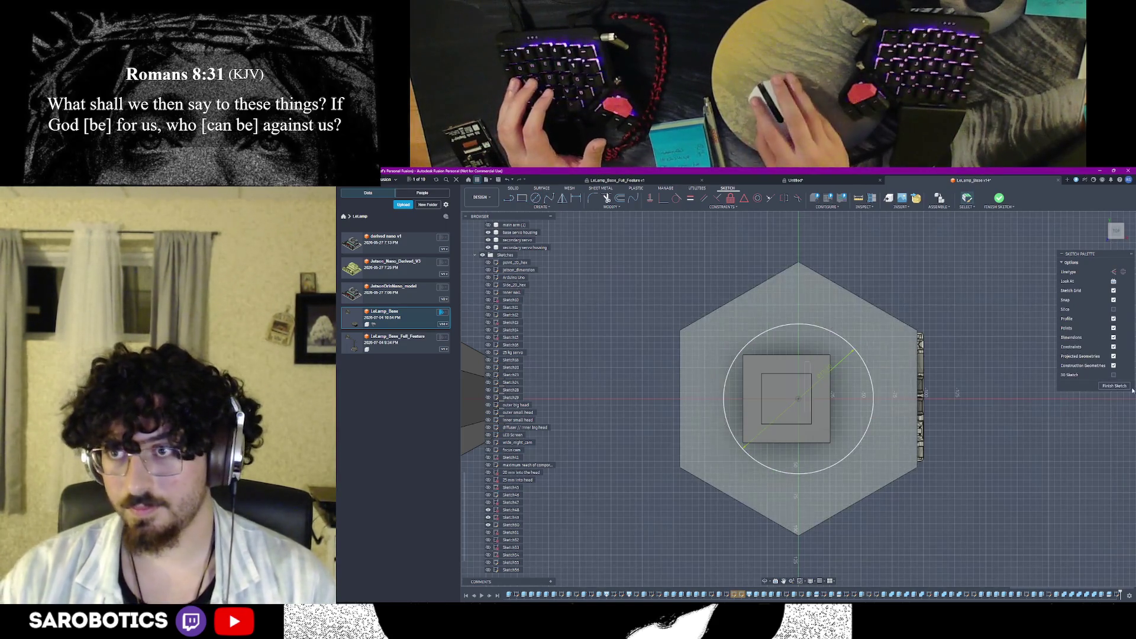
click(997, 197)
shift+middle_drag(1024, 440, 1021, 355)
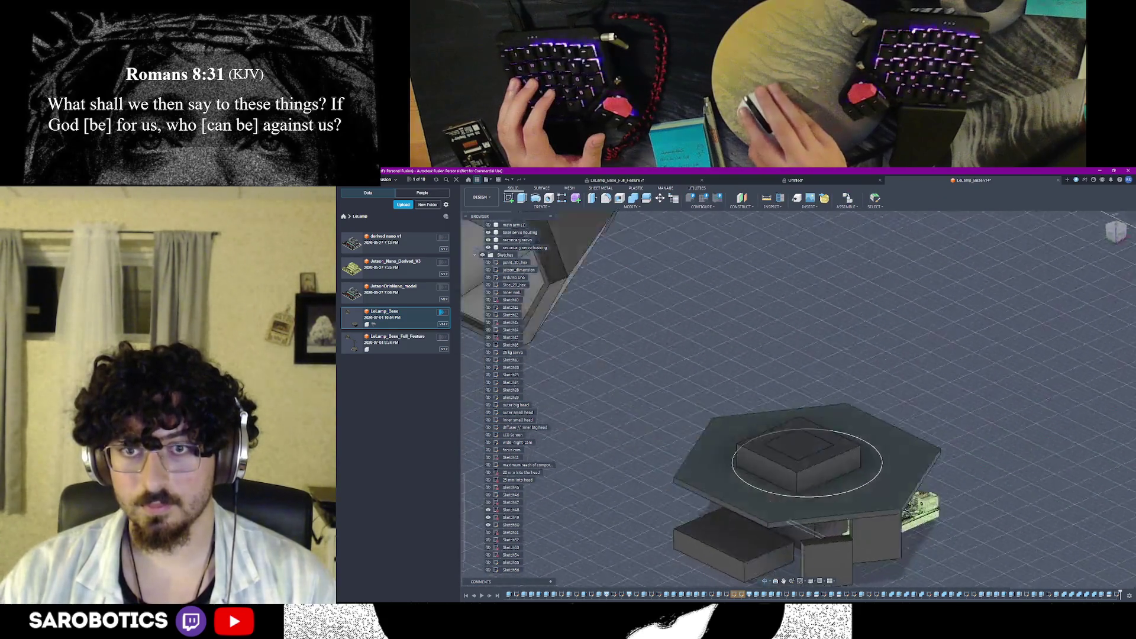
shift+middle_drag(817, 400, 817, 355)
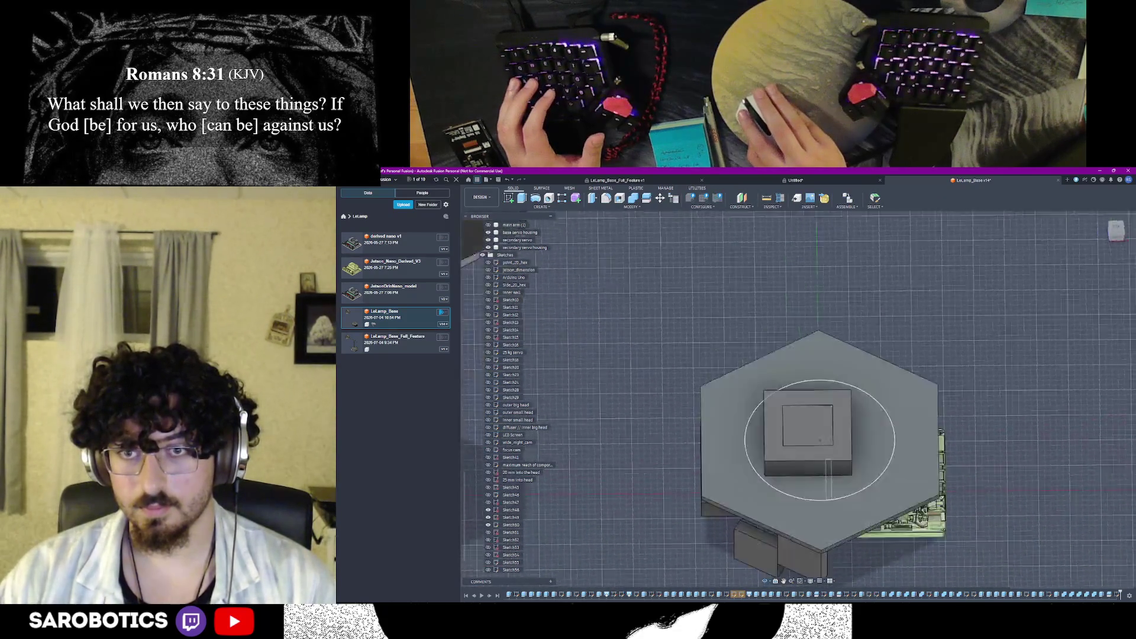
shift+middle_drag(816, 399, 817, 355)
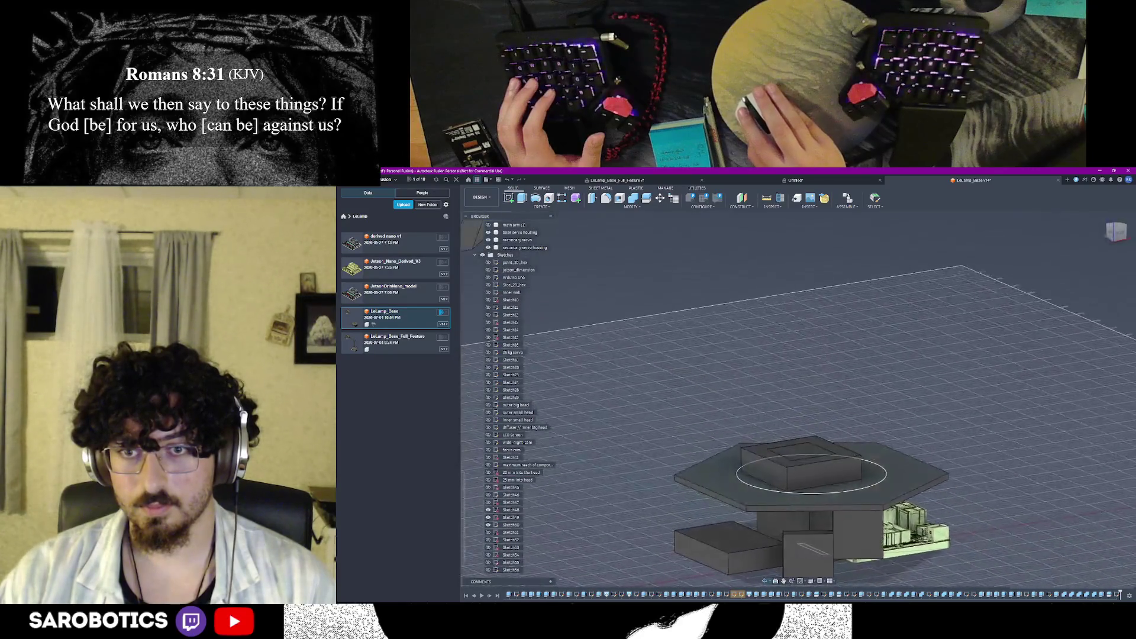
mouse_move(817, 355)
shift+middle_down()
mouse_move(817, 426)
mouse_move(883, 475)
shift+middle_up()
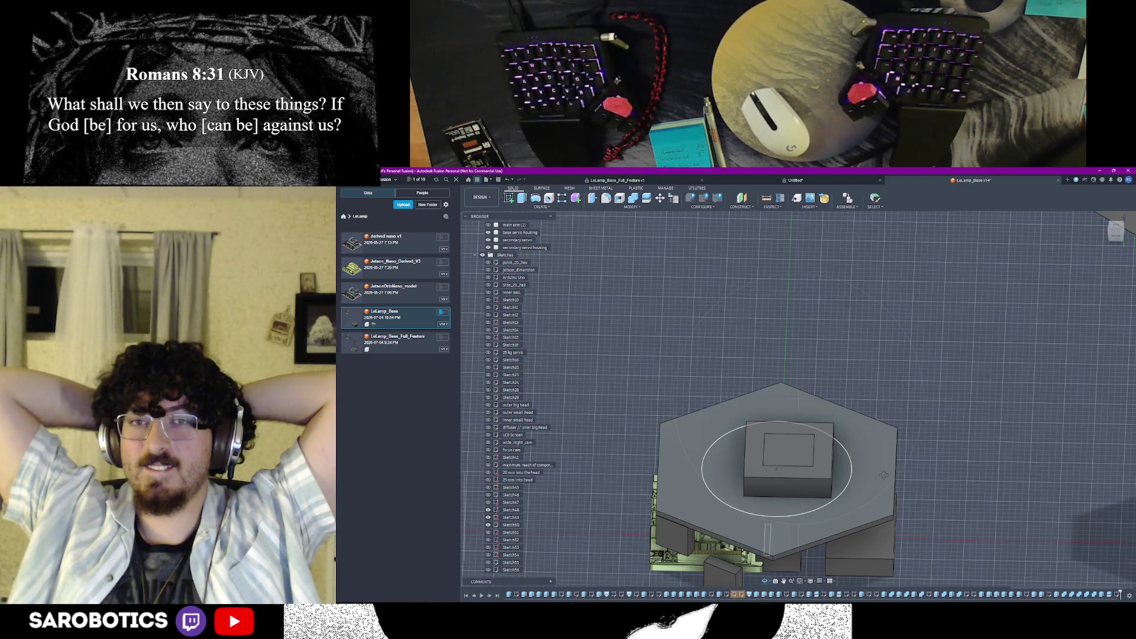
scroll(499, 517, down, 1)
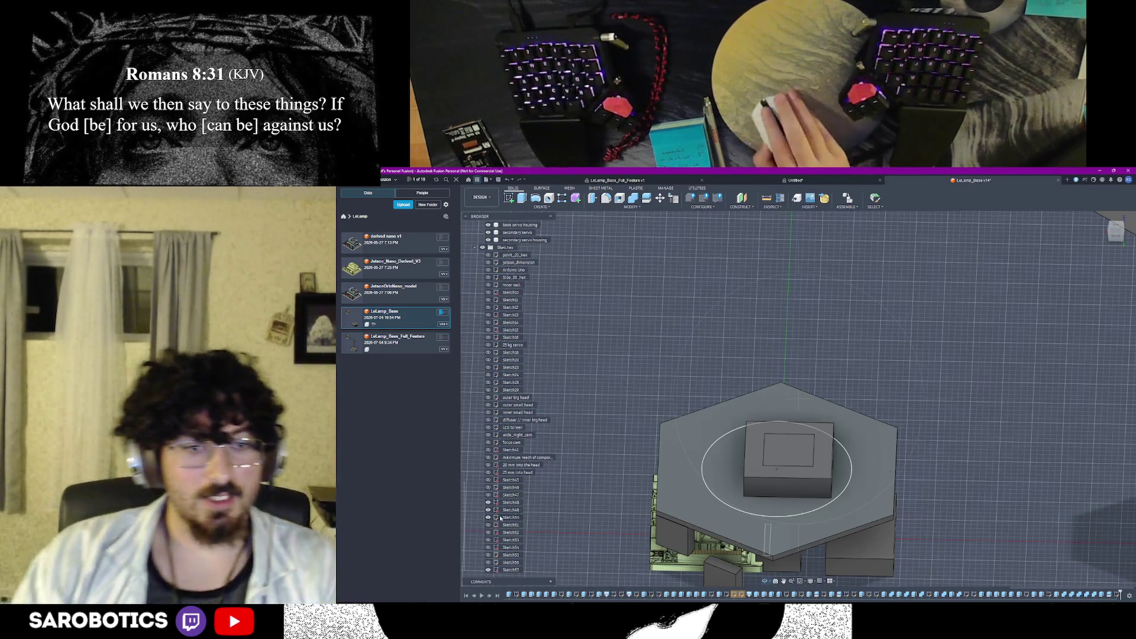
scroll(500, 516, up, 8)
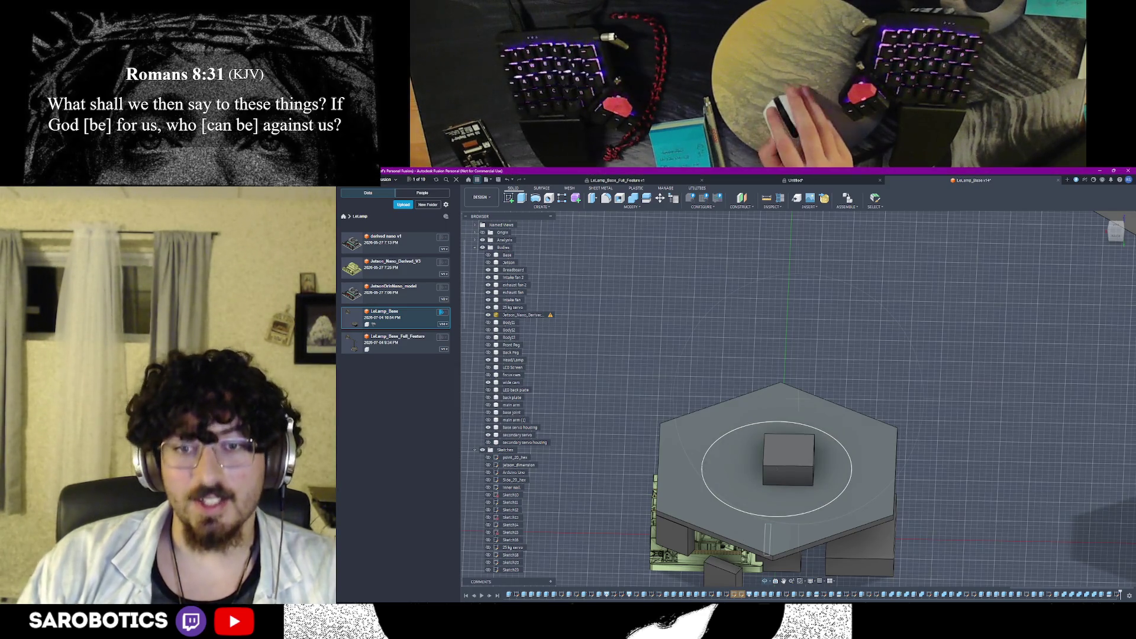
mouse_move(770, 533)
shift+middle_down()
mouse_move(769, 450)
mouse_move(781, 497)
shift+middle_up()
scroll(769, 450, up, 3)
scroll(504, 479, down, 5)
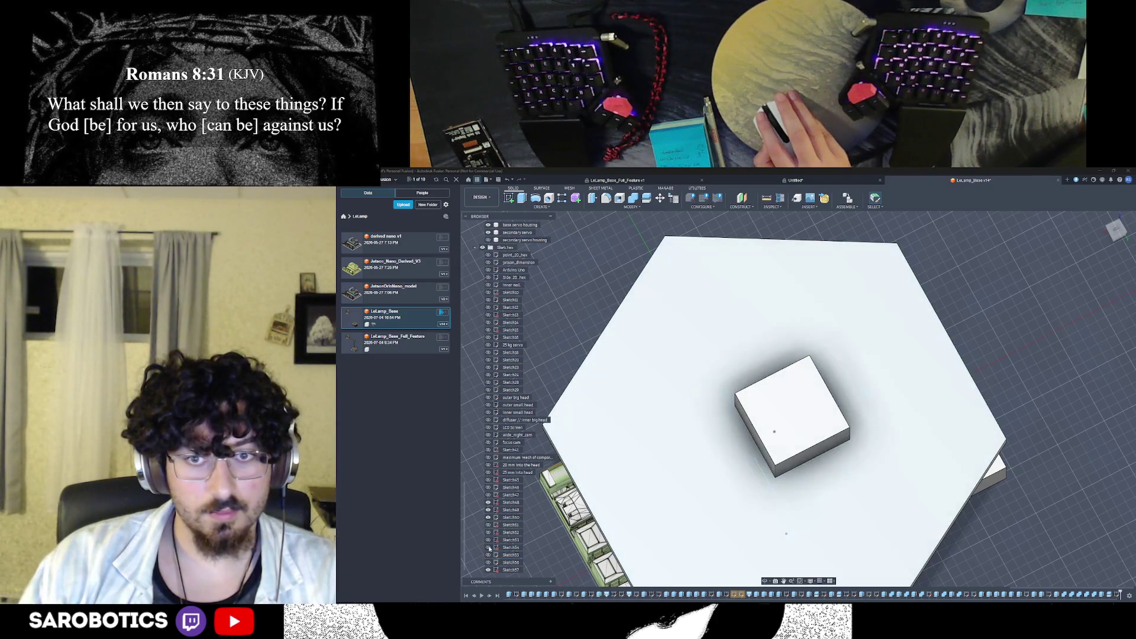
double_click(511, 548)
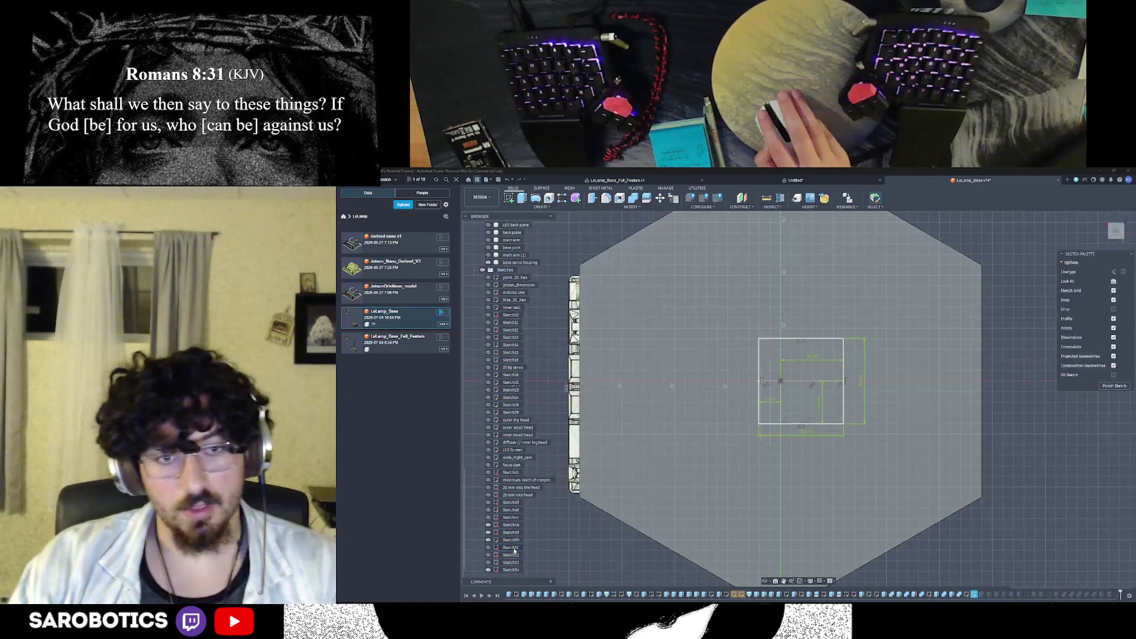
right_click(513, 549)
click(512, 549)
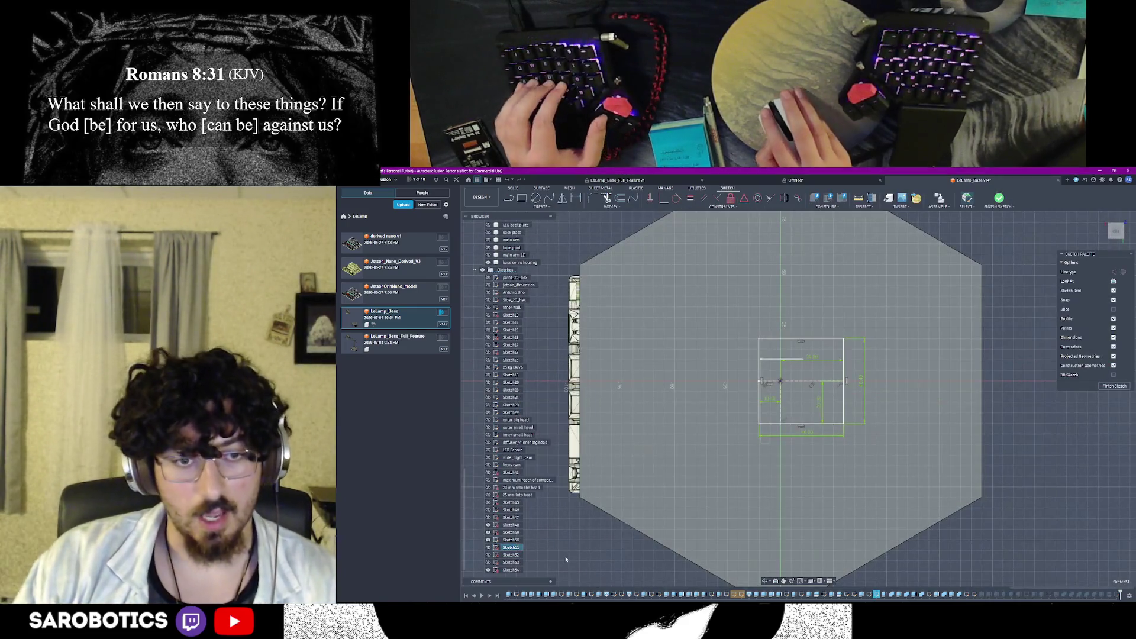
click(1110, 387)
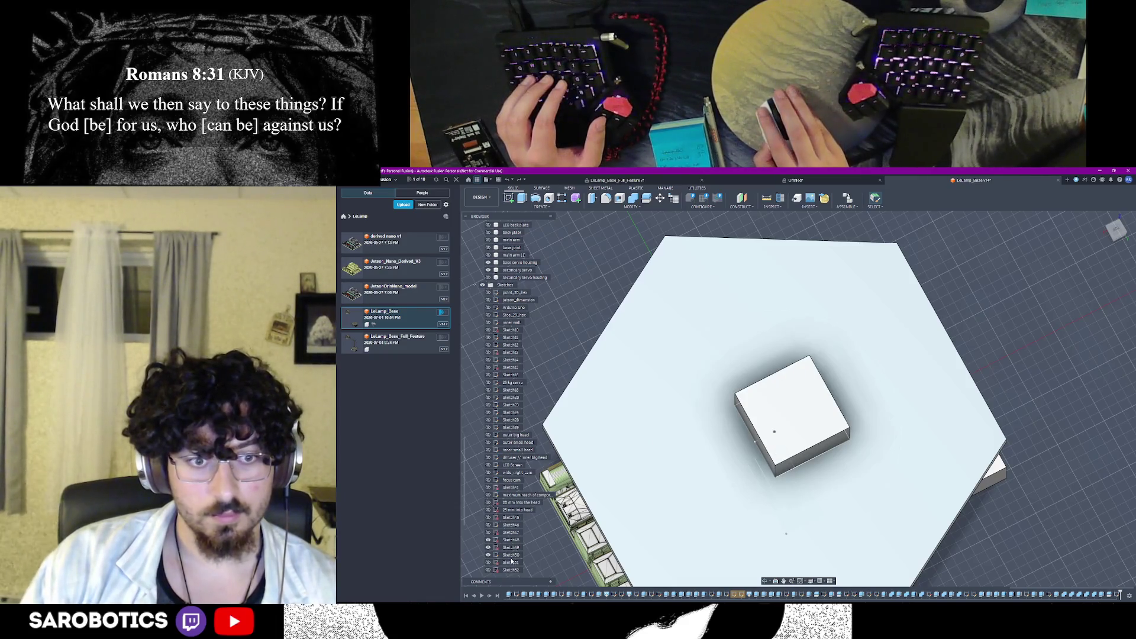
scroll(512, 562, down, 2)
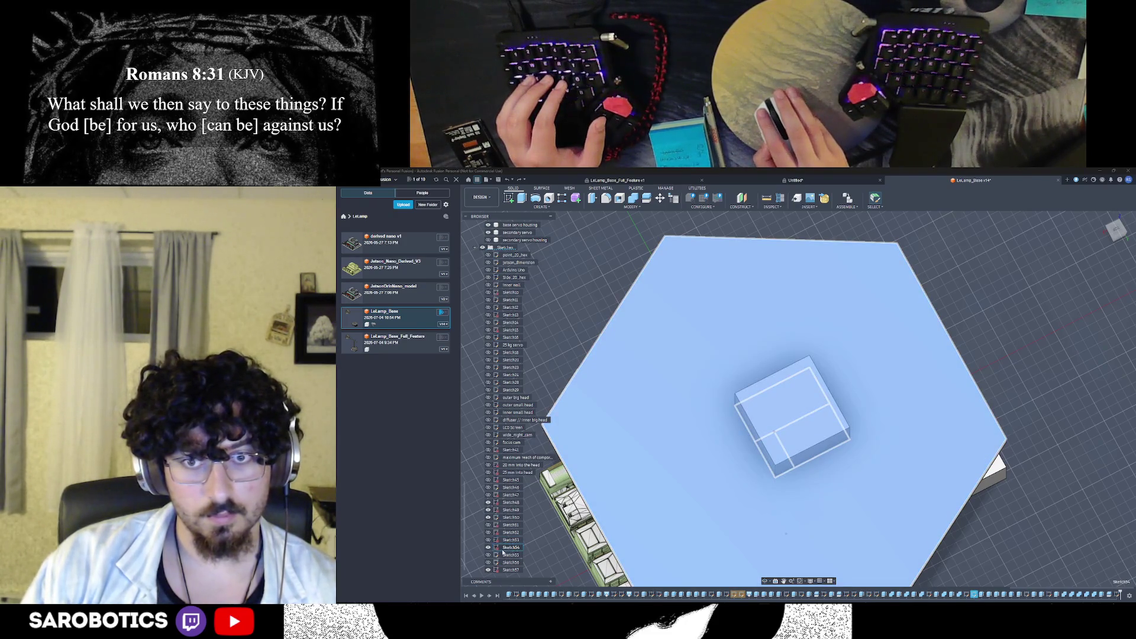
double_click(503, 547)
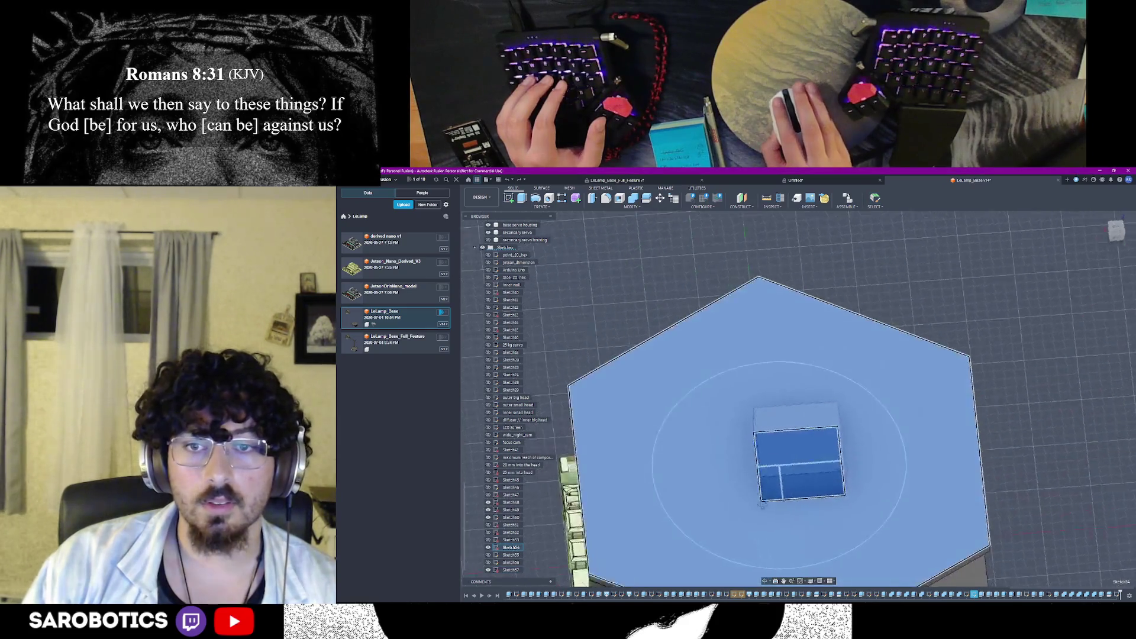
Rename Sketch54 in the Browser to 'Secondary Servo Sketch'
right_click(762, 503)
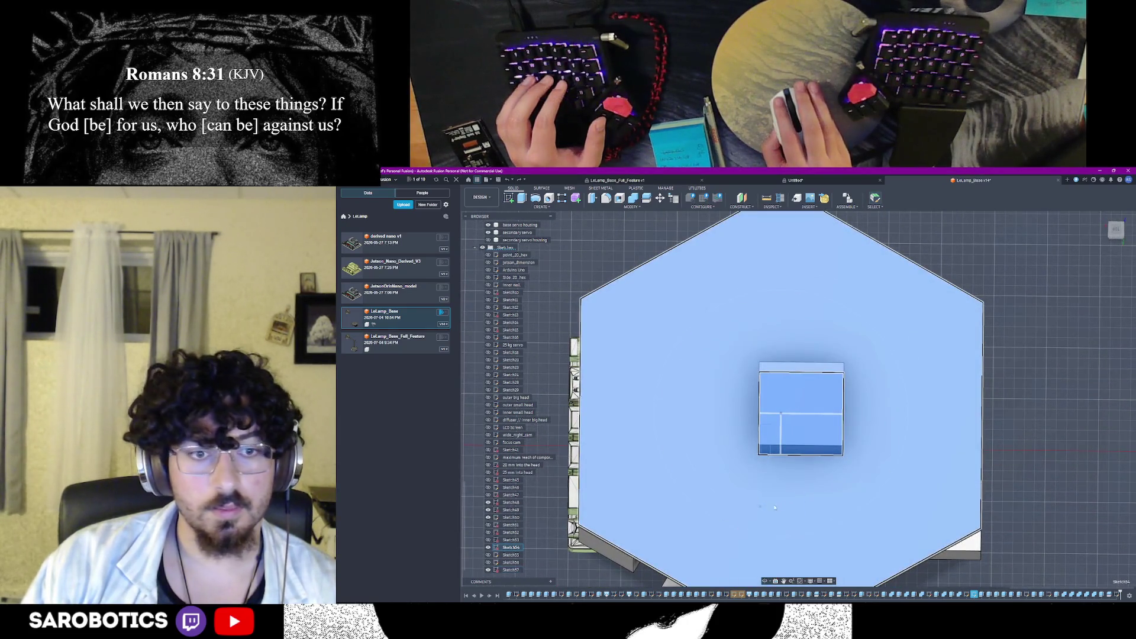
right_click(511, 547)
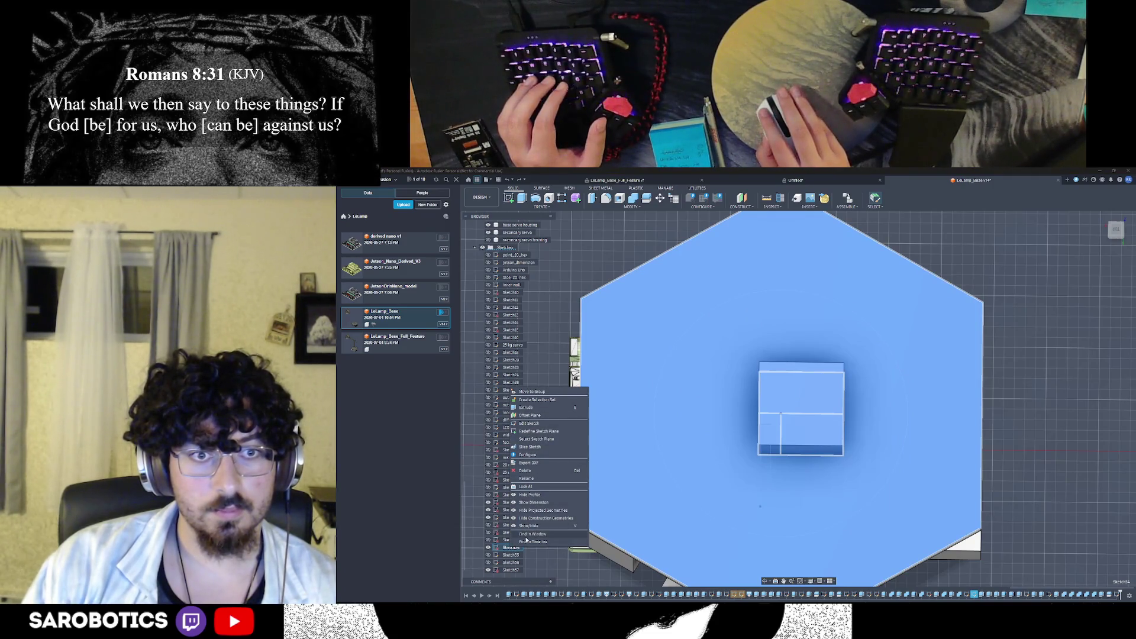
right_click(504, 550)
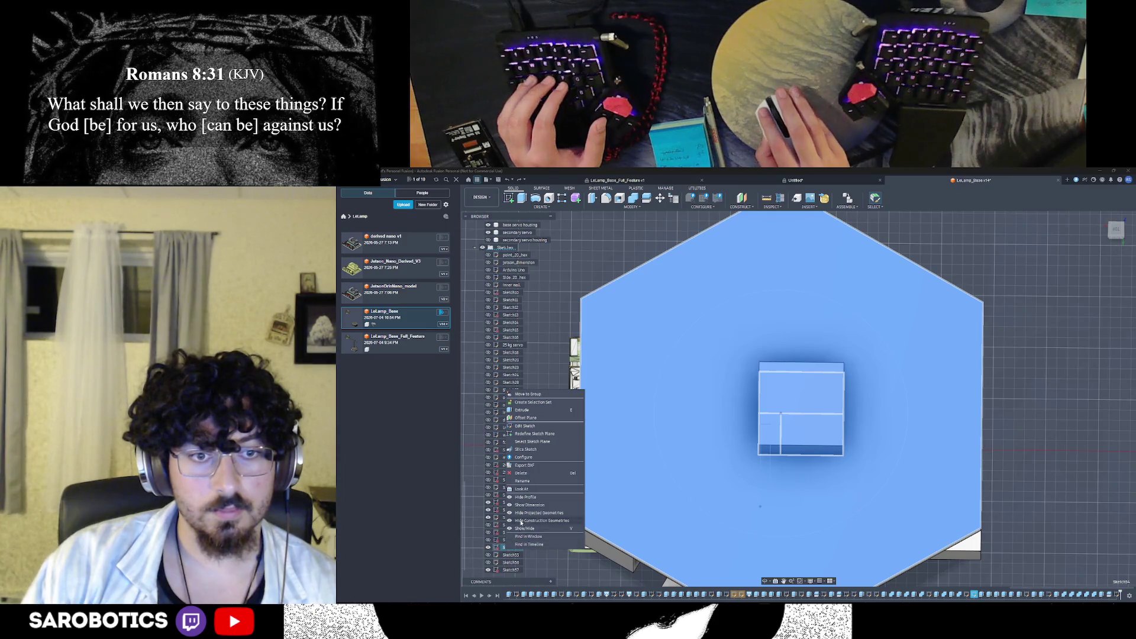
double_click(504, 547)
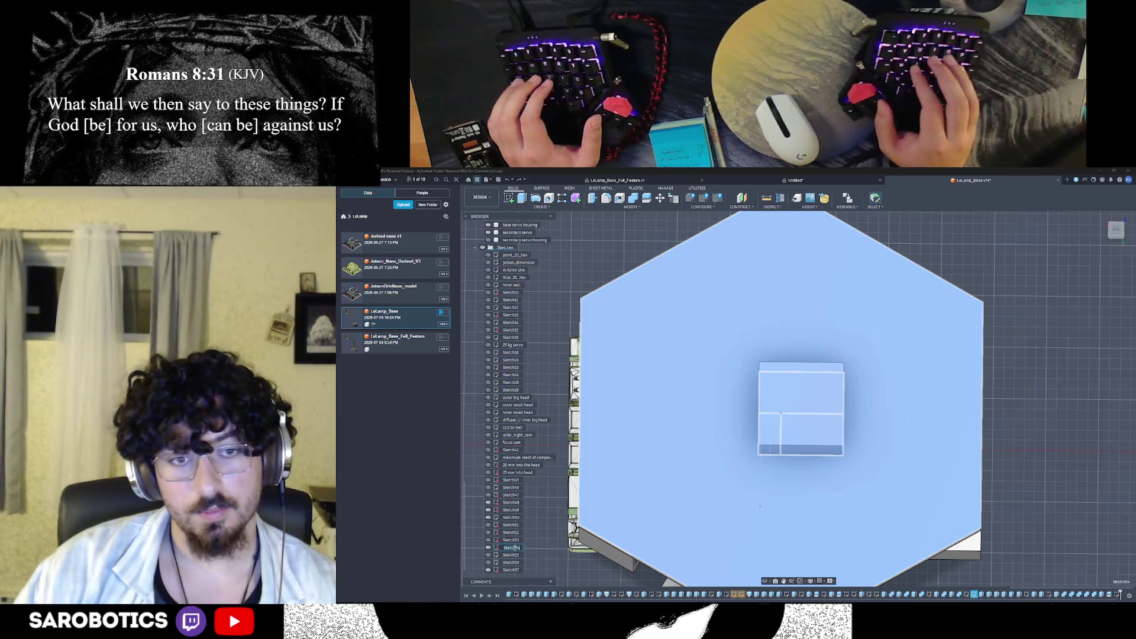
text(Secondary Servo)
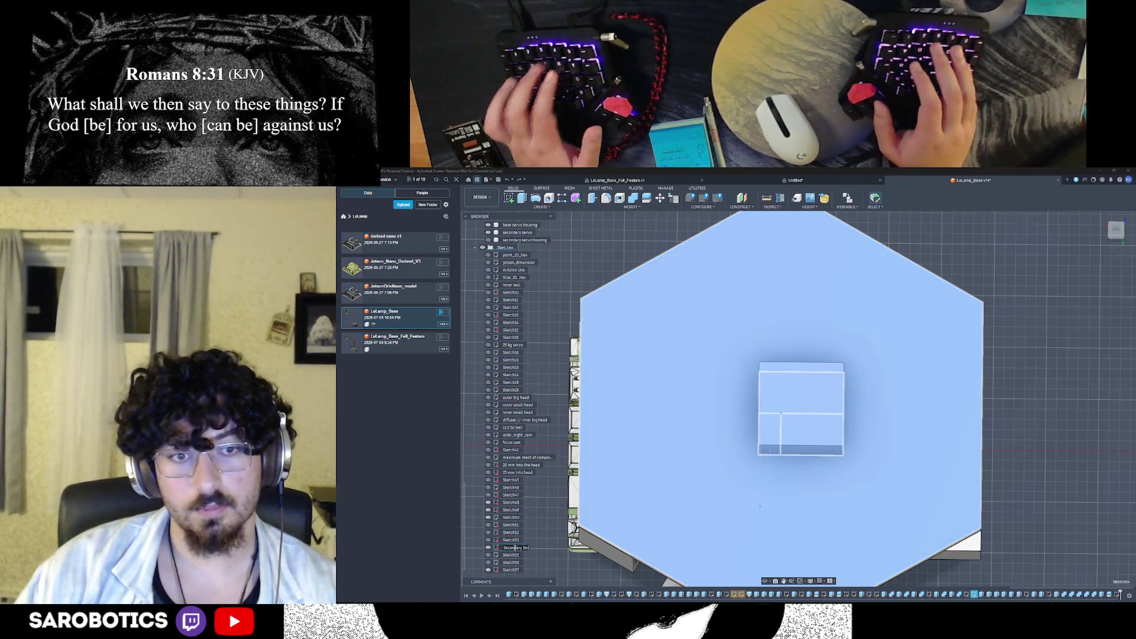
key(ctrl+a)
text(Servo)
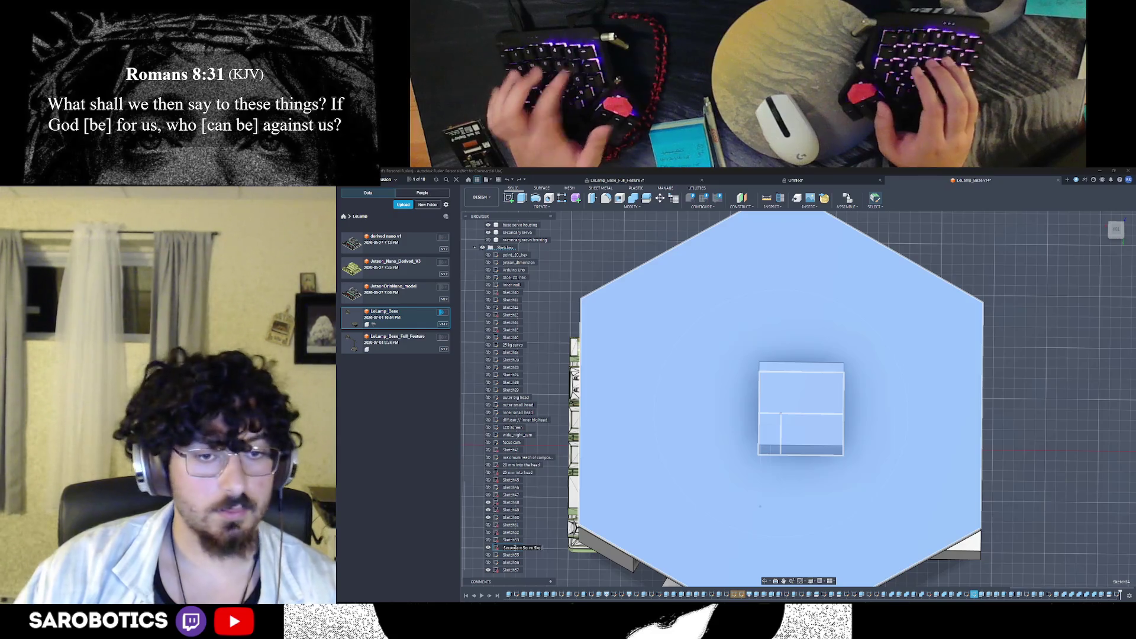
key(Return)
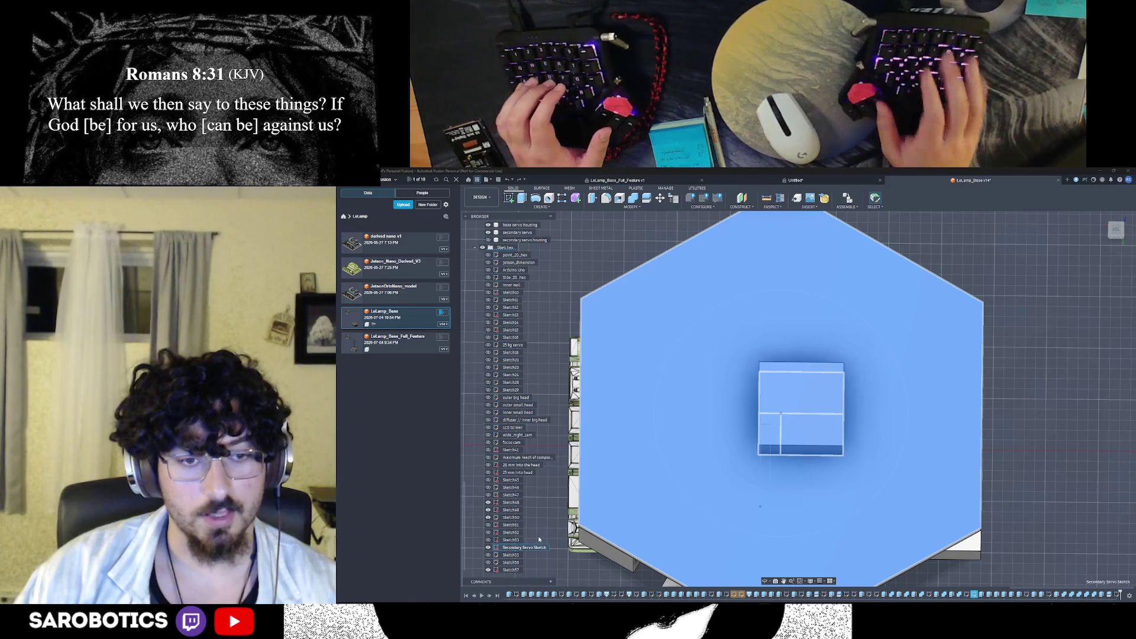
key(Return)
scroll(685, 502, down, 3)
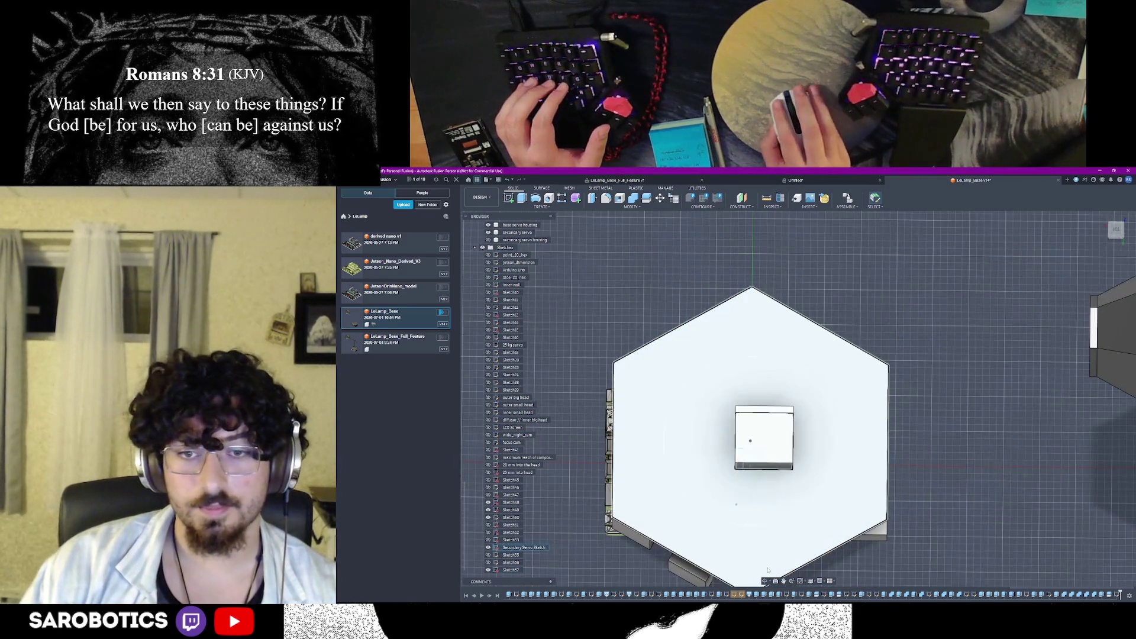
shift+middle_drag(749, 440, 750, 479)
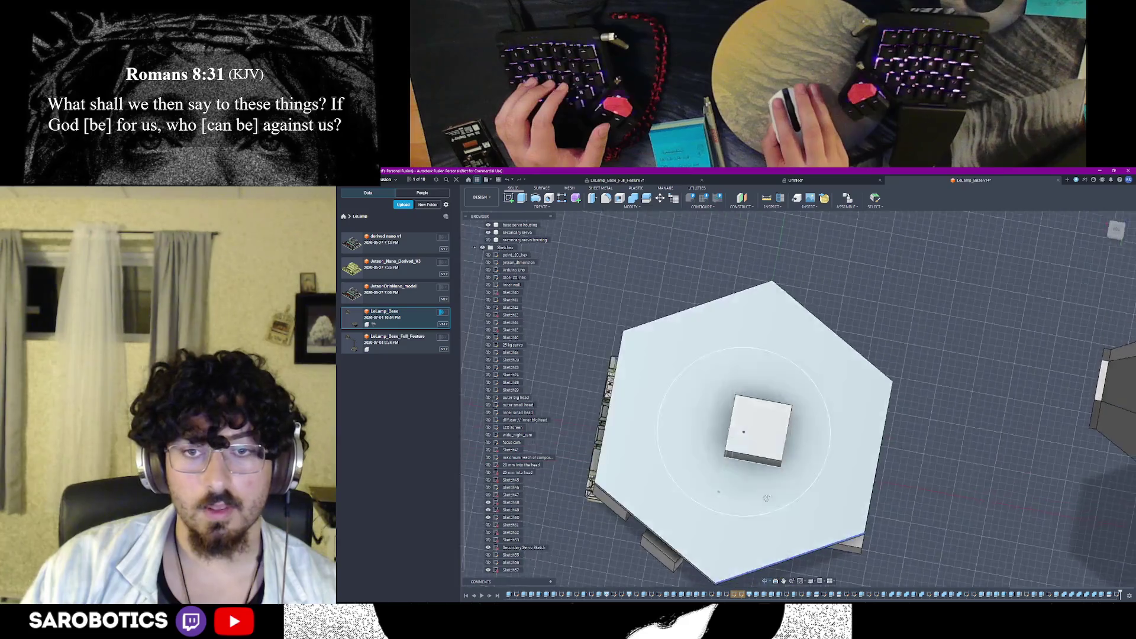
scroll(746, 460, up, 3)
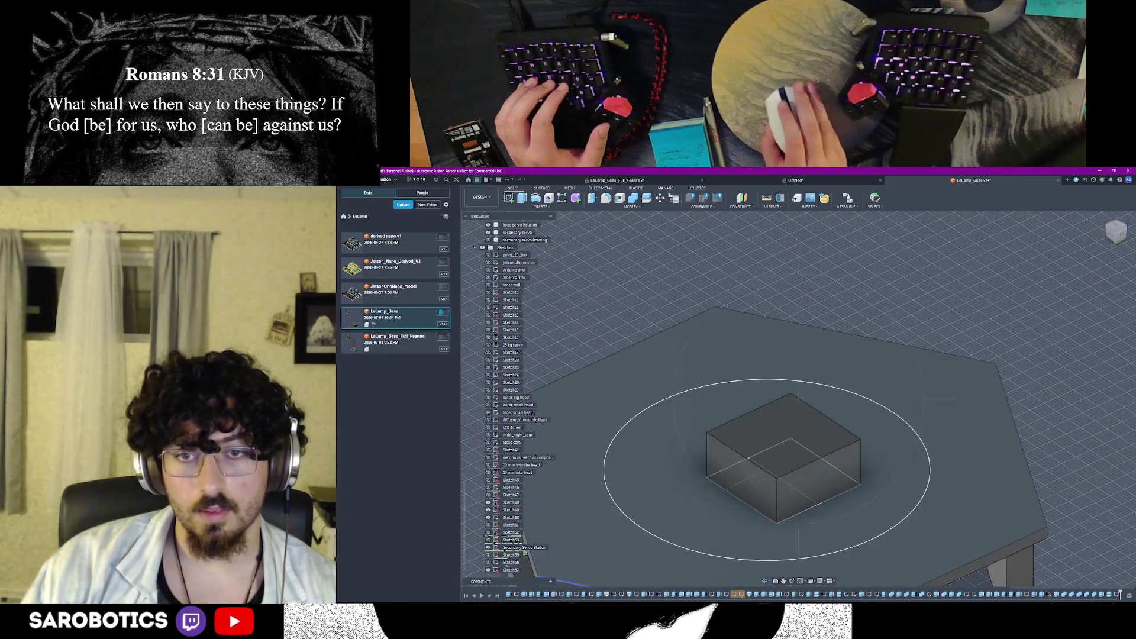
shift+middle_drag(746, 460, 781, 444)
mouse_move(741, 499)
shift+middle_down()
mouse_move(731, 502)
mouse_move(741, 426)
mouse_move(480, 416)
mouse_move(550, 415)
shift+middle_up()
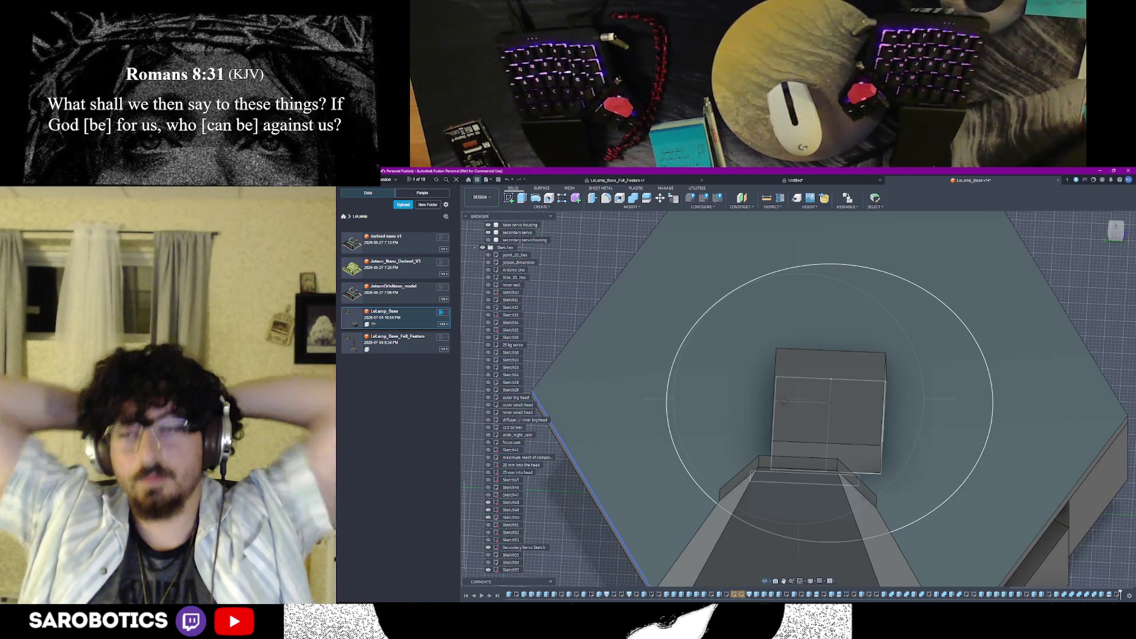
shift+middle_drag(829, 400, 830, 320)
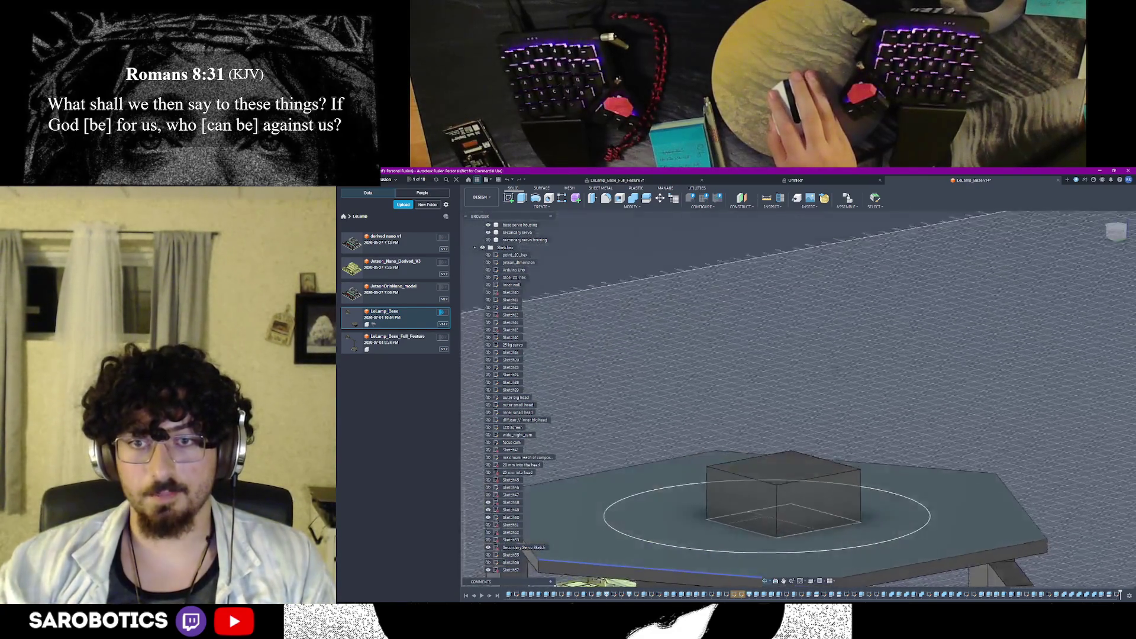
shift+middle_drag(830, 320, 830, 391)
right_click(830, 391)
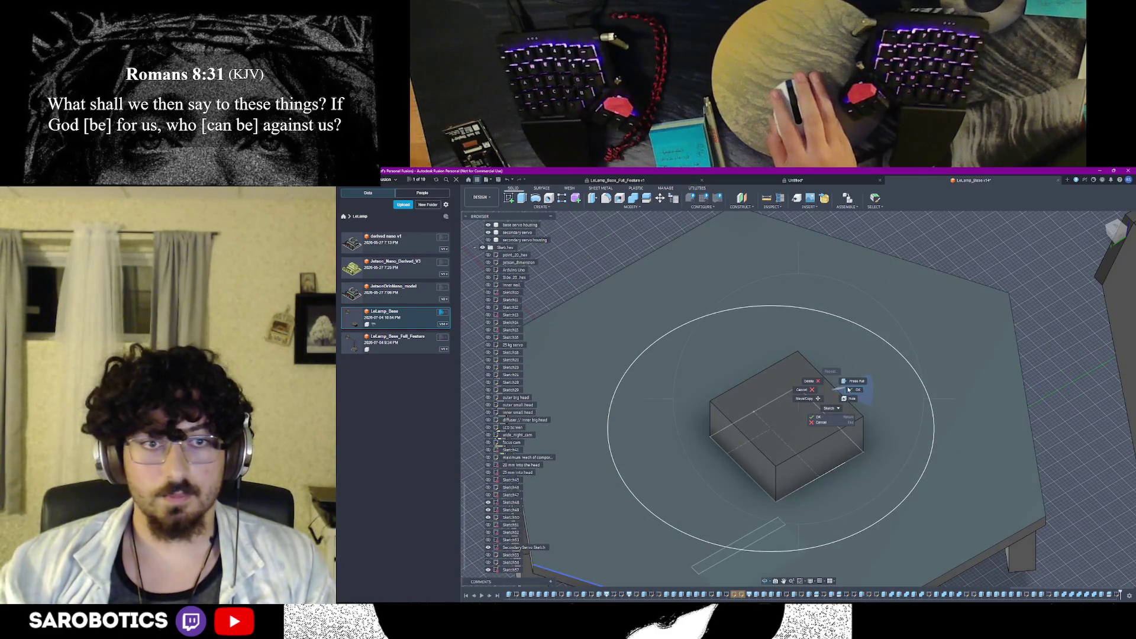
Unhide the housing block body and the tall column body in the Browser
key(Escape)
scroll(494, 510, up, 5)
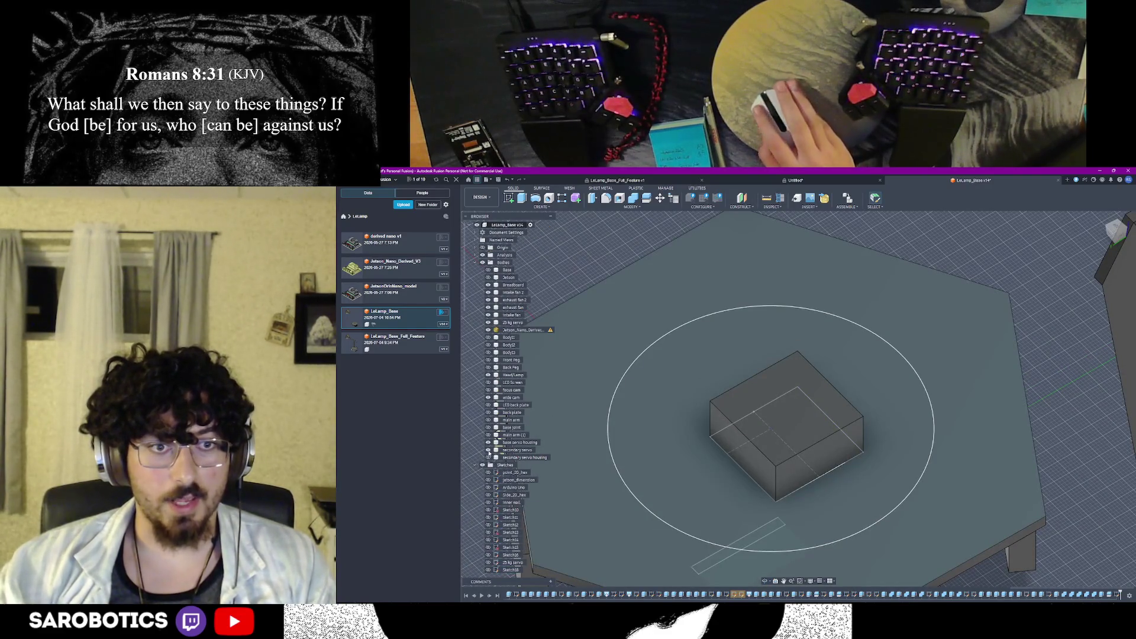
click(487, 456)
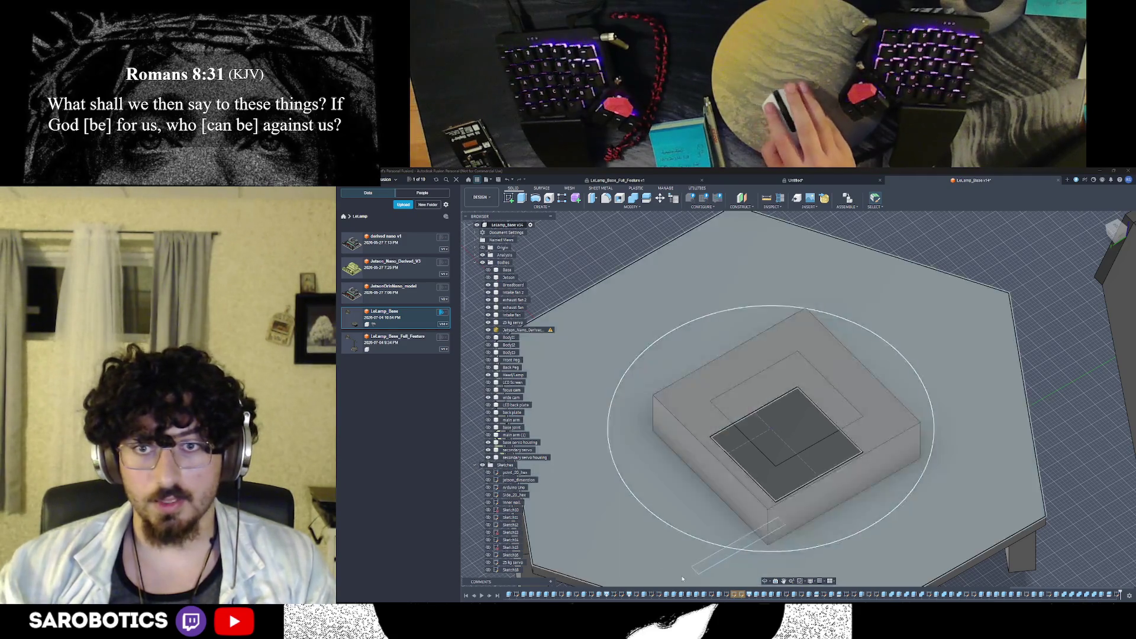
mouse_move(781, 426)
shift+middle_down()
mouse_move(790, 444)
mouse_move(841, 464)
mouse_move(597, 441)
shift+middle_up()
scroll(773, 479, down, 3)
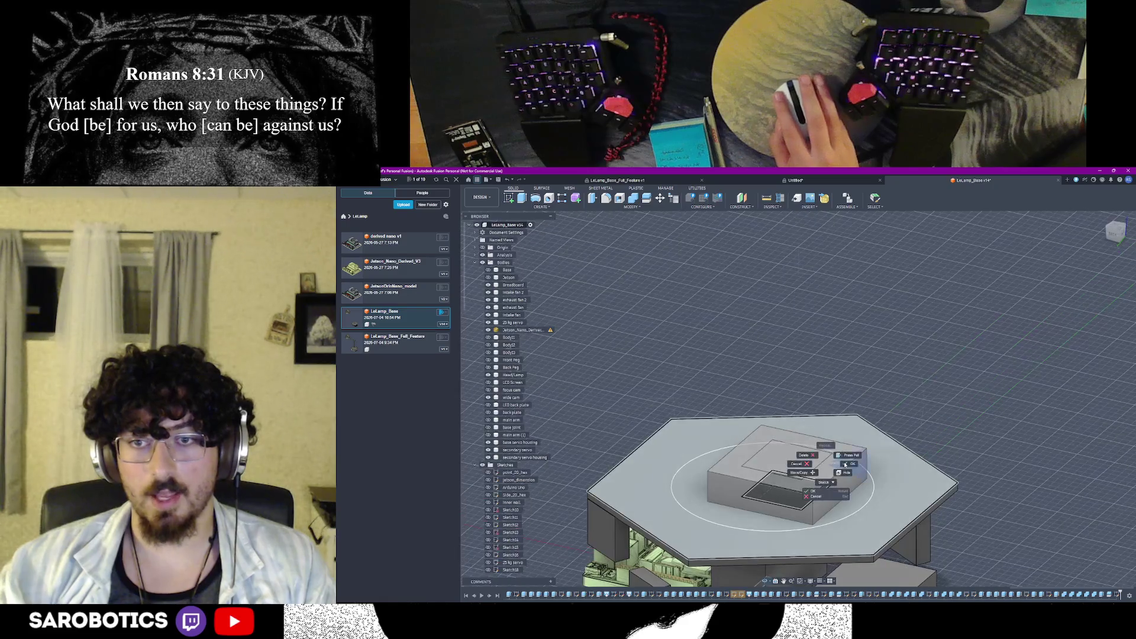
click(597, 441)
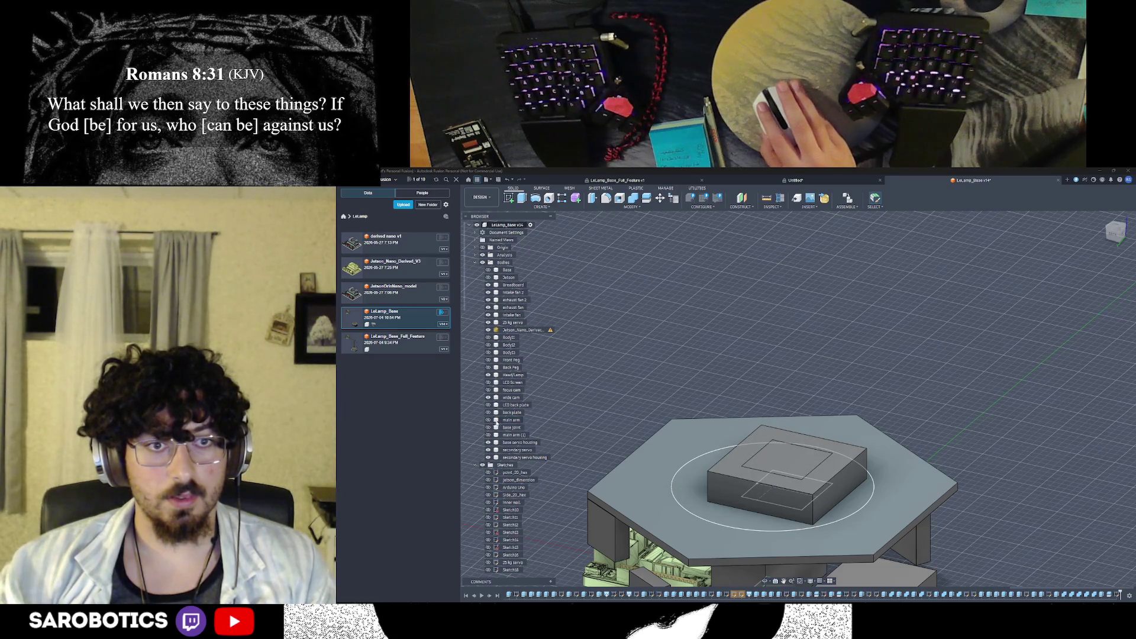
click(488, 434)
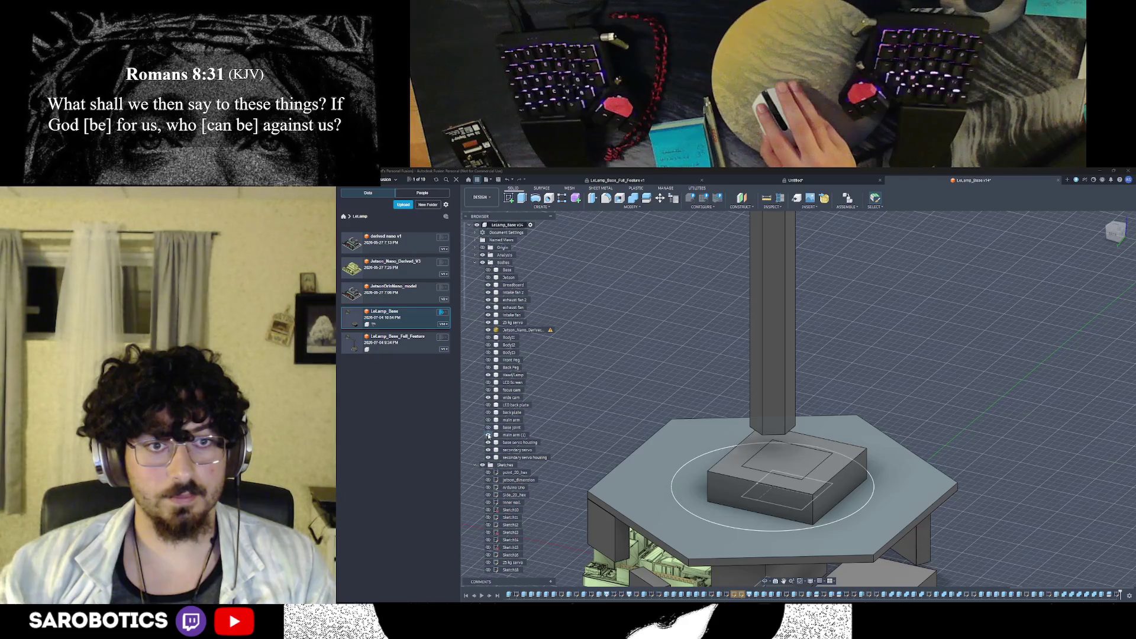
Rename the short leftover 'main arm' body to 'trash'
click(488, 435)
right_click(513, 421)
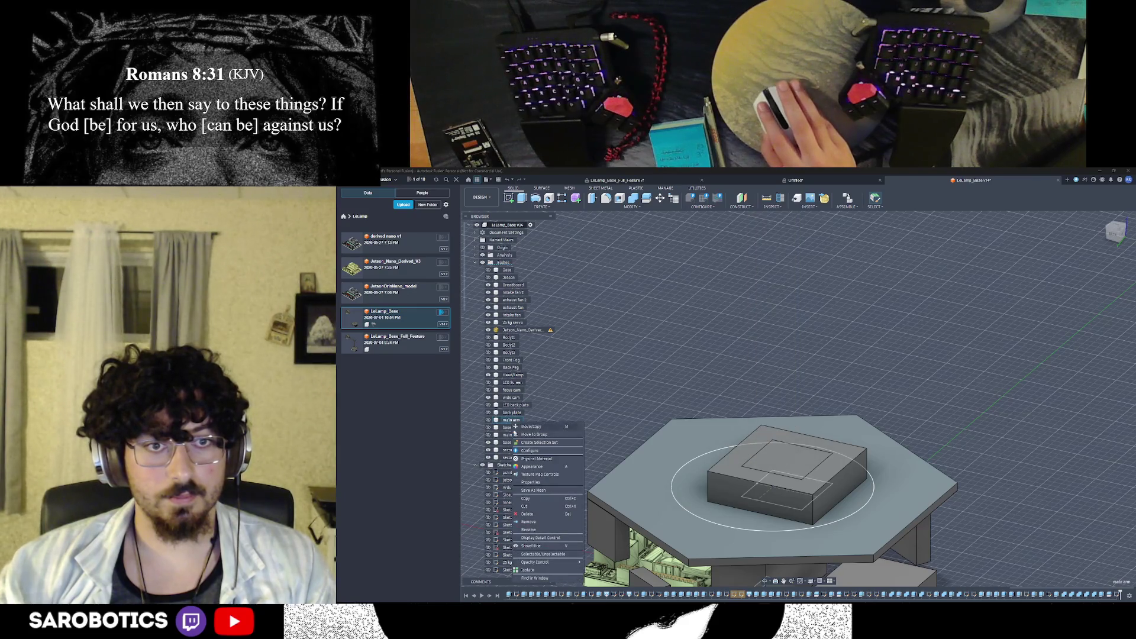
click(528, 529)
text(trash)
key(Return)
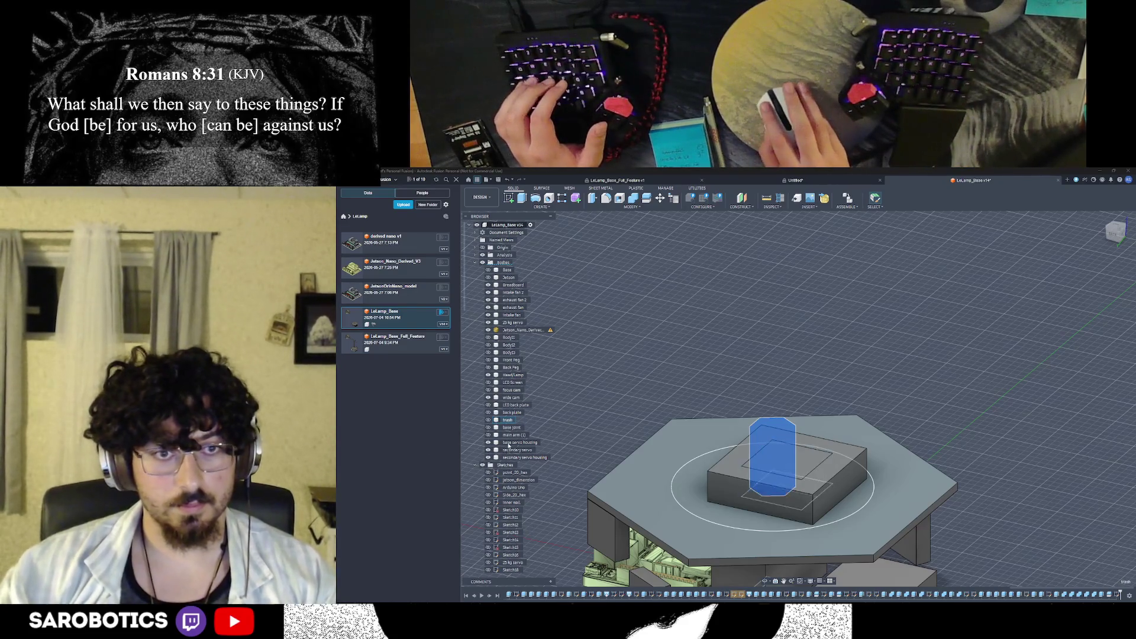
Rename the tall 'main arm (1)' column body to its new name
click(513, 436)
right_click(512, 435)
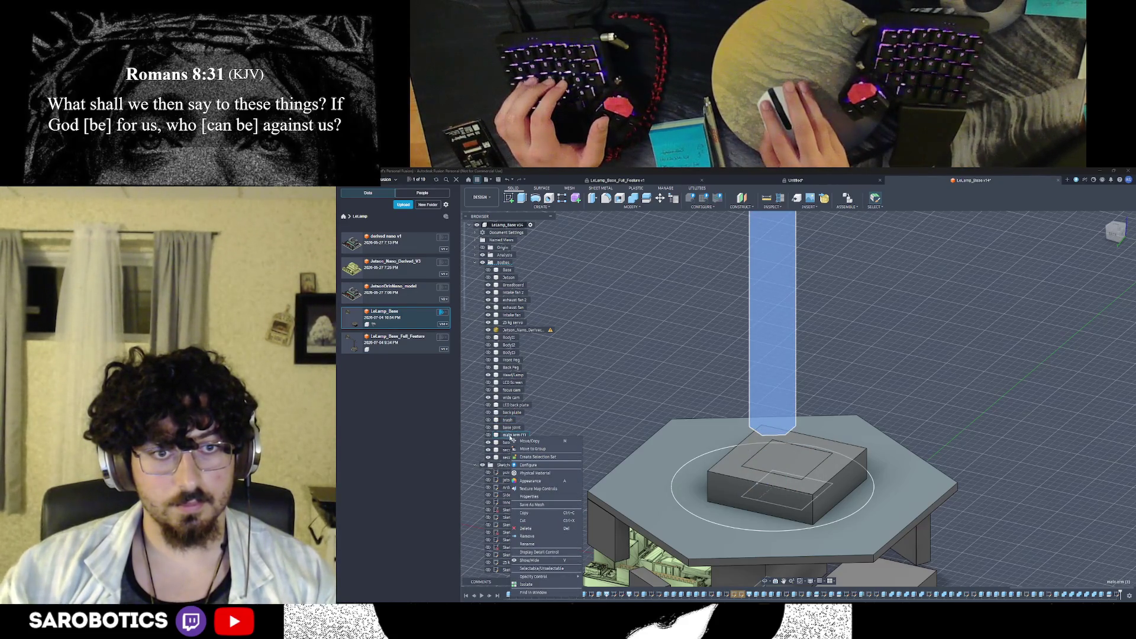
click(530, 544)
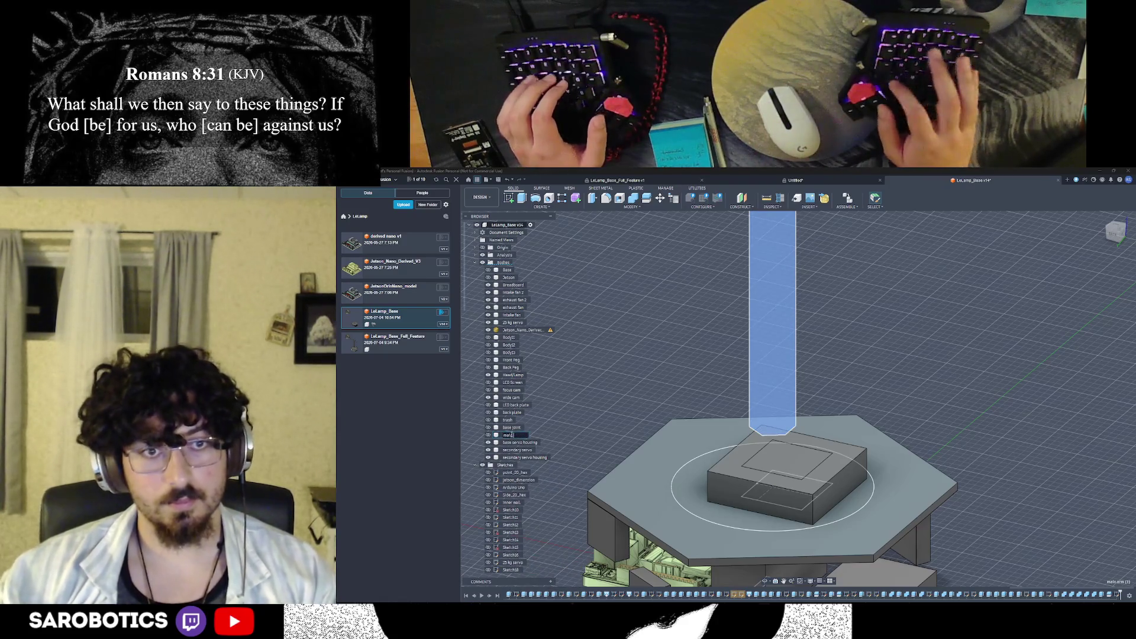
key(Return)
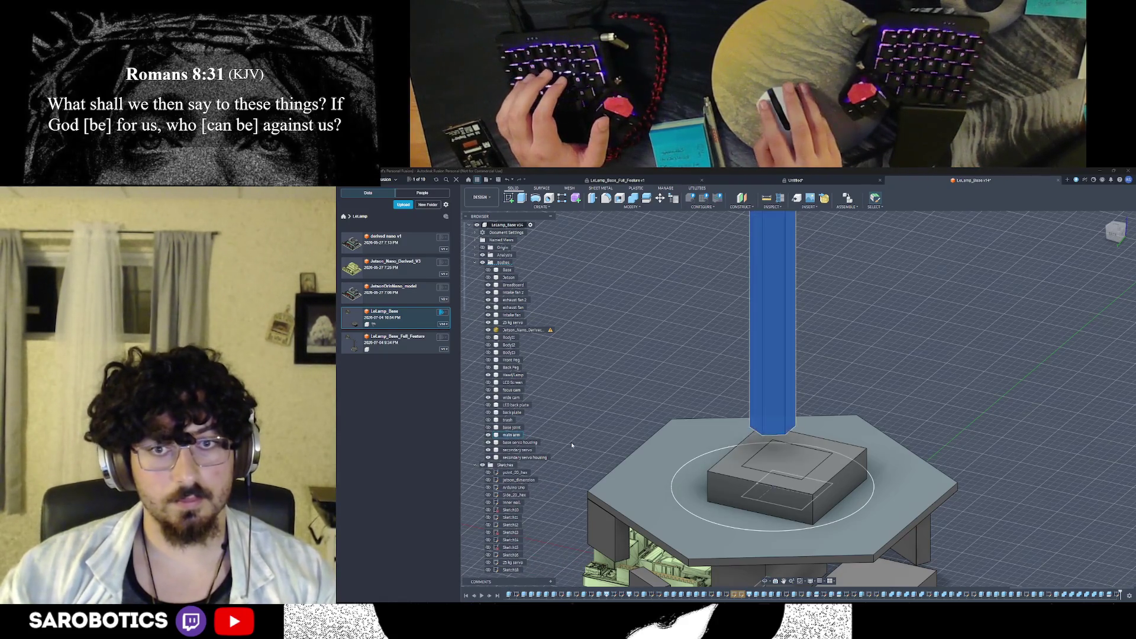
scroll(773, 559, down, 3)
key(Escape)
mouse_move(770, 537)
shift+middle_down()
mouse_move(772, 568)
mouse_move(799, 533)
mouse_move(852, 533)
mouse_move(852, 577)
shift+middle_up()
shift+middle_drag(852, 533, 852, 520)
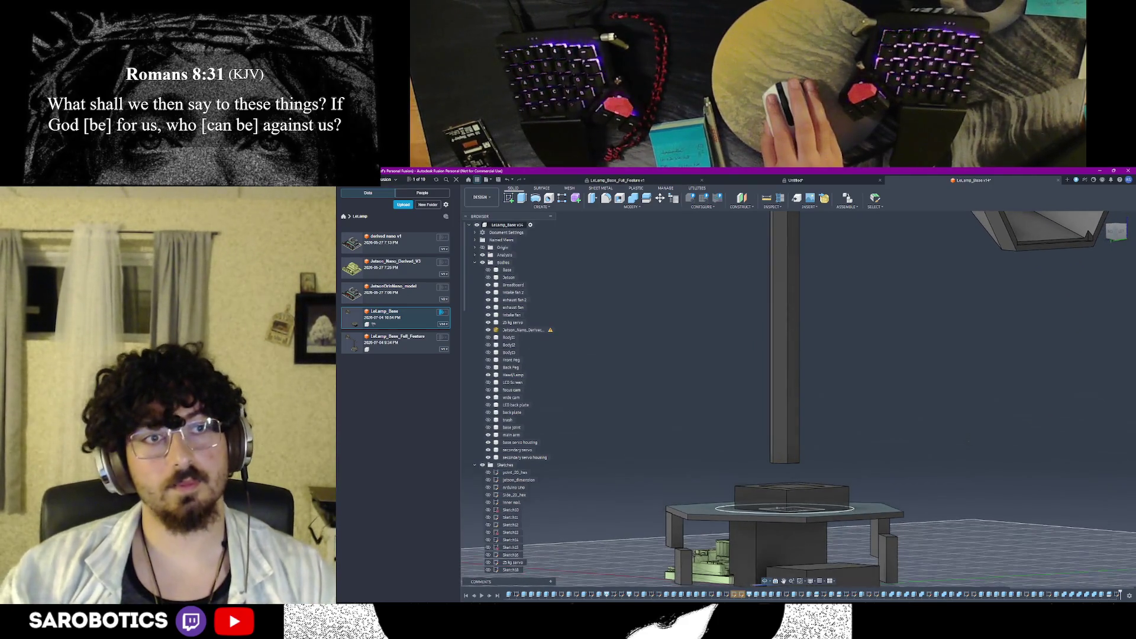
shift+middle_drag(798, 399, 799, 328)
mouse_move(790, 444)
shift+middle_down()
mouse_move(789, 382)
mouse_move(843, 435)
mouse_move(799, 390)
mouse_move(808, 435)
mouse_move(787, 438)
shift+middle_up()
scroll(799, 426, up, 2)
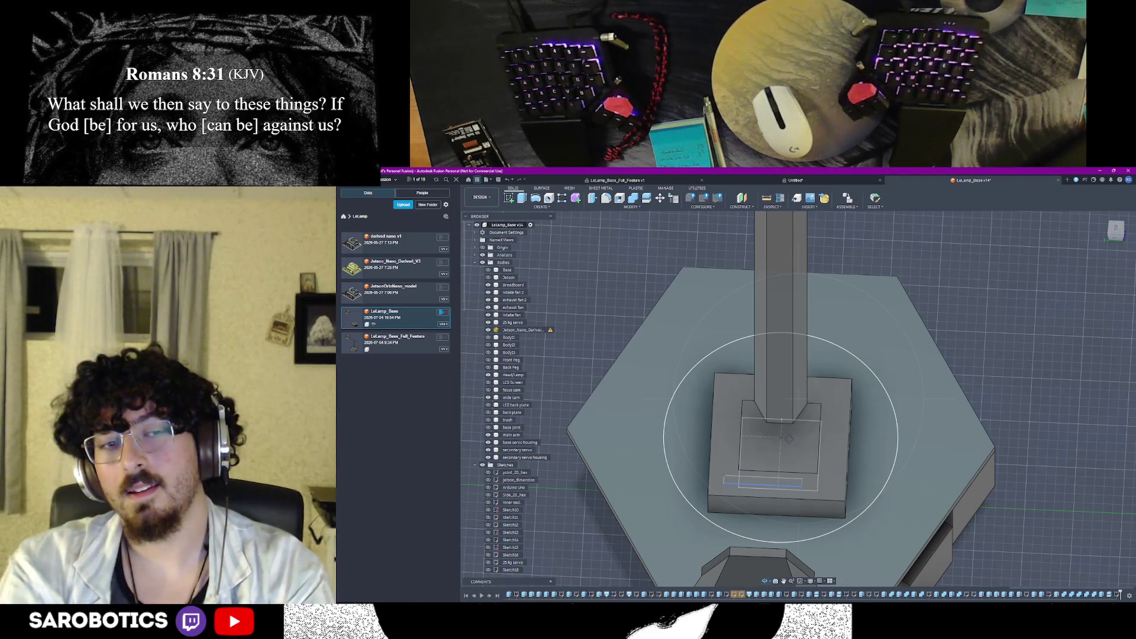
click(696, 594)
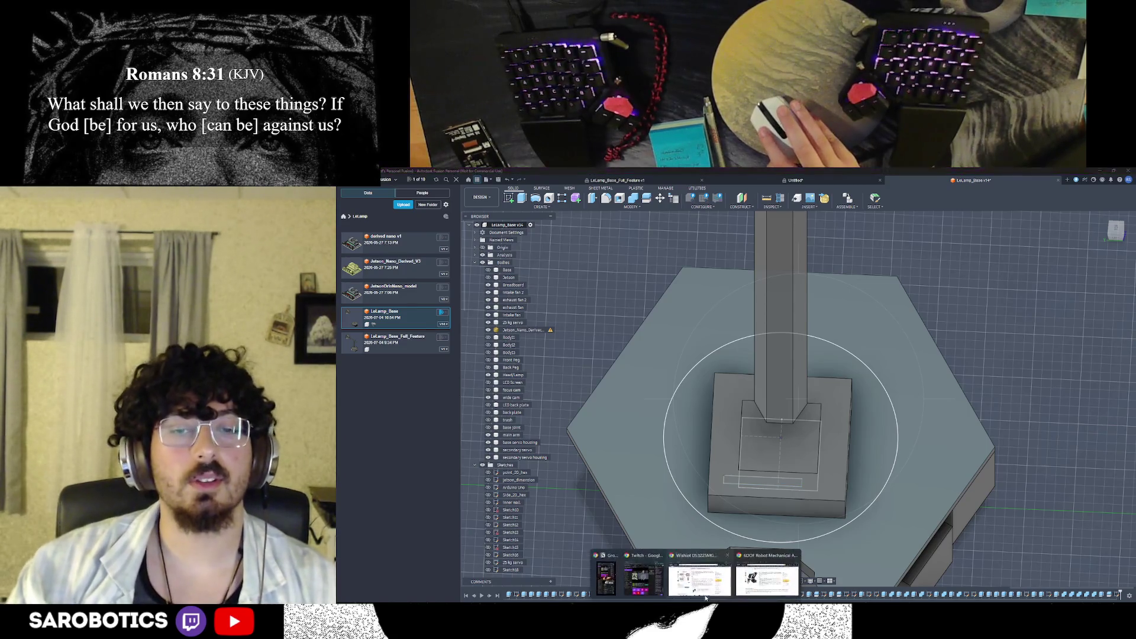
click(764, 578)
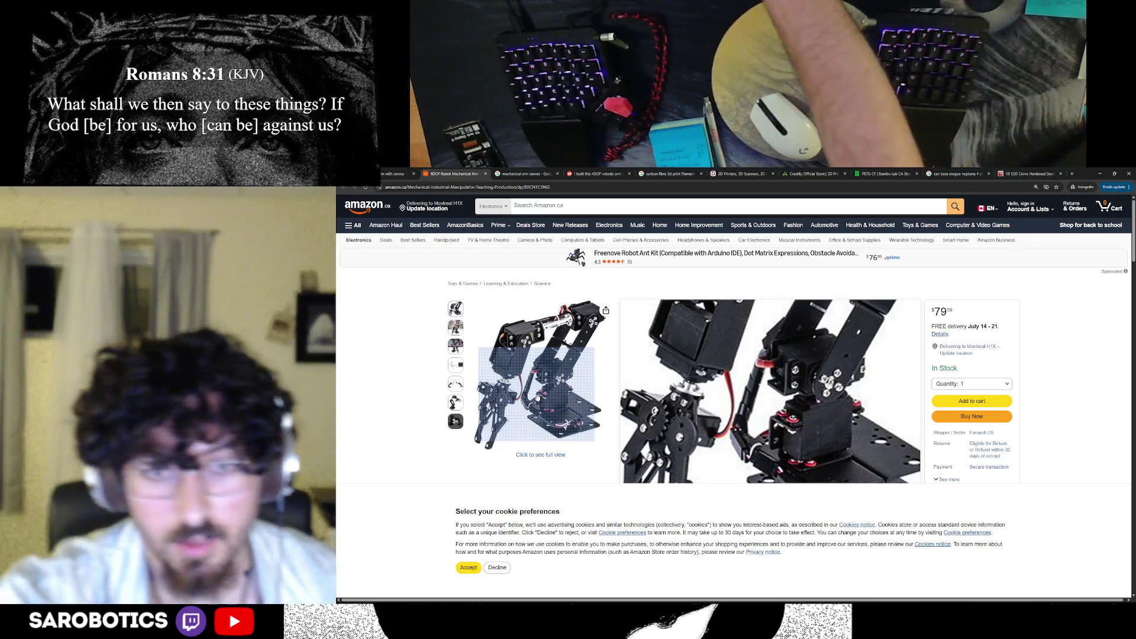
scroll(735, 355, down, 2)
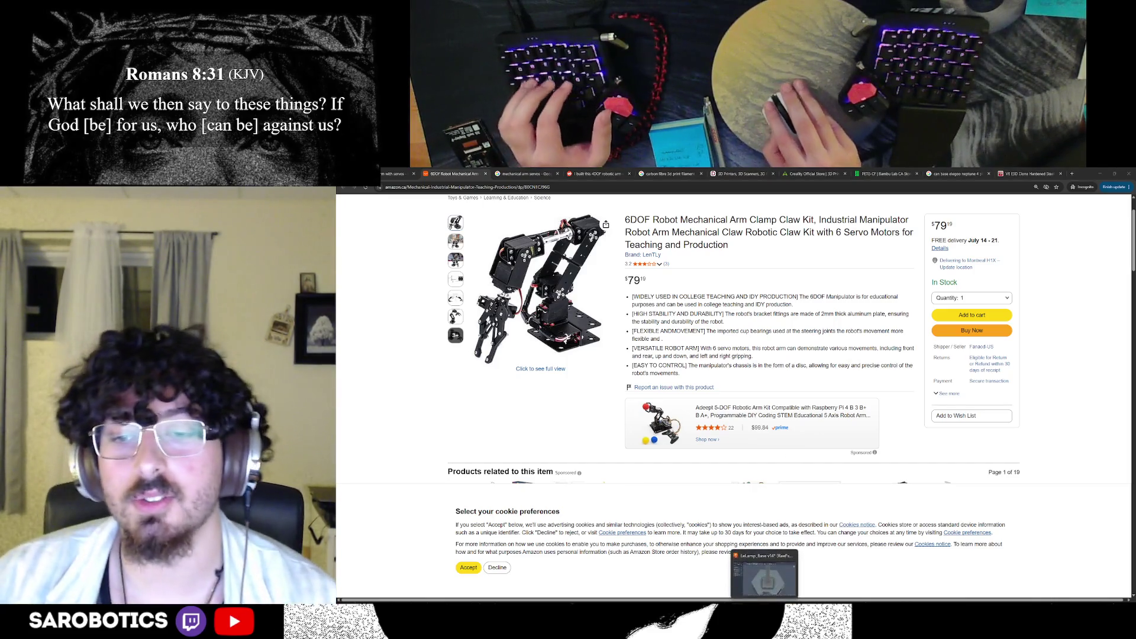
key(alt+Tab)
shift+middle_drag(781, 399, 799, 382)
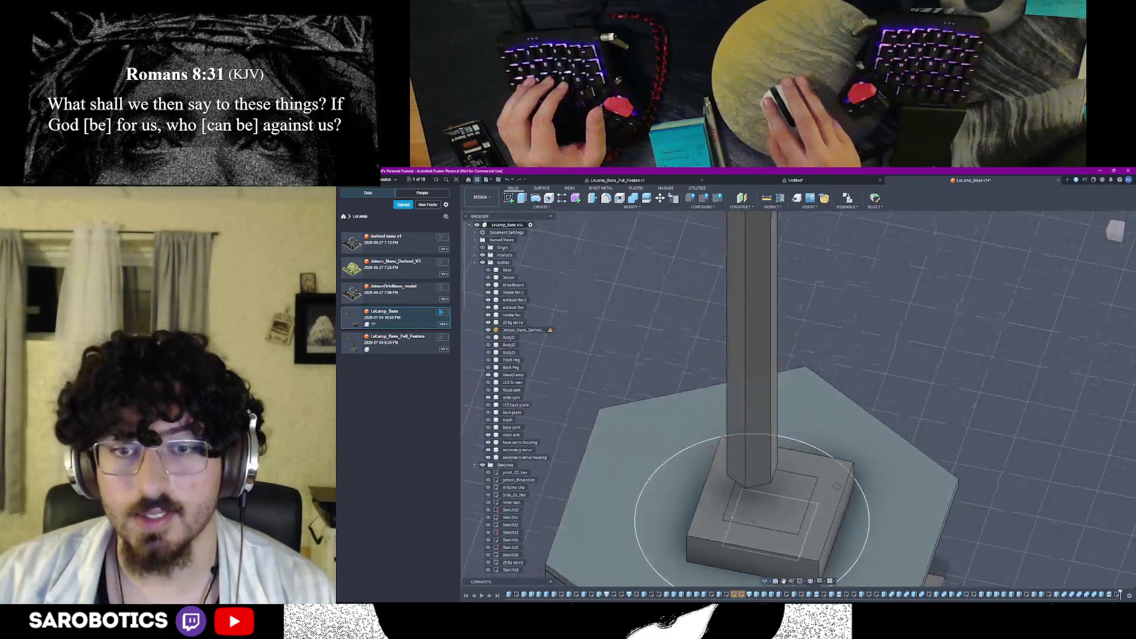
Cut 15 mm into the housing block from its front face
shift+middle_drag(662, 399, 801, 398)
click(763, 553)
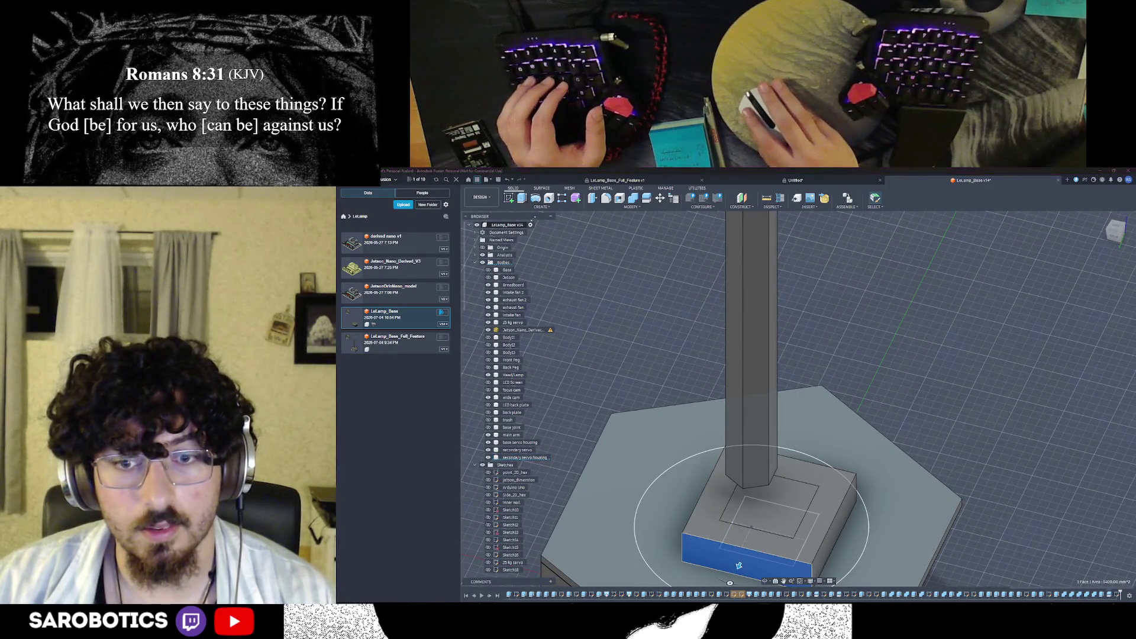
text(e)
text(-15)
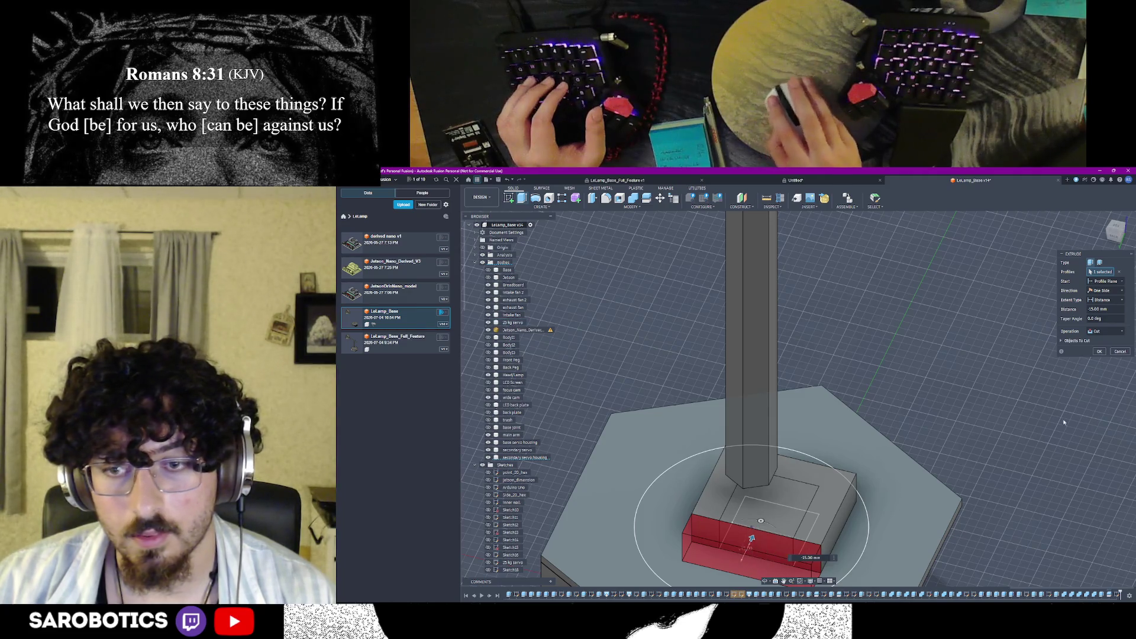
click(1100, 352)
shift+middle_drag(1100, 351, 1000, 519)
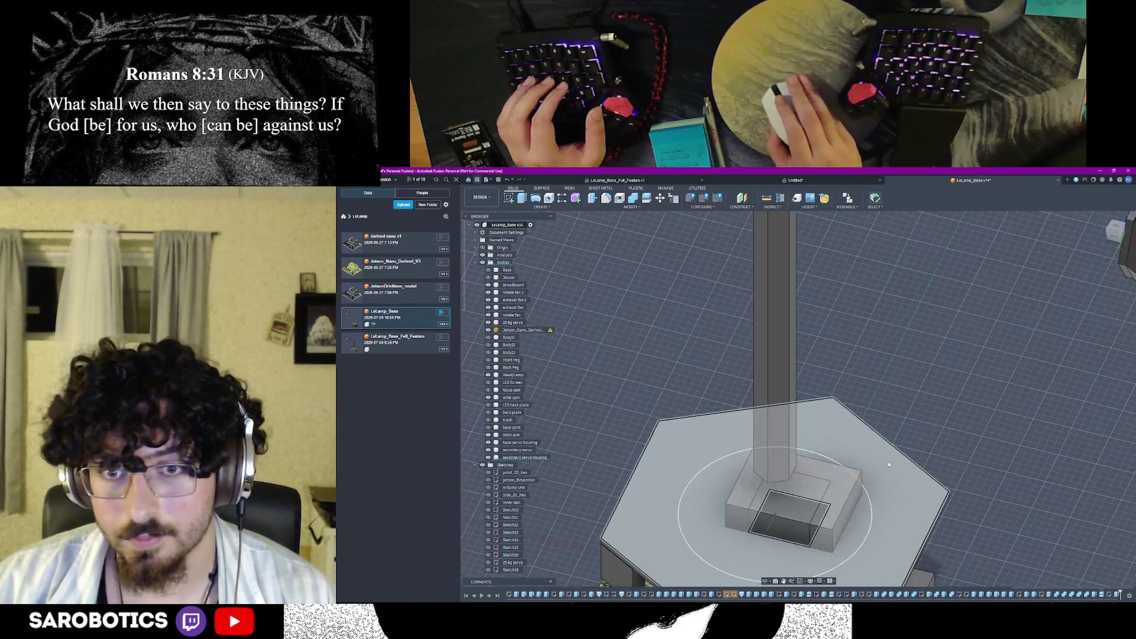
mouse_move(984, 481)
shift+middle_down()
mouse_move(844, 518)
mouse_move(823, 500)
shift+middle_up()
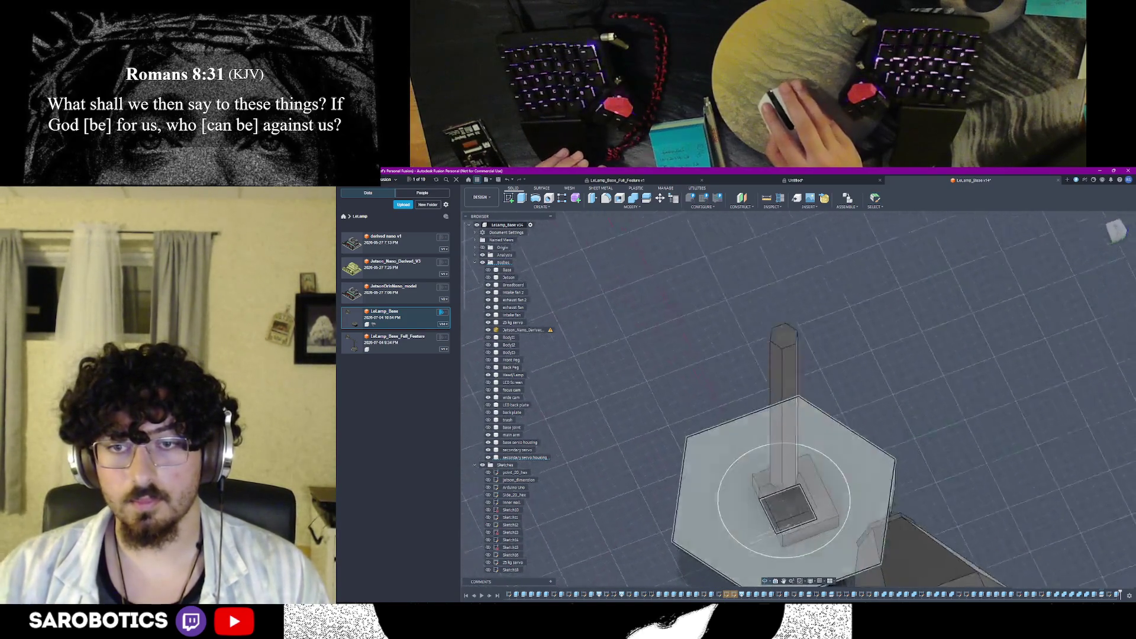
Cancel a second extrude on the base profile and start saving a new version
click(841, 504)
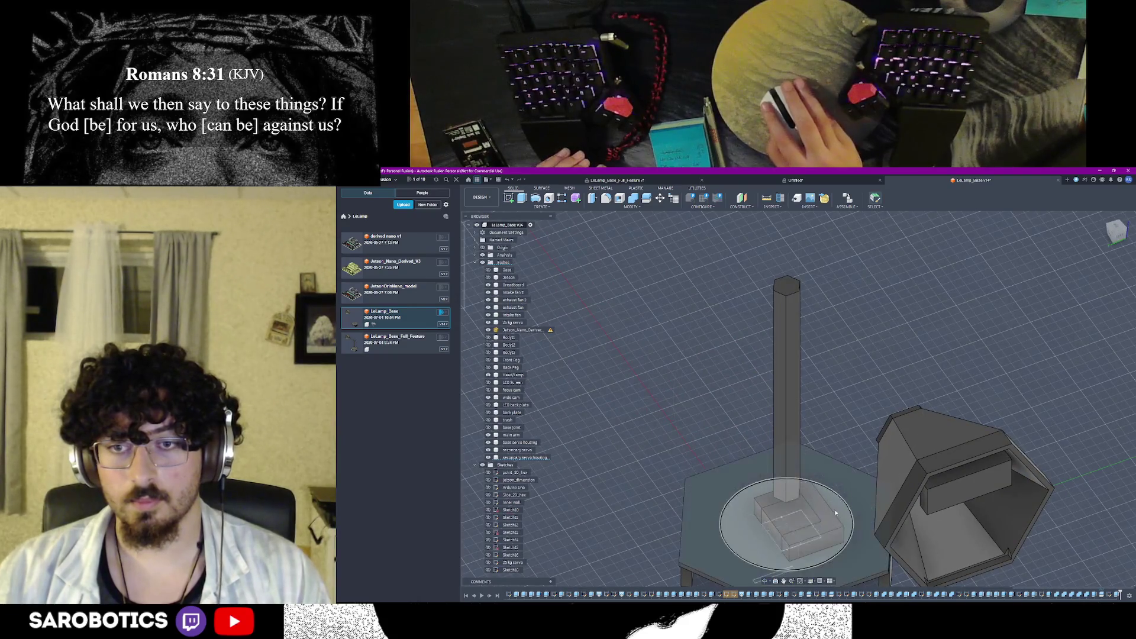
key(e)
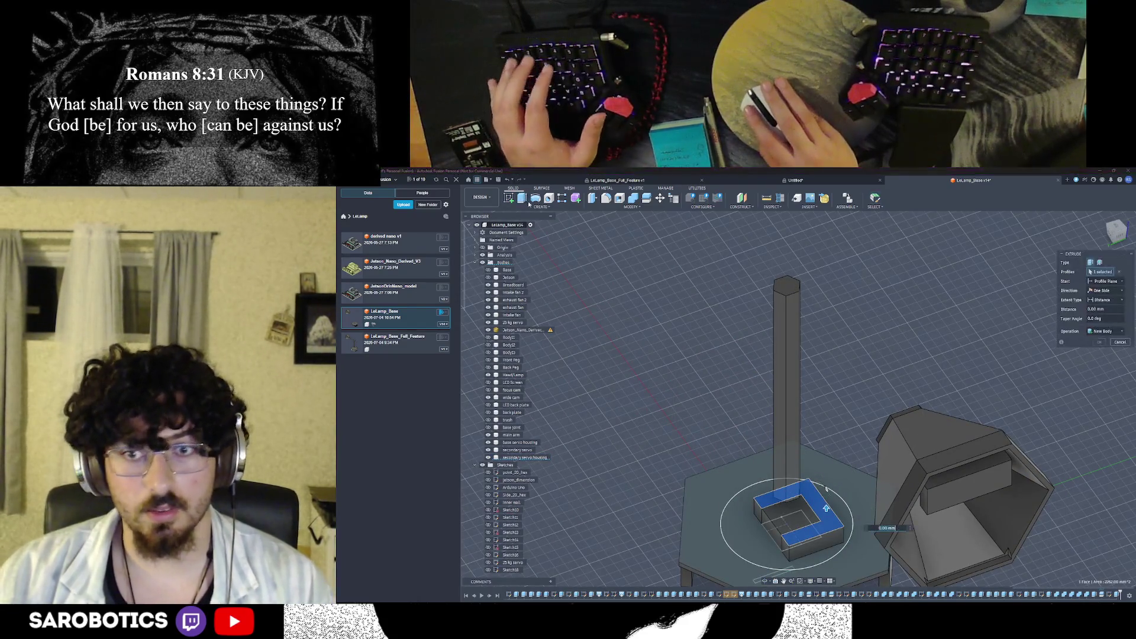
key(Escape)
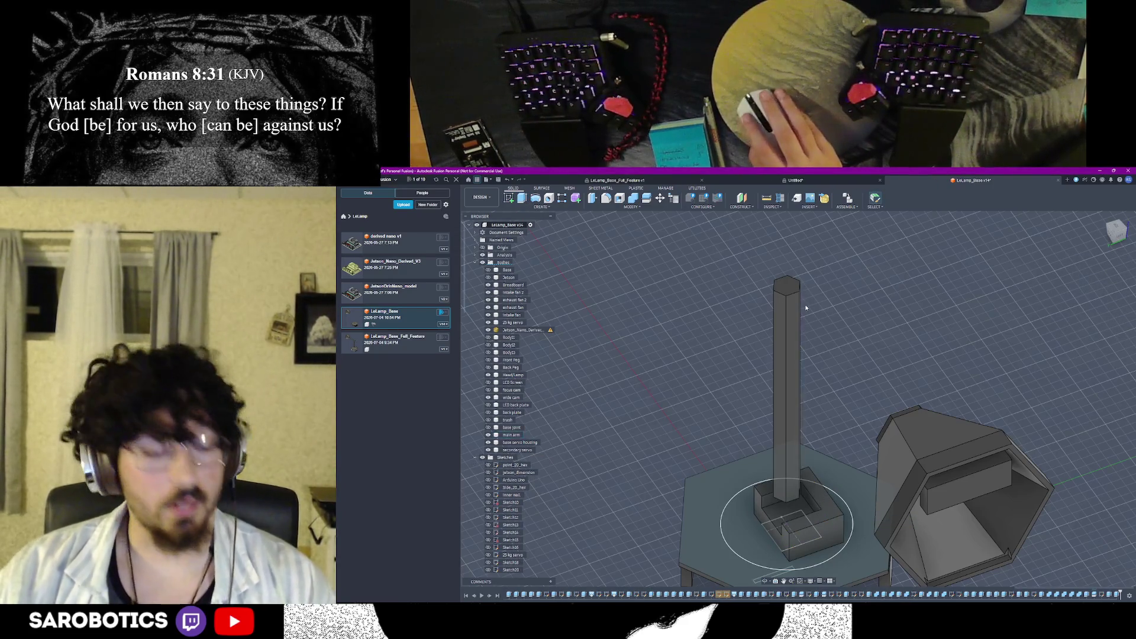
key(ctrl+s)
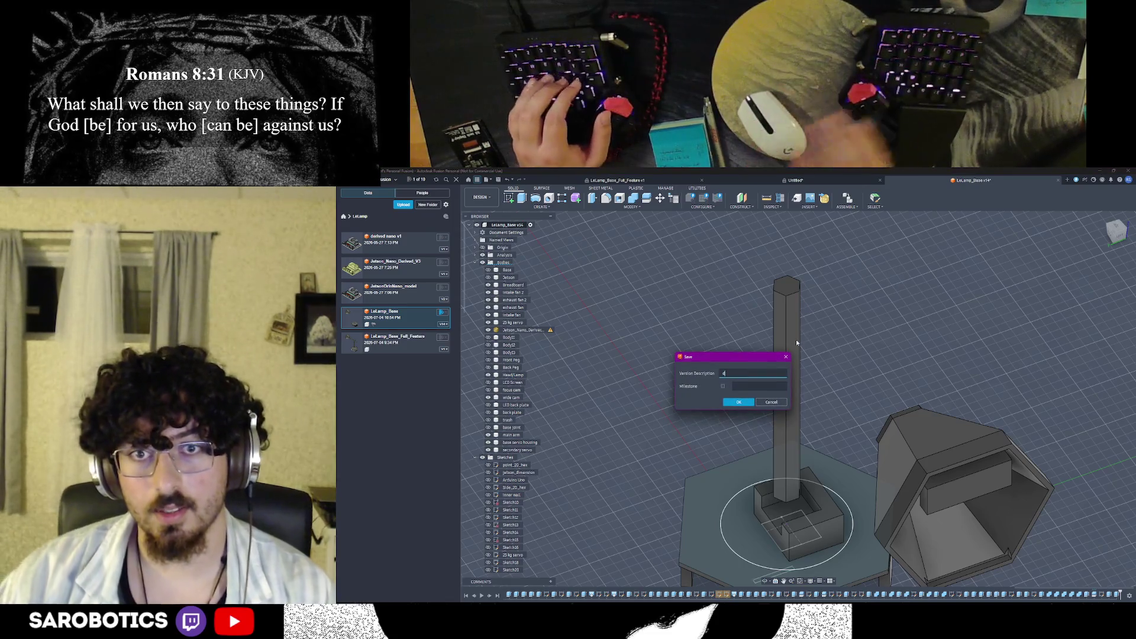